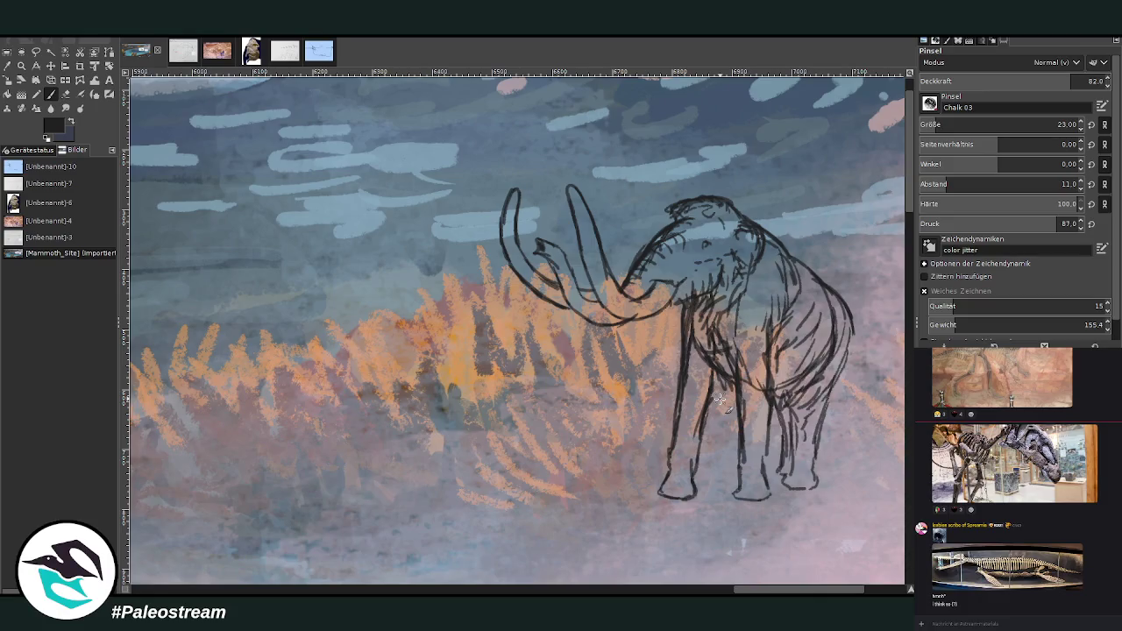
# Step: Lower the eraser opacity to about 71
pyautogui.hotkey('shift', 'e')
pyautogui.click(1058, 81)
pyautogui.moveTo(1058, 81); pyautogui.dragTo(1051, 81)
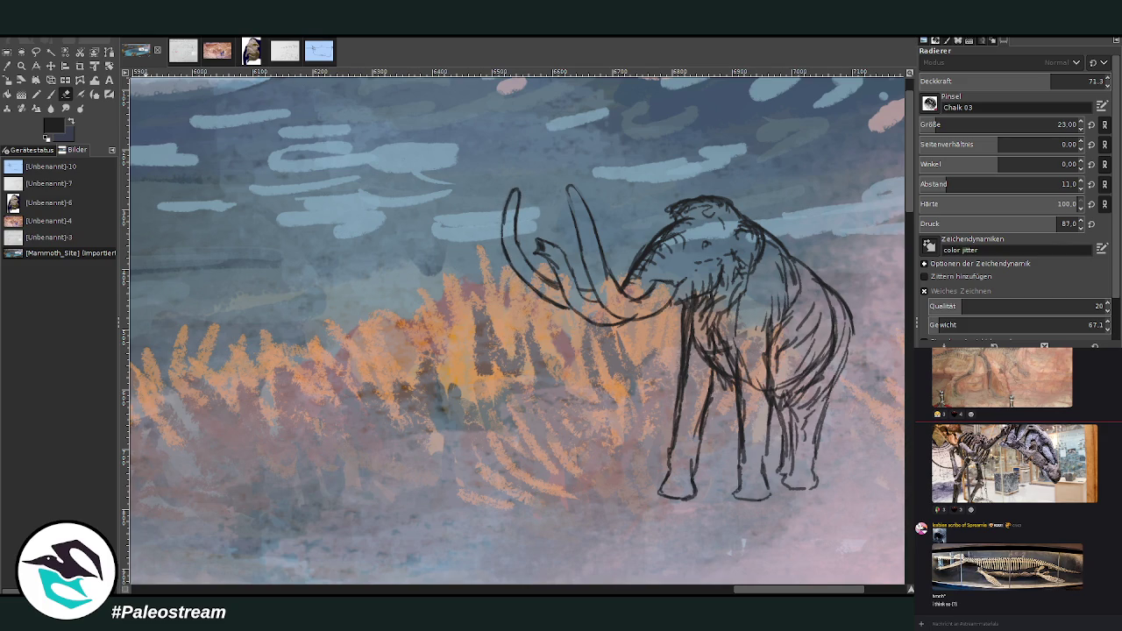
# Step: Return to the paintbrush, swap the colours and pick a dark grey foreground
pyautogui.click(51, 94)
pyautogui.press('x')
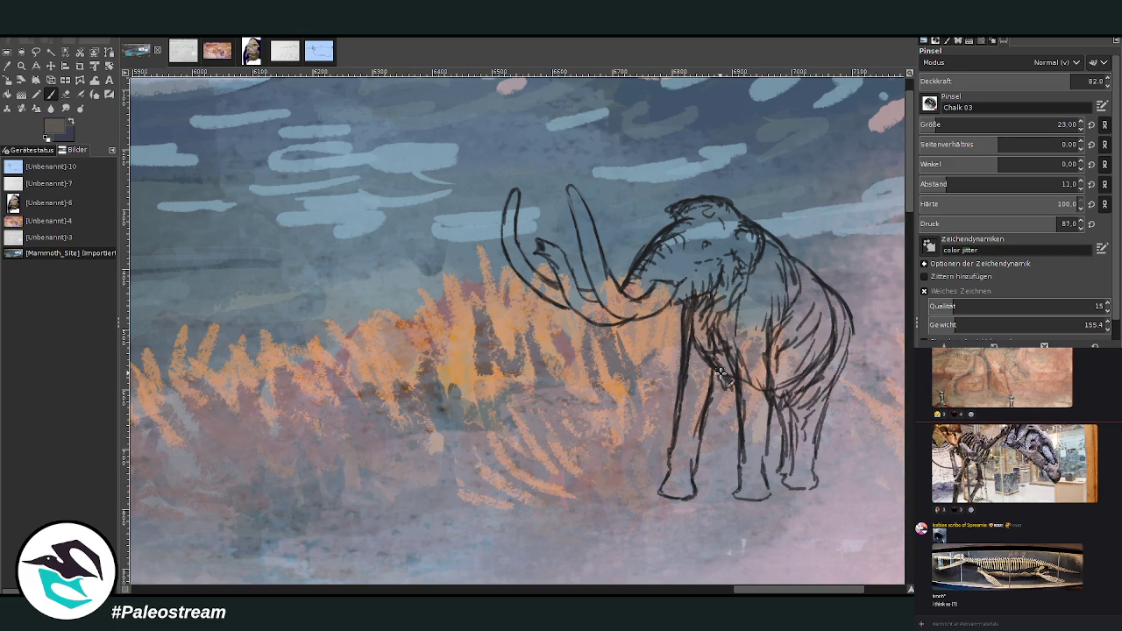
pyautogui.keyDown('ctrl'); pyautogui.click(859, 296); pyautogui.keyUp('ctrl')
pyautogui.keyDown('ctrl'); pyautogui.click(858, 296); pyautogui.keyUp('ctrl')
# Step: Change the active layer, choose a darker paint colour and raise brush opacity to 100
pyautogui.press('pageup')
pyautogui.press('pagedown')
pyautogui.keyDown('ctrl'); pyautogui.click(854, 303); pyautogui.keyUp('ctrl')
pyautogui.moveTo(1078, 80); pyautogui.dragTo(1106, 81)
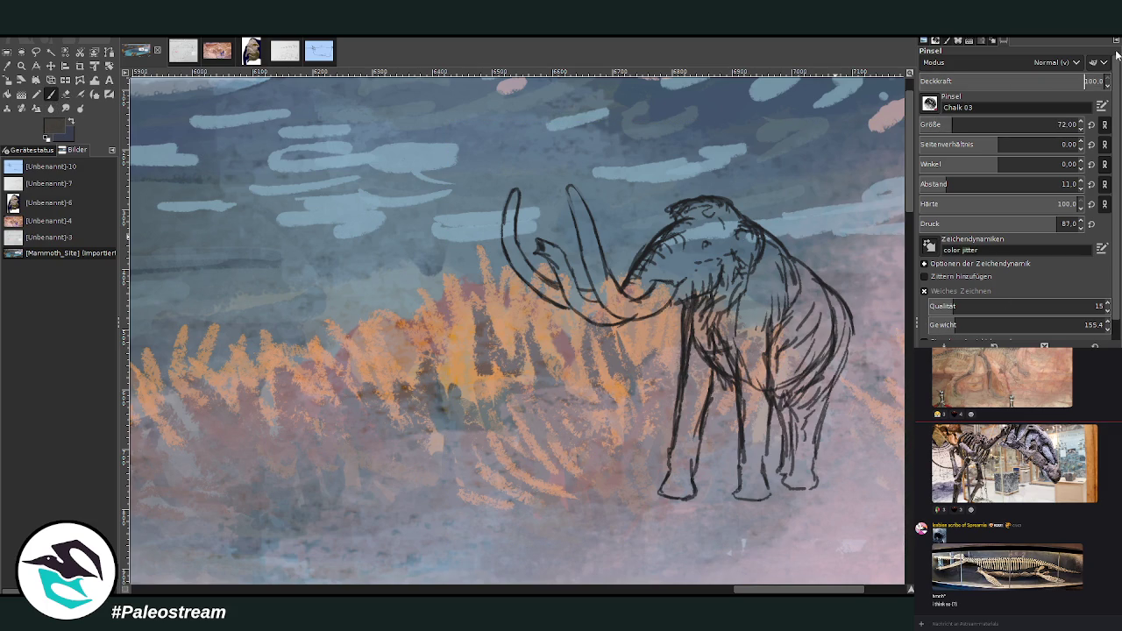
# Step: Paint the mammoth's body, head and legs dark, shrinking the brush from 149 to 108 to 85
pyautogui.moveTo(982, 125); pyautogui.dragTo(1054, 124)
pyautogui.moveTo(782, 220)
pyautogui.mouseDown()
pyautogui.moveTo(746, 342)
pyautogui.moveTo(820, 408)
pyautogui.mouseUp()
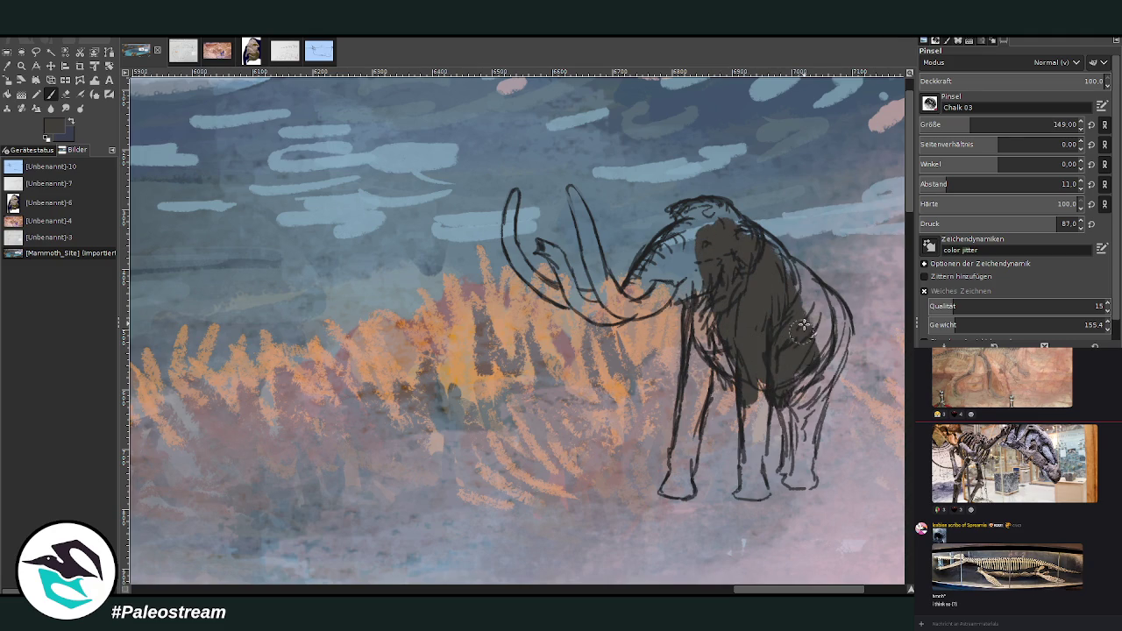
pyautogui.moveTo(998, 128); pyautogui.dragTo(969, 128)
pyautogui.moveTo(785, 399)
pyautogui.mouseDown()
pyautogui.moveTo(786, 466)
pyautogui.moveTo(811, 481)
pyautogui.moveTo(837, 339)
pyautogui.moveTo(771, 250)
pyautogui.moveTo(802, 281)
pyautogui.moveTo(754, 430)
pyautogui.mouseUp()
pyautogui.click(955, 125)
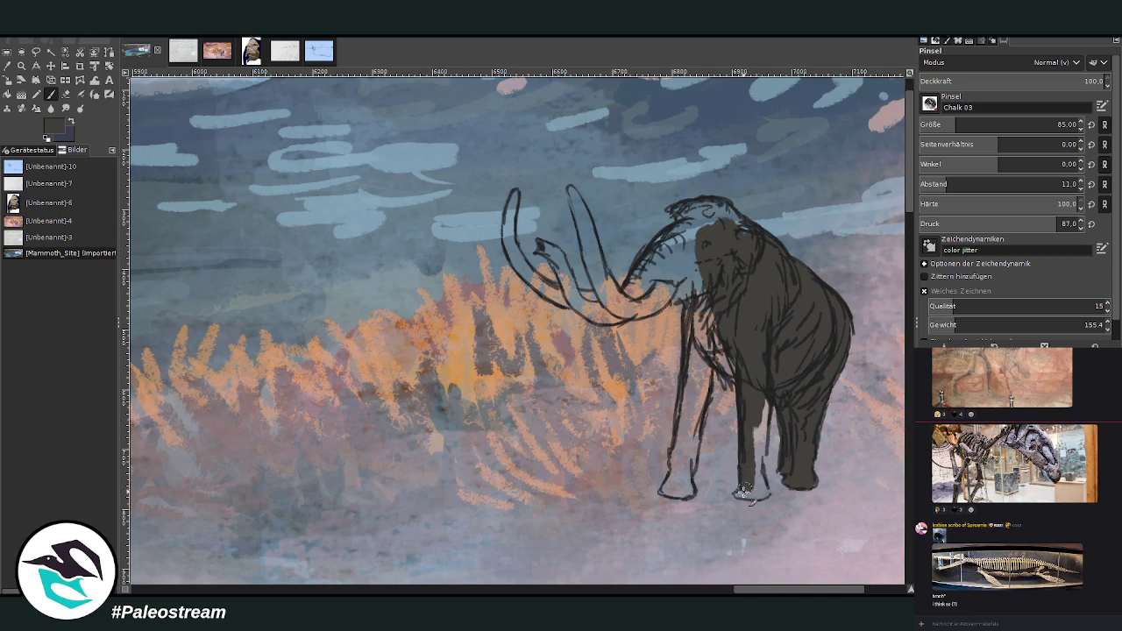
pyautogui.moveTo(744, 402)
pyautogui.mouseDown()
pyautogui.moveTo(754, 473)
pyautogui.moveTo(767, 350)
pyautogui.mouseUp()
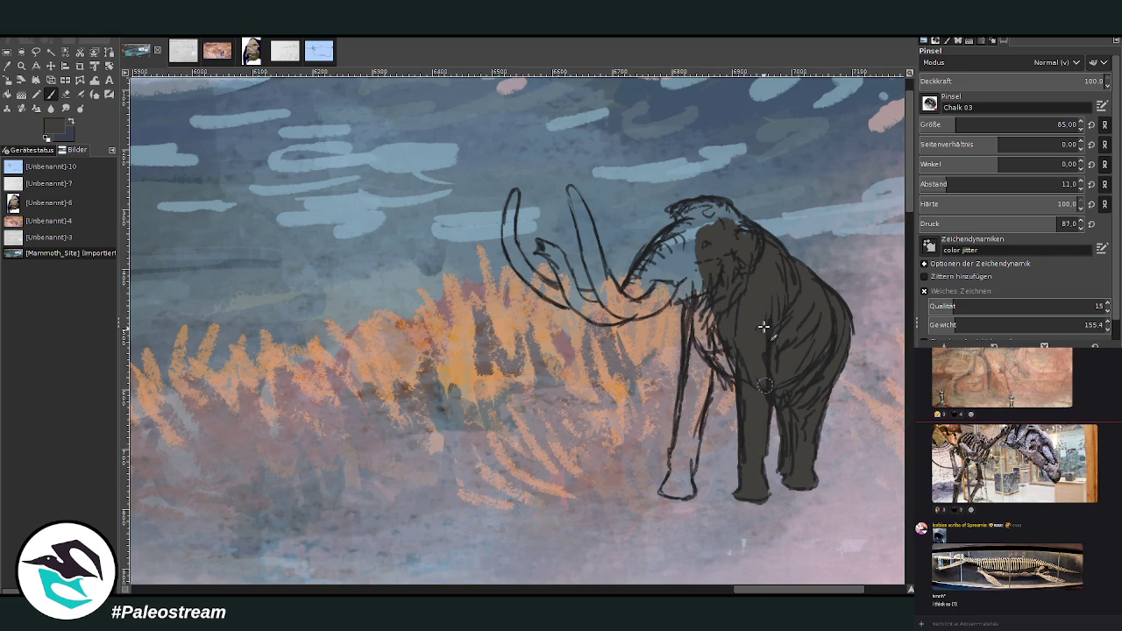
pyautogui.moveTo(688, 487)
pyautogui.mouseDown()
pyautogui.moveTo(678, 449)
pyautogui.moveTo(697, 412)
pyautogui.moveTo(702, 350)
pyautogui.moveTo(683, 381)
pyautogui.moveTo(704, 299)
pyautogui.moveTo(721, 368)
pyautogui.moveTo(729, 355)
pyautogui.moveTo(695, 432)
pyautogui.moveTo(692, 279)
pyautogui.moveTo(642, 289)
pyautogui.moveTo(637, 303)
pyautogui.moveTo(670, 247)
pyautogui.moveTo(686, 279)
pyautogui.moveTo(701, 215)
pyautogui.moveTo(683, 213)
pyautogui.moveTo(746, 233)
pyautogui.moveTo(682, 213)
pyautogui.moveTo(675, 224)
pyautogui.mouseUp()
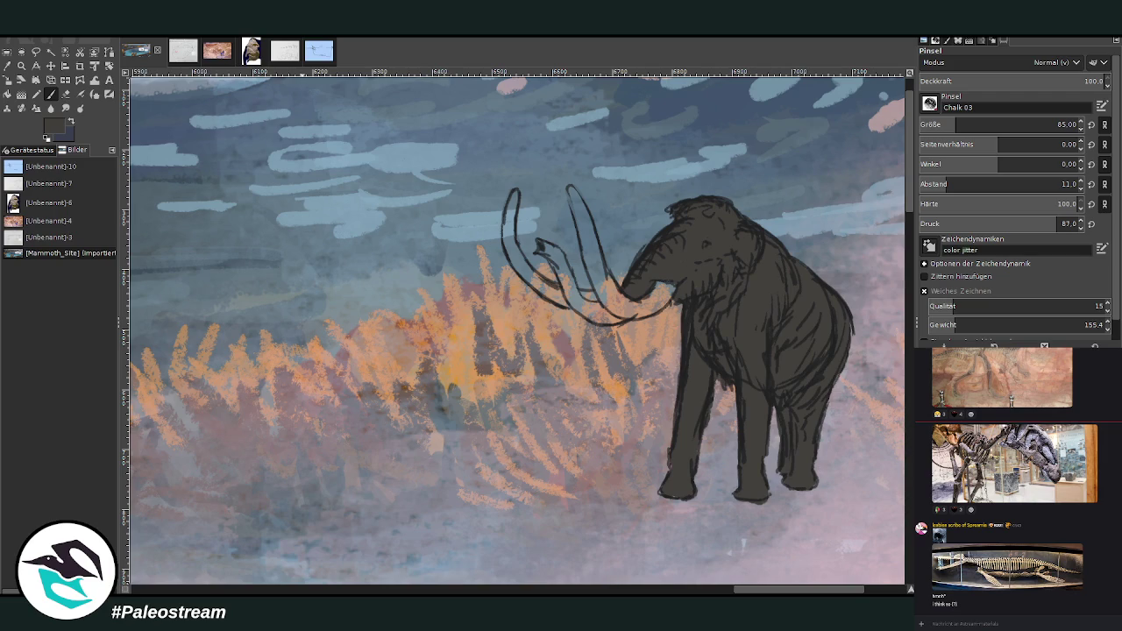
# Step: Fill the trunk and leg gaps with dark paint using a size-61 brush
pyautogui.click(50, 94)
pyautogui.moveTo(581, 302); pyautogui.dragTo(623, 320)
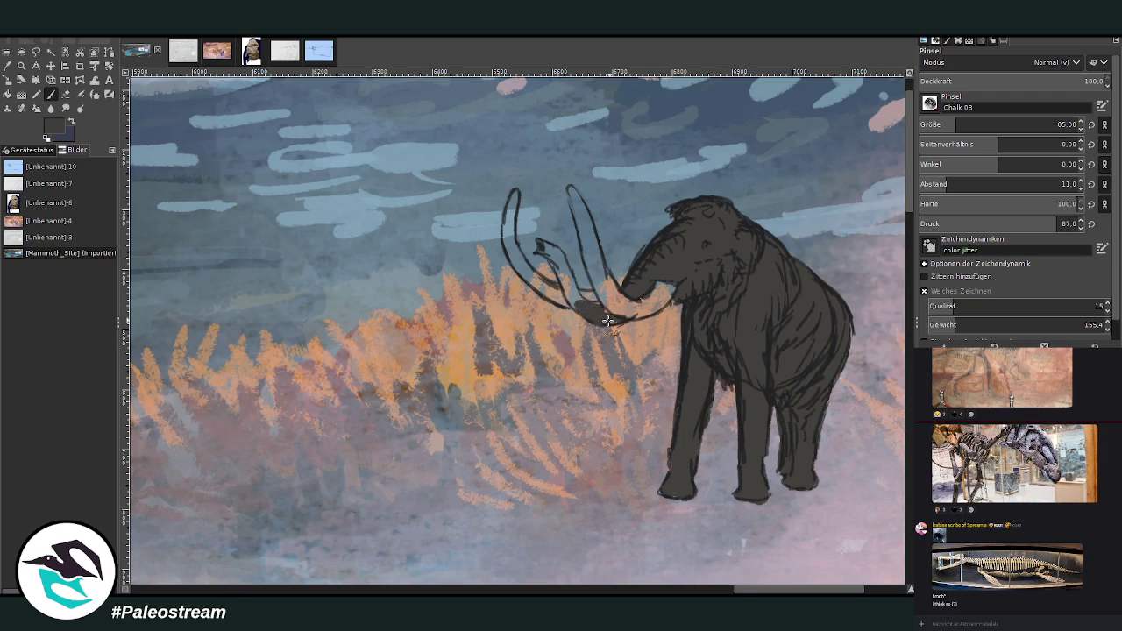
pyautogui.click(951, 125)
pyautogui.moveTo(581, 307)
pyautogui.mouseDown()
pyautogui.moveTo(553, 249)
pyautogui.moveTo(534, 242)
pyautogui.mouseUp()
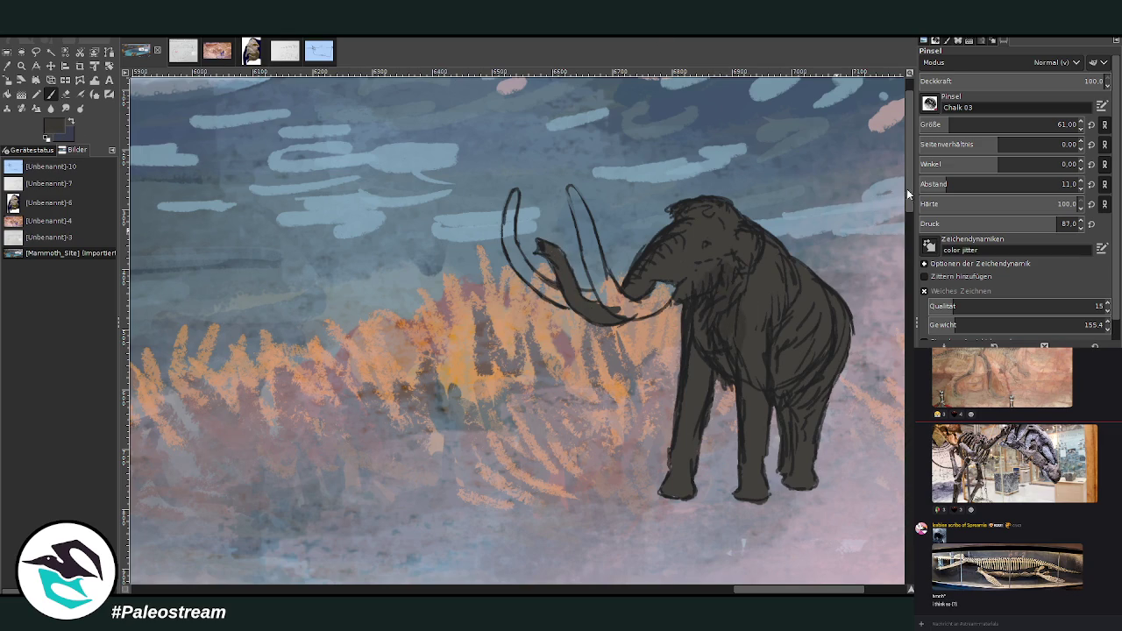
pyautogui.moveTo(699, 393)
pyautogui.mouseDown()
pyautogui.moveTo(682, 482)
pyautogui.moveTo(686, 443)
pyautogui.mouseUp()
pyautogui.moveTo(789, 434)
pyautogui.mouseDown()
pyautogui.moveTo(797, 471)
pyautogui.moveTo(821, 381)
pyautogui.mouseUp()
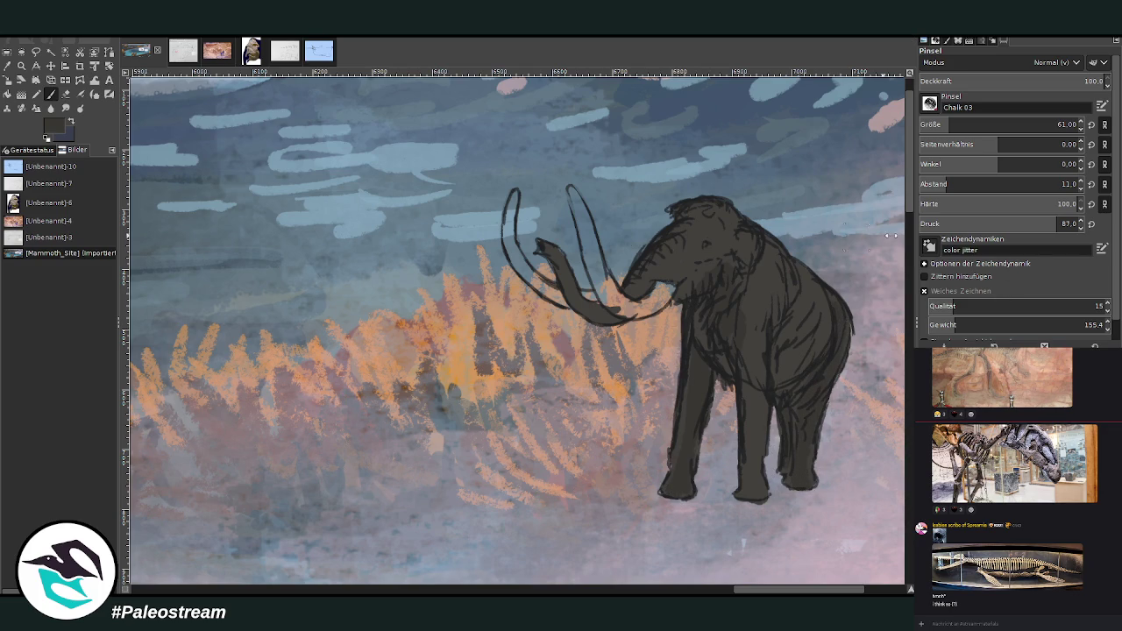
# Step: Shade the belly, flank and chest at about 64 opacity, then sample a canvas colour
pyautogui.moveTo(832, 342)
pyautogui.mouseDown()
pyautogui.moveTo(789, 381)
pyautogui.moveTo(786, 338)
pyautogui.mouseUp()
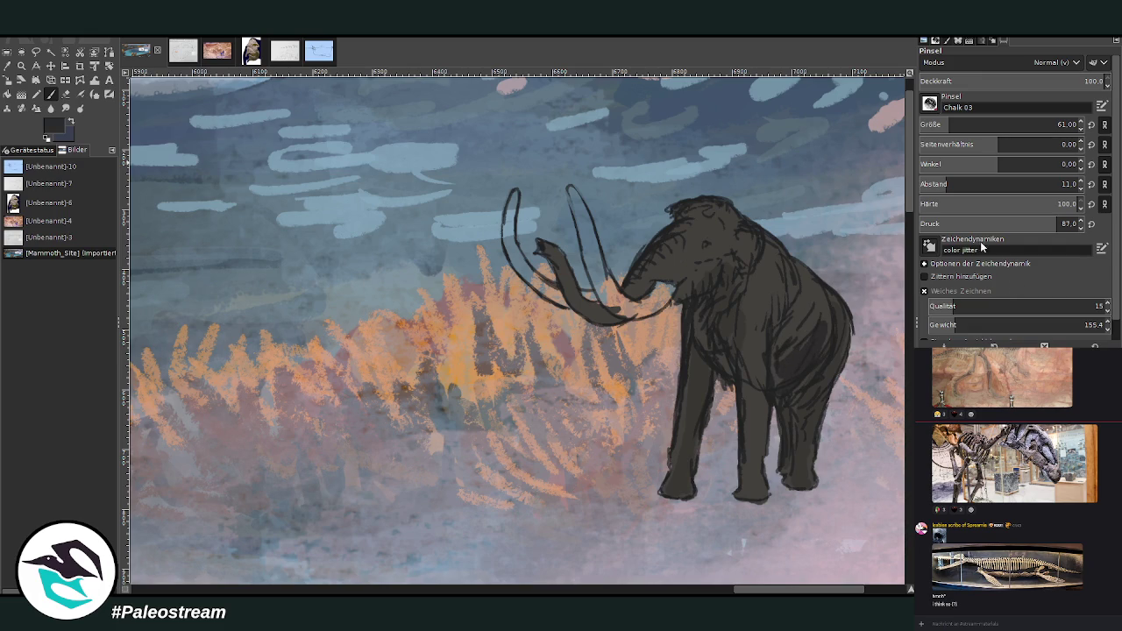
pyautogui.click(1038, 81)
pyautogui.moveTo(804, 369)
pyautogui.mouseDown()
pyautogui.moveTo(734, 356)
pyautogui.moveTo(704, 310)
pyautogui.moveTo(749, 409)
pyautogui.moveTo(762, 337)
pyautogui.moveTo(777, 324)
pyautogui.moveTo(819, 326)
pyautogui.moveTo(814, 406)
pyautogui.moveTo(787, 367)
pyautogui.mouseUp()
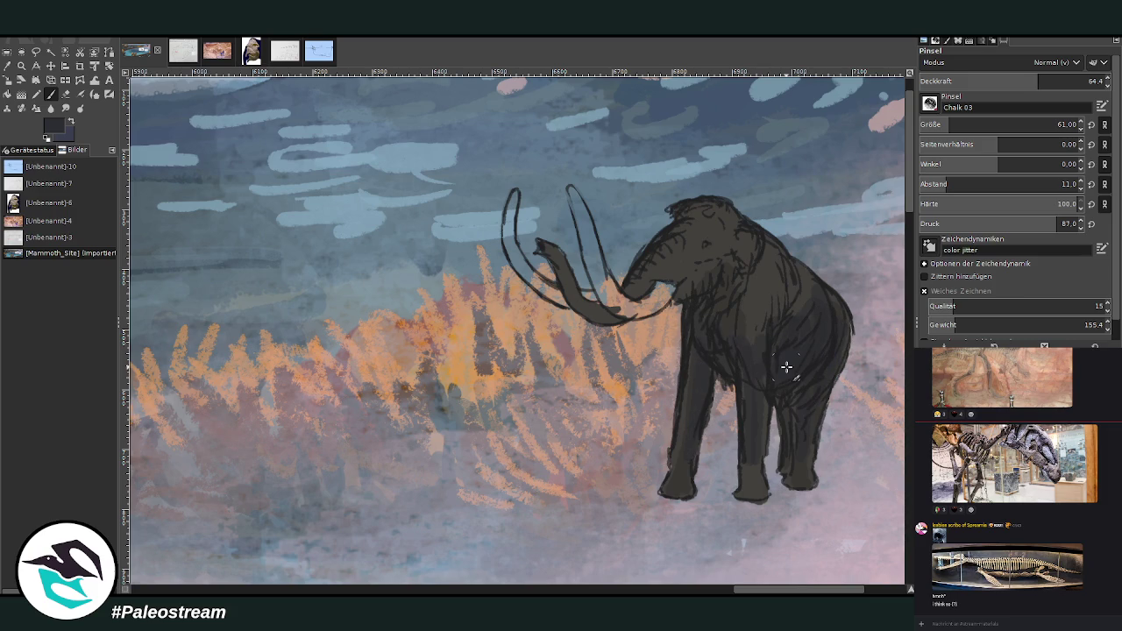
pyautogui.press('o')
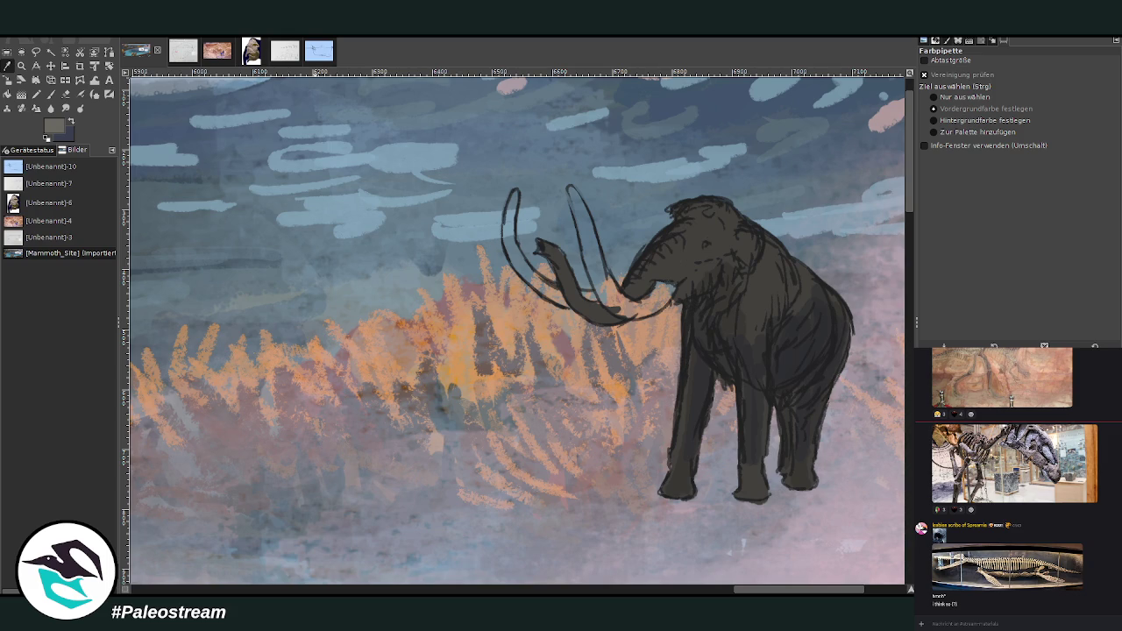
# Step: Paint light tan strokes around the eye, face and forehead with a size-36 brush at 82 opacity
pyautogui.press('p')
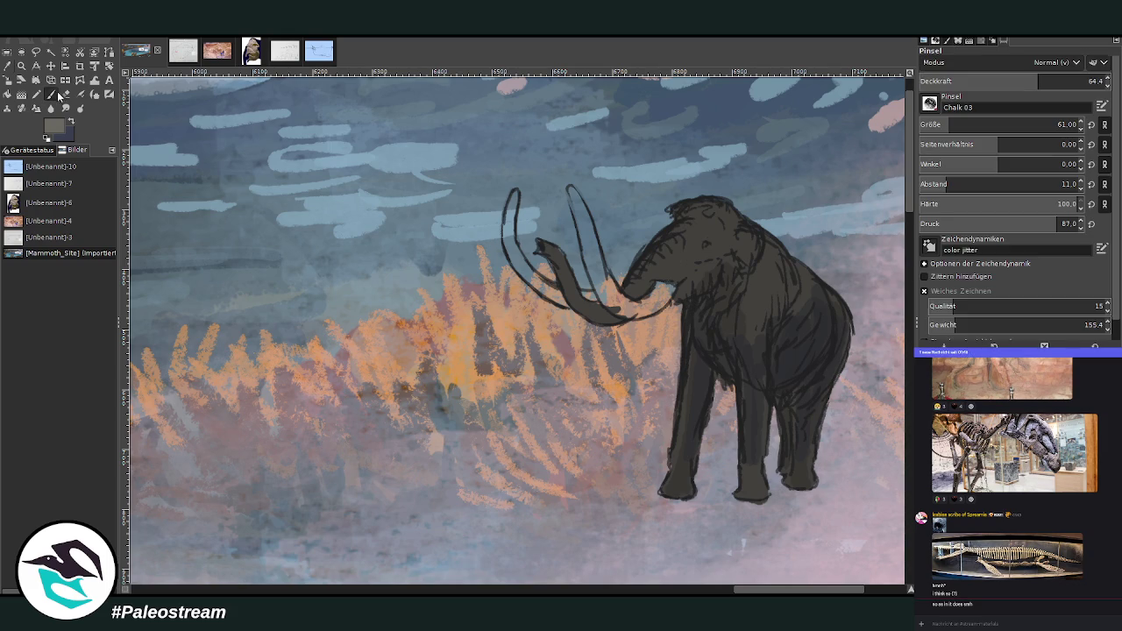
pyautogui.click(1056, 78)
pyautogui.click(1065, 125)
pyautogui.write('36')
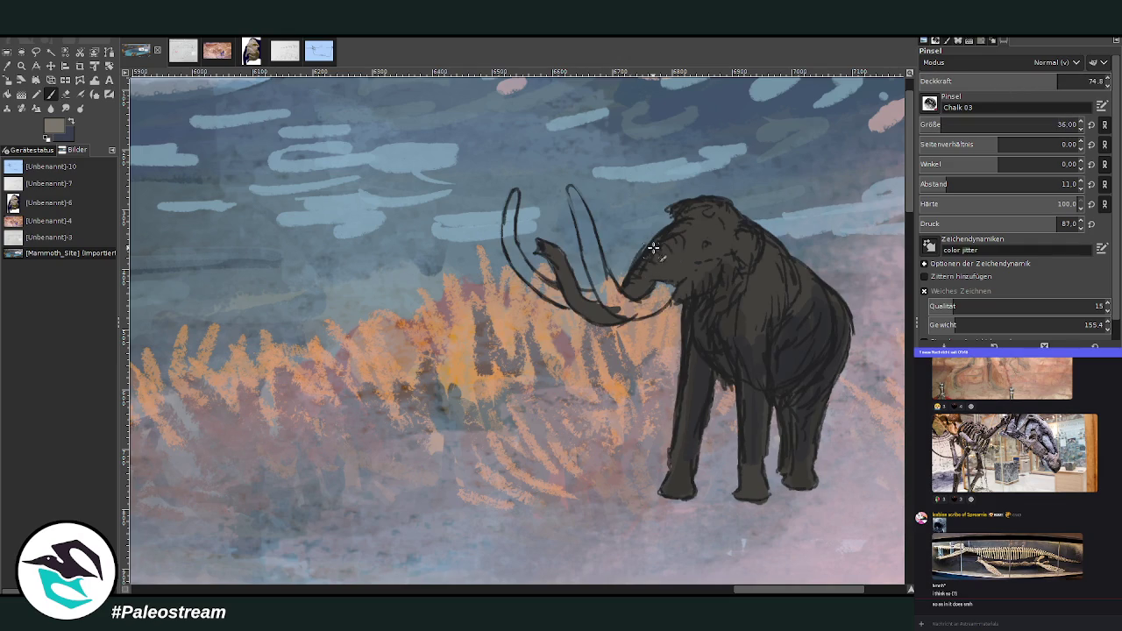
pyautogui.click(1072, 79)
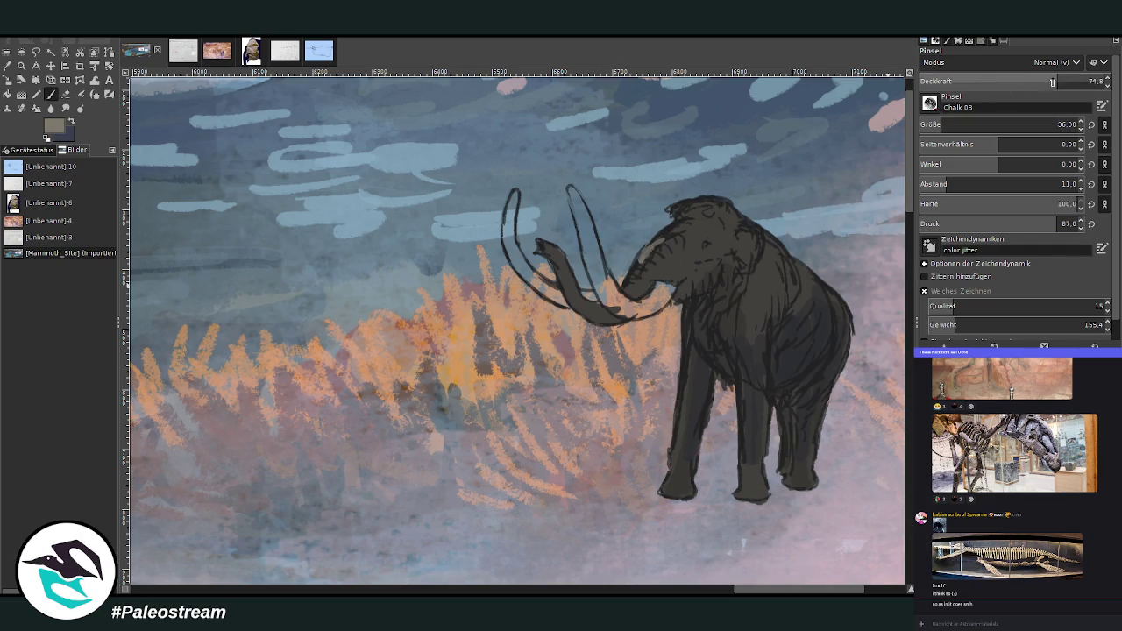
pyautogui.moveTo(657, 241)
pyautogui.mouseDown()
pyautogui.moveTo(682, 230)
pyautogui.moveTo(657, 234)
pyautogui.moveTo(640, 290)
pyautogui.moveTo(646, 261)
pyautogui.mouseUp()
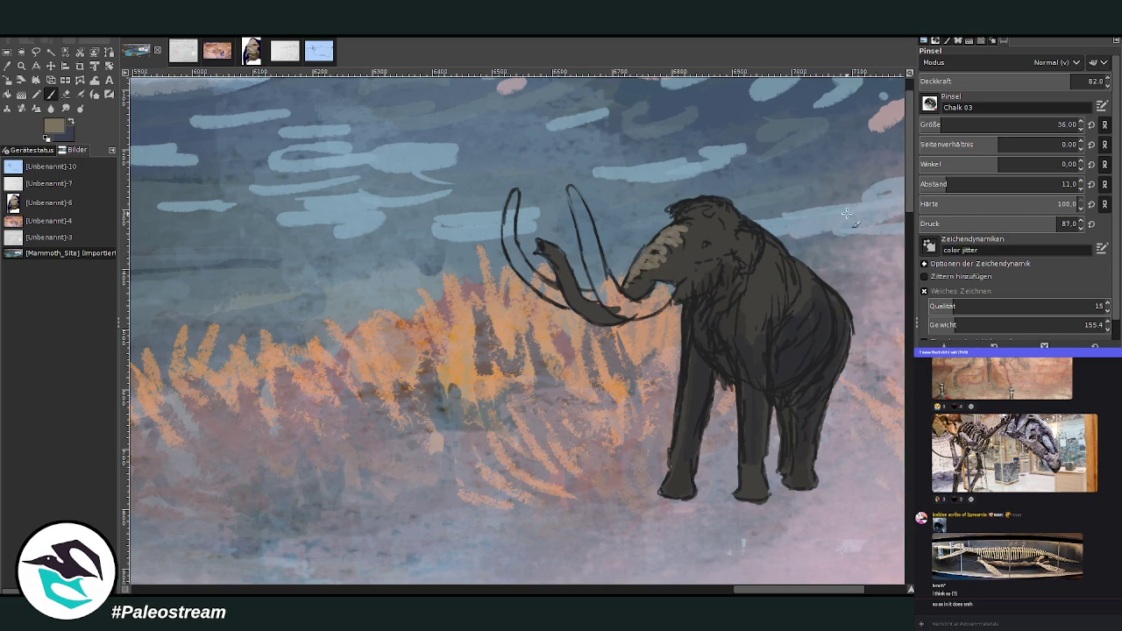
pyautogui.moveTo(667, 273); pyautogui.dragTo(682, 265)
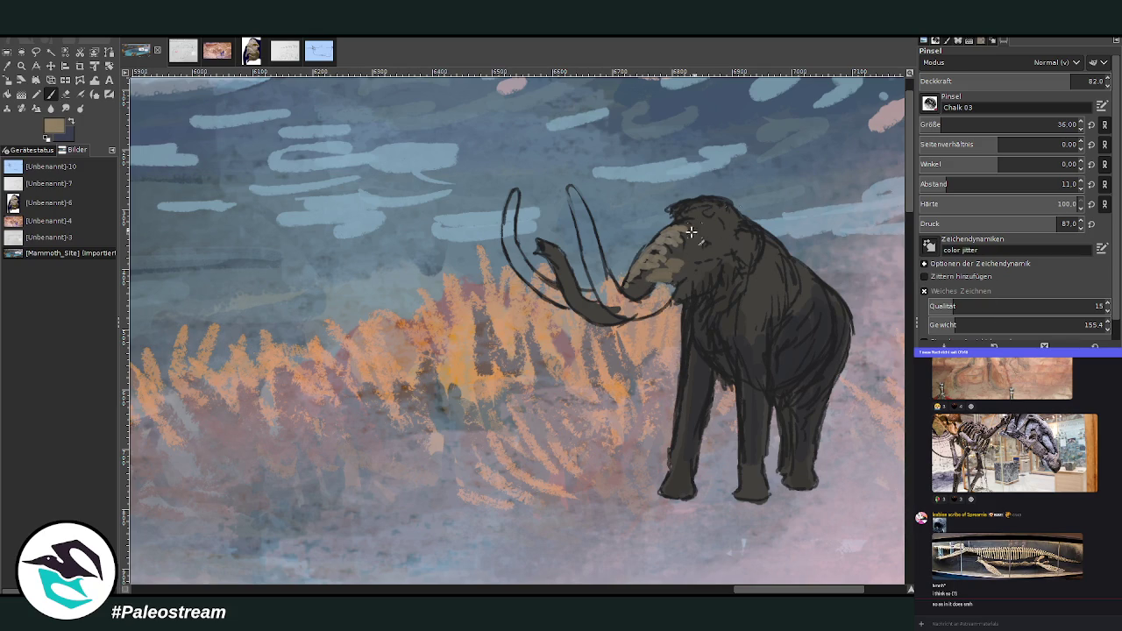
pyautogui.moveTo(666, 261)
pyautogui.mouseDown()
pyautogui.moveTo(658, 247)
pyautogui.moveTo(689, 226)
pyautogui.moveTo(675, 207)
pyautogui.moveTo(689, 201)
pyautogui.mouseUp()
# Step: Dab light chalk on the head at 87 opacity, then paint the right tusk tan at 59
pyautogui.click(1065, 81)
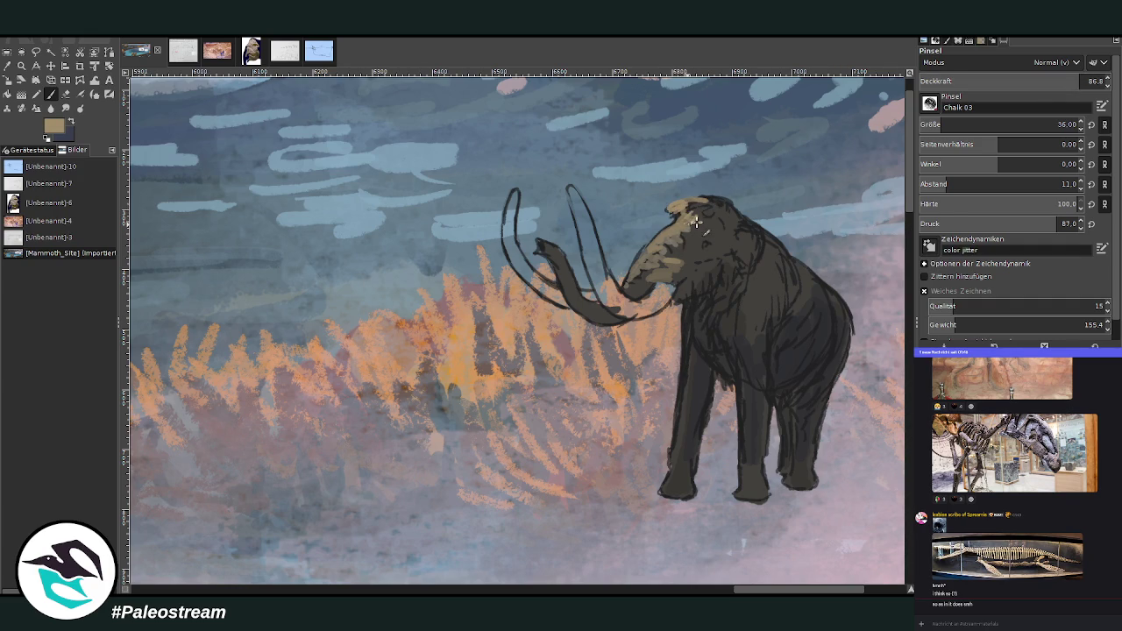
pyautogui.moveTo(710, 240)
pyautogui.mouseDown()
pyautogui.moveTo(706, 249)
pyautogui.moveTo(685, 237)
pyautogui.mouseUp()
pyautogui.moveTo(700, 237)
pyautogui.mouseDown()
pyautogui.moveTo(680, 226)
pyautogui.moveTo(709, 228)
pyautogui.moveTo(677, 265)
pyautogui.moveTo(756, 238)
pyautogui.mouseUp()
pyautogui.click(1027, 80)
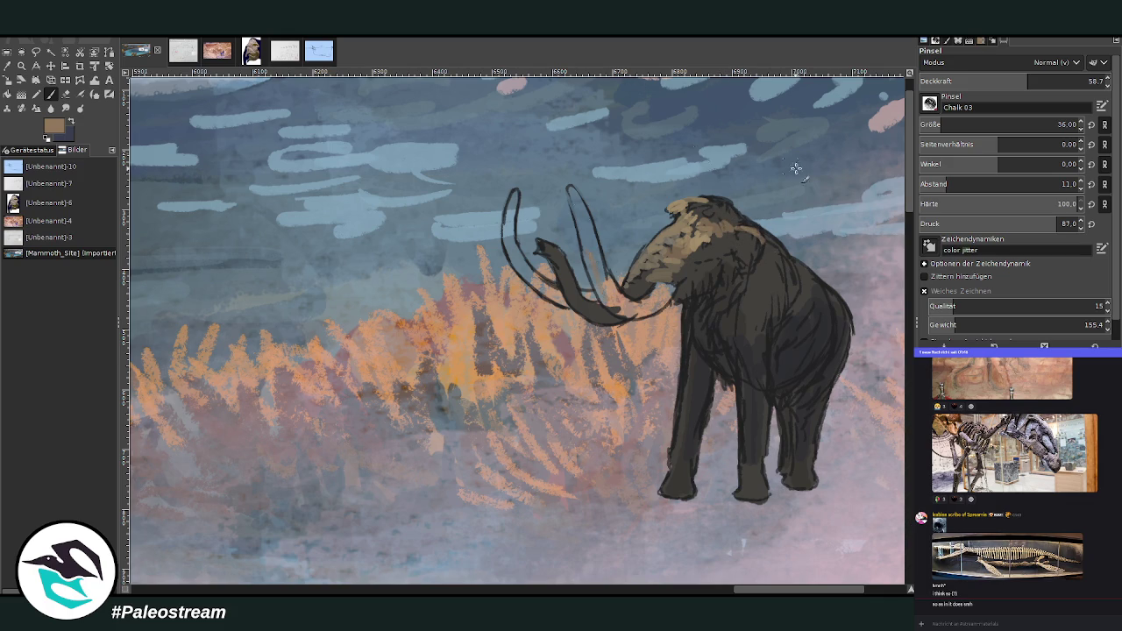
pyautogui.moveTo(607, 295); pyautogui.dragTo(566, 184)
# Step: Fill both tusks with cream, shade the right tusk's edge at about 70 opacity, undoing stray strokes
pyautogui.moveTo(587, 230); pyautogui.dragTo(568, 186)
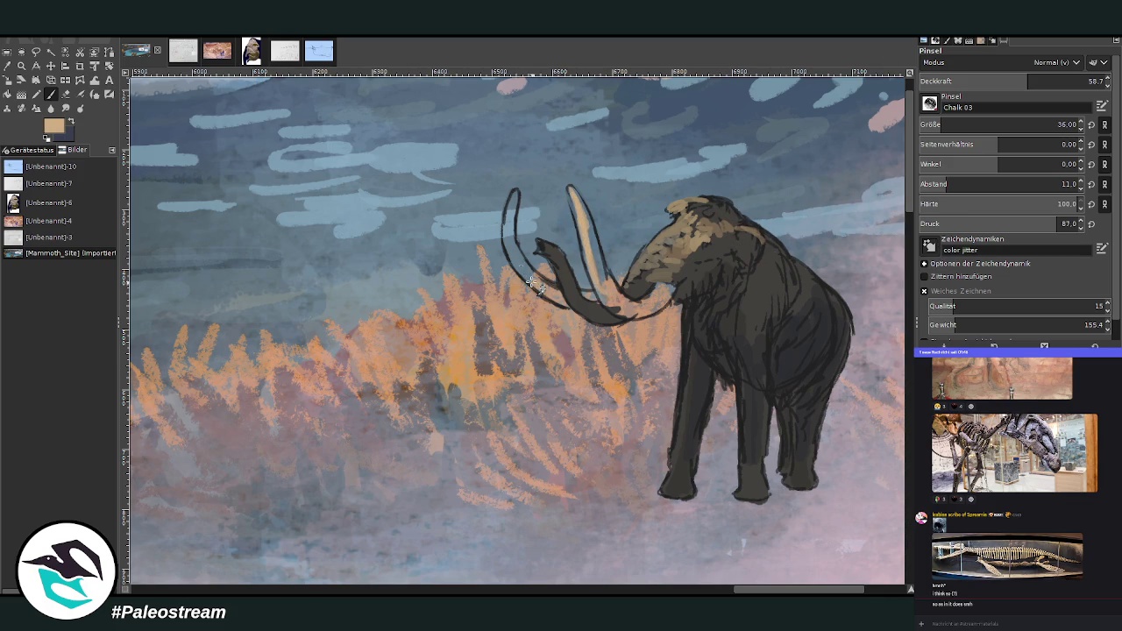
pyautogui.moveTo(506, 235); pyautogui.dragTo(514, 195)
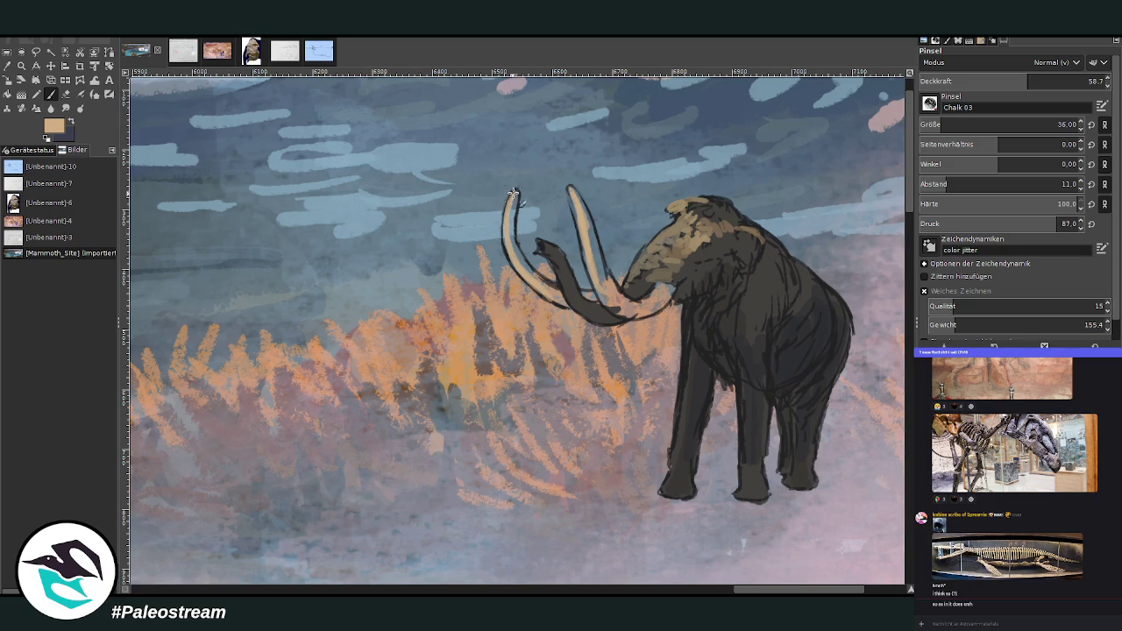
pyautogui.moveTo(608, 298)
pyautogui.mouseDown()
pyautogui.moveTo(570, 188)
pyautogui.moveTo(603, 293)
pyautogui.moveTo(507, 231)
pyautogui.mouseUp()
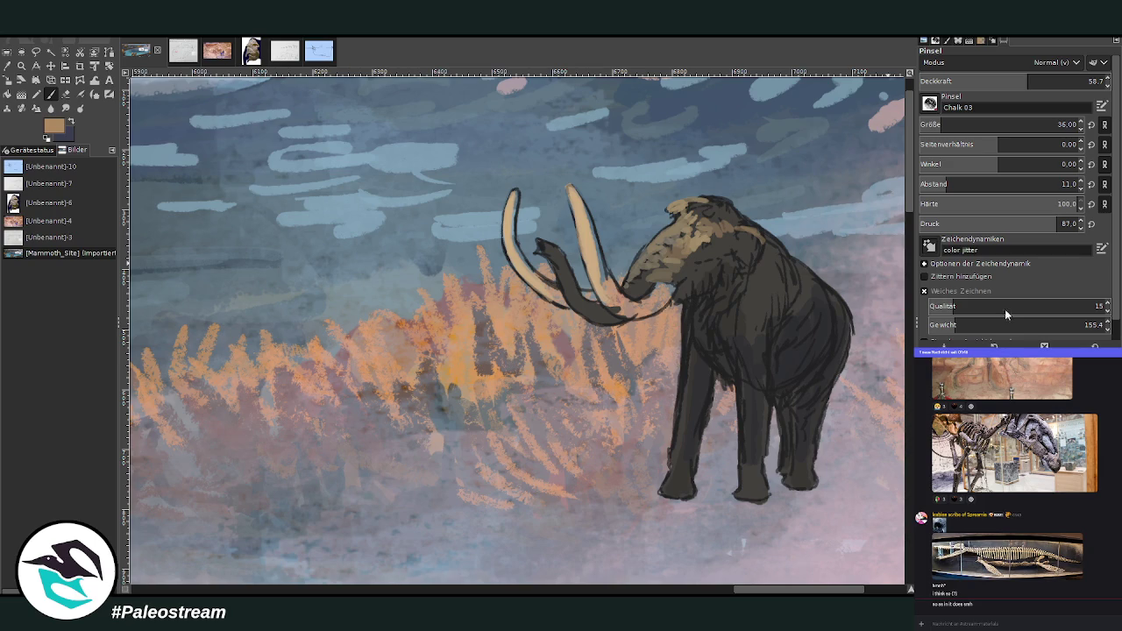
pyautogui.moveTo(974, 81); pyautogui.dragTo(1049, 63)
pyautogui.moveTo(602, 278)
pyautogui.mouseDown()
pyautogui.moveTo(571, 190)
pyautogui.moveTo(612, 294)
pyautogui.moveTo(636, 312)
pyautogui.moveTo(651, 298)
pyautogui.mouseUp()
pyautogui.hotkey('ctrl', 'z')
pyautogui.hotkey('ctrl', 'z')
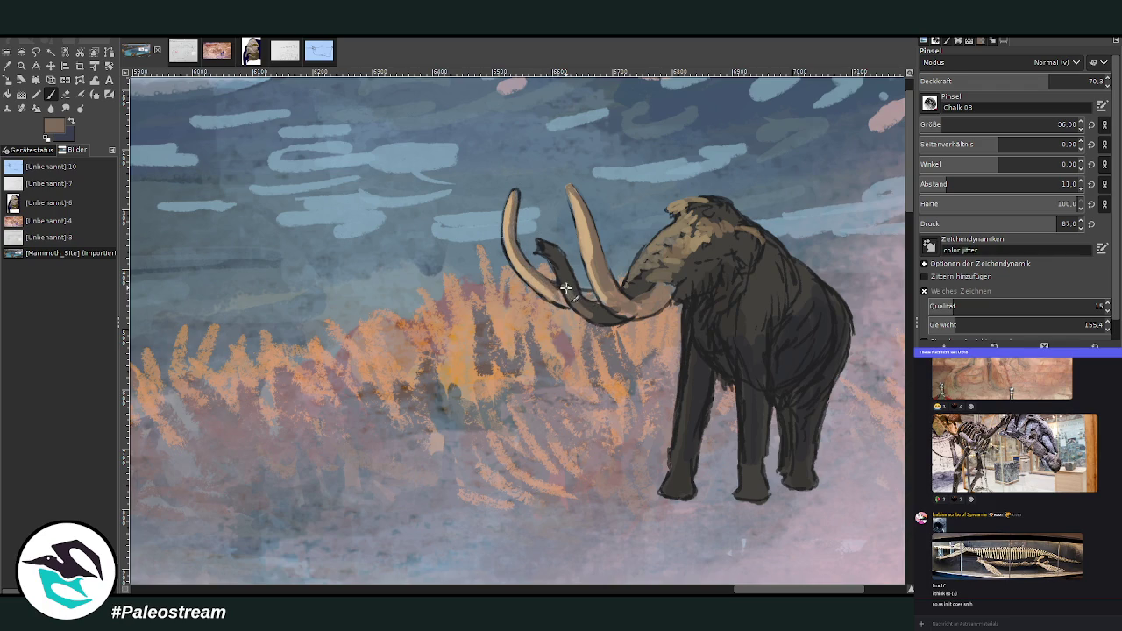
pyautogui.keyDown('ctrl'); pyautogui.click(870, 112); pyautogui.keyUp('ctrl')
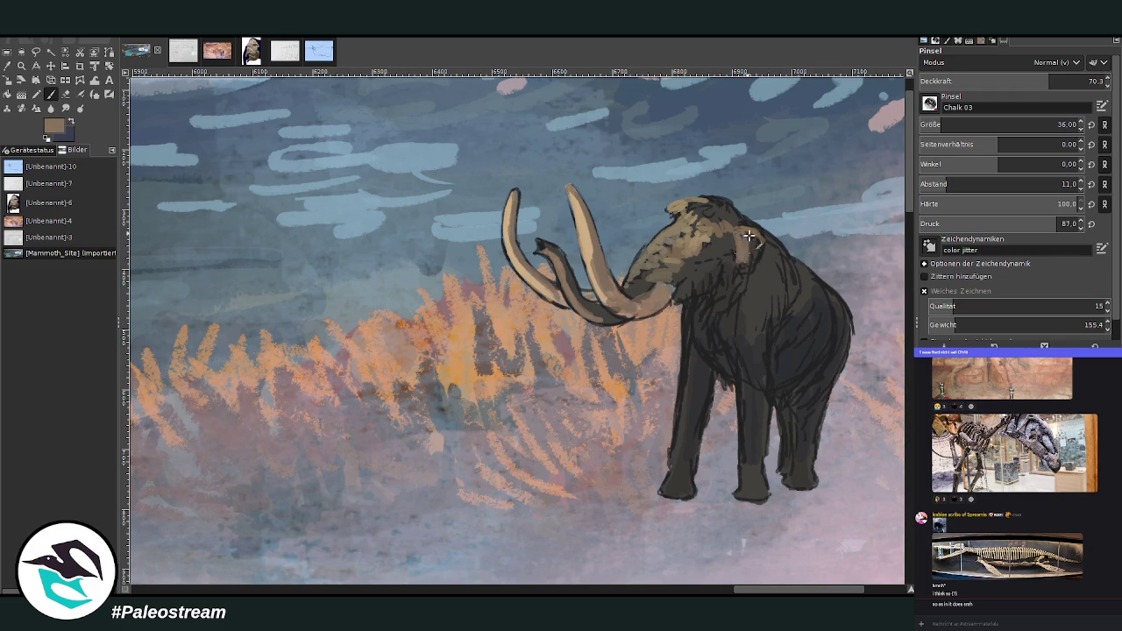
# Step: Shade the mammoth's shoulder, flank and chest in brown-grey at about 54 opacity
pyautogui.moveTo(1060, 87); pyautogui.dragTo(1020, 86)
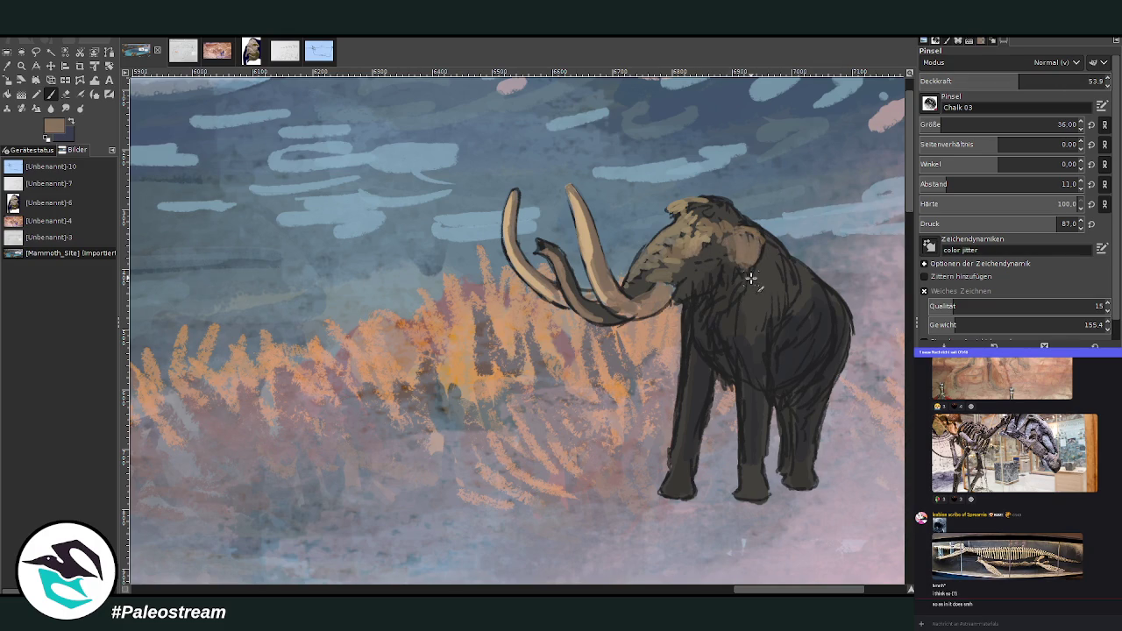
pyautogui.keyDown('ctrl'); pyautogui.click(783, 255); pyautogui.keyUp('ctrl')
pyautogui.moveTo(766, 262); pyautogui.dragTo(745, 329)
pyautogui.moveTo(794, 272)
pyautogui.mouseDown()
pyautogui.moveTo(805, 308)
pyautogui.moveTo(791, 325)
pyautogui.mouseUp()
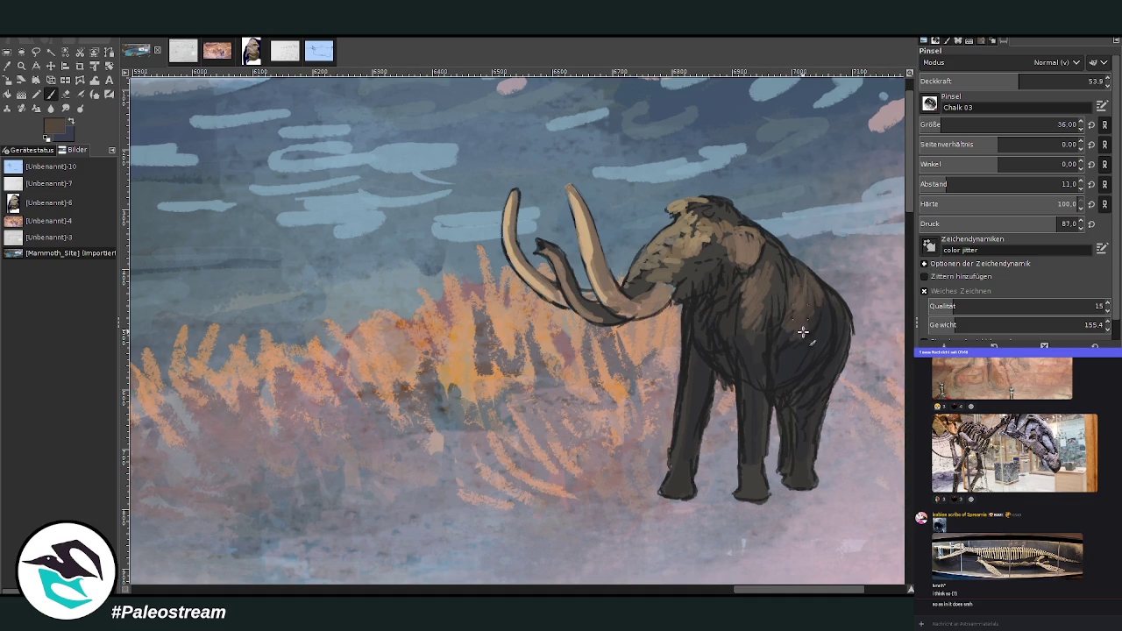
pyautogui.moveTo(761, 264); pyautogui.dragTo(733, 330)
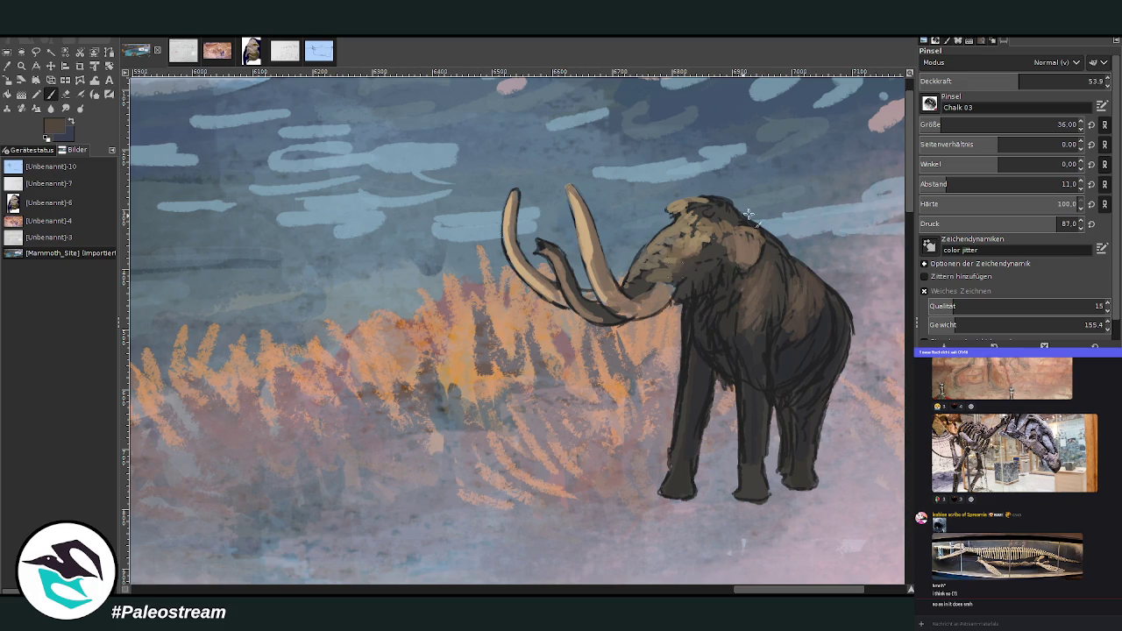
# Step: Enable stroke smoothing and repaint the lower trunk in lighter tan at 71 opacity
pyautogui.click(924, 292)
pyautogui.click(1051, 81)
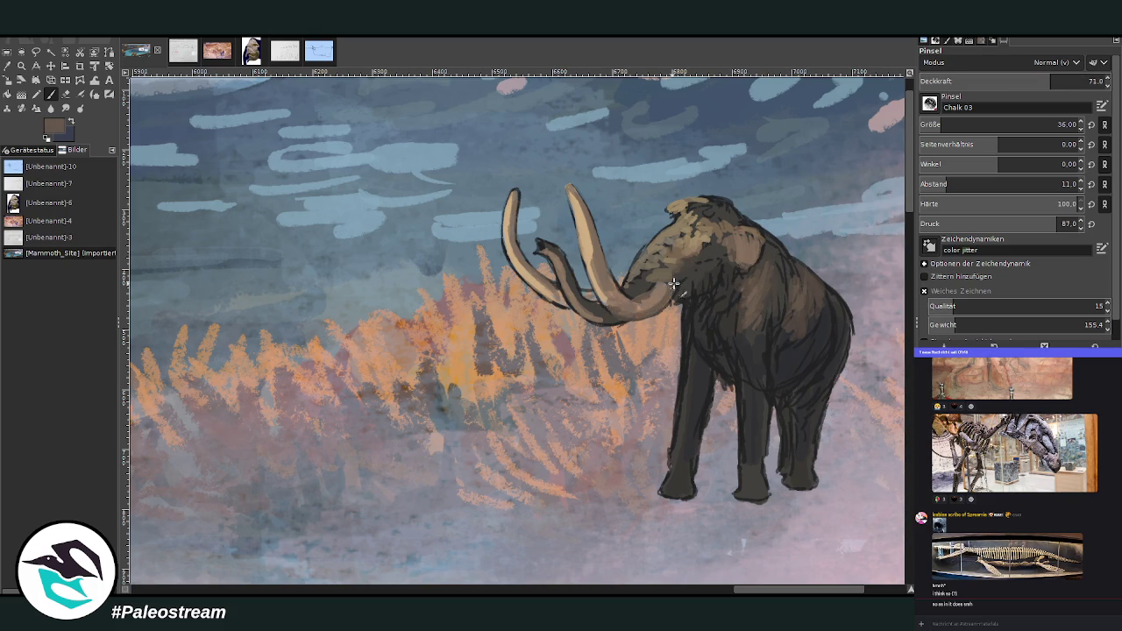
pyautogui.moveTo(631, 303); pyautogui.dragTo(576, 292)
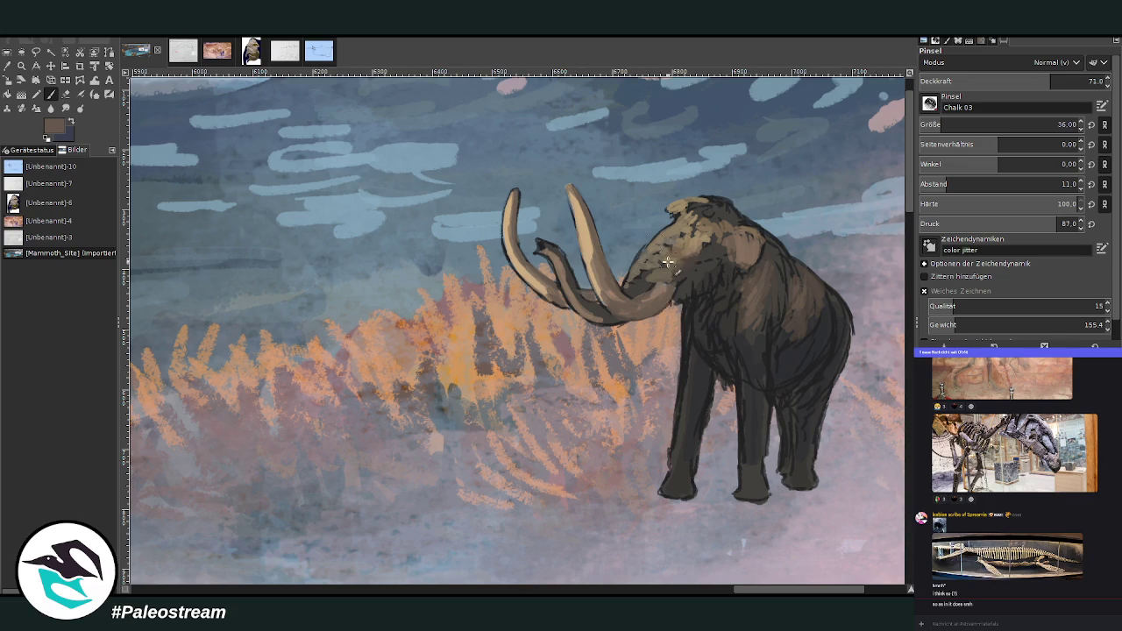
pyautogui.keyDown('ctrl'); pyautogui.click(772, 263); pyautogui.keyUp('ctrl')
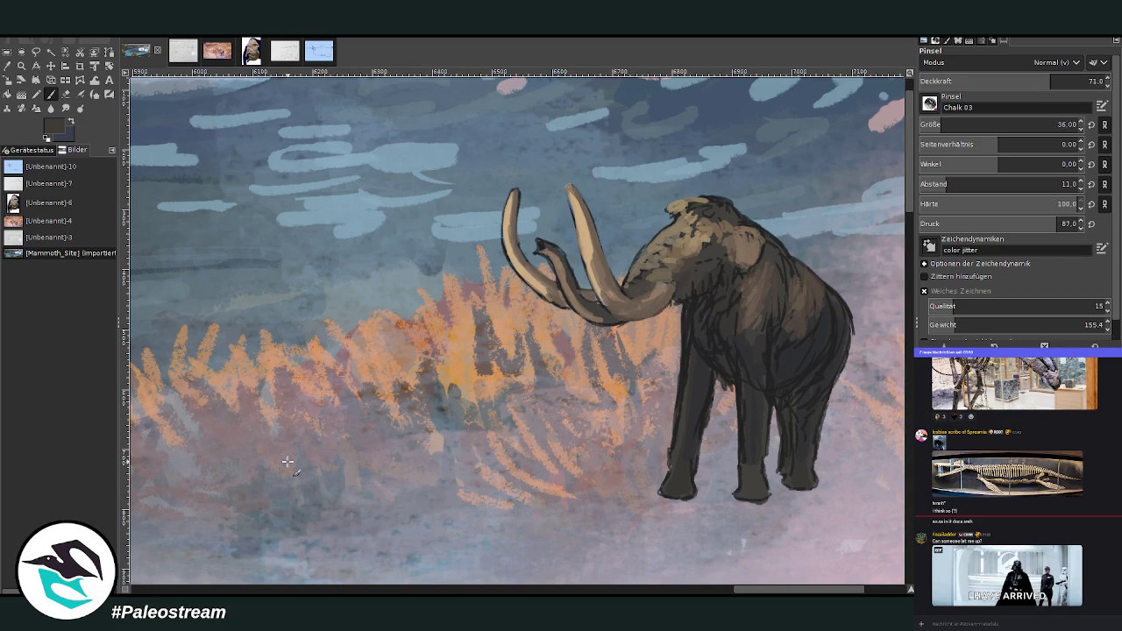
pyautogui.keyDown('ctrl'); pyautogui.click(794, 221); pyautogui.keyUp('ctrl')
pyautogui.click(990, 79)
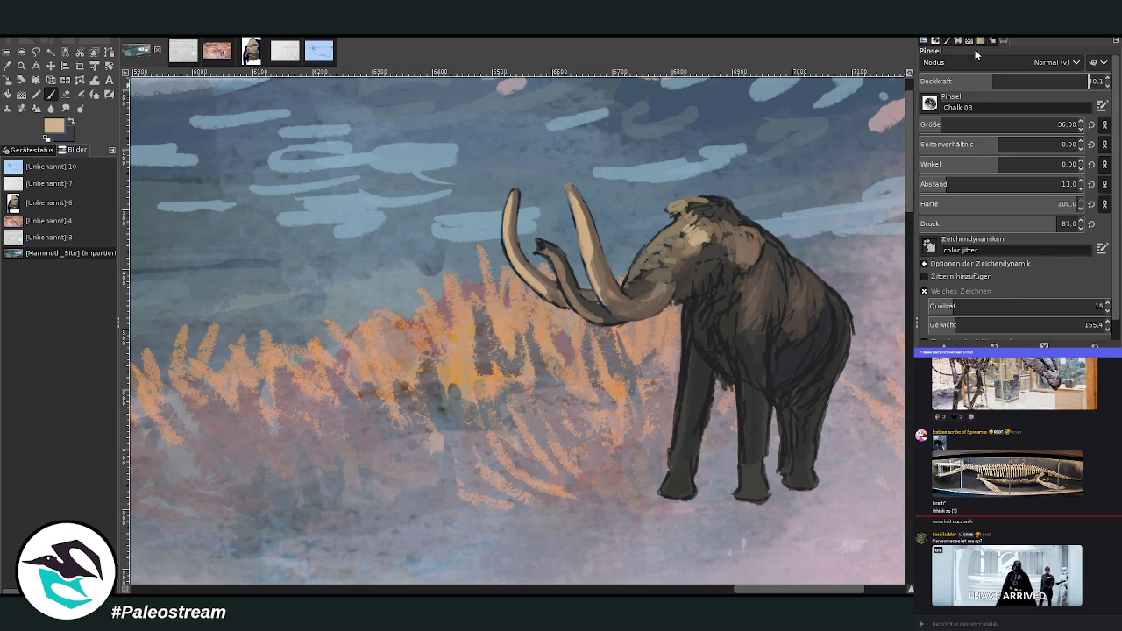
# Step: Paint light tan highlights on the mammoth's head and trunk base, then reset to dark colours
pyautogui.moveTo(677, 226); pyautogui.dragTo(626, 272)
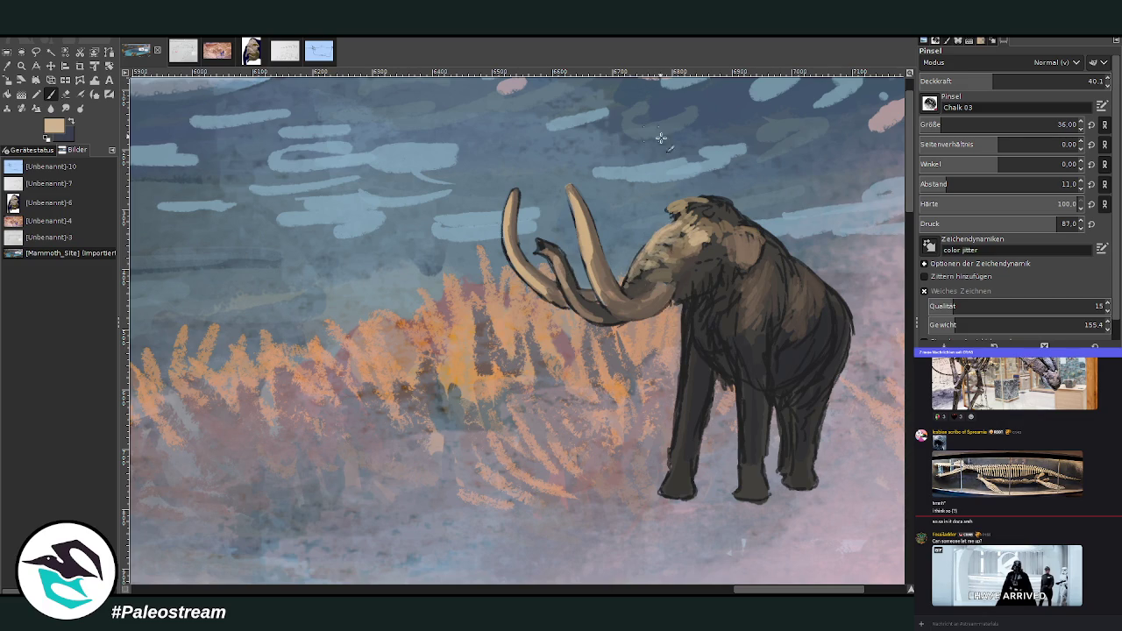
pyautogui.moveTo(654, 277); pyautogui.dragTo(670, 289)
pyautogui.press('d')
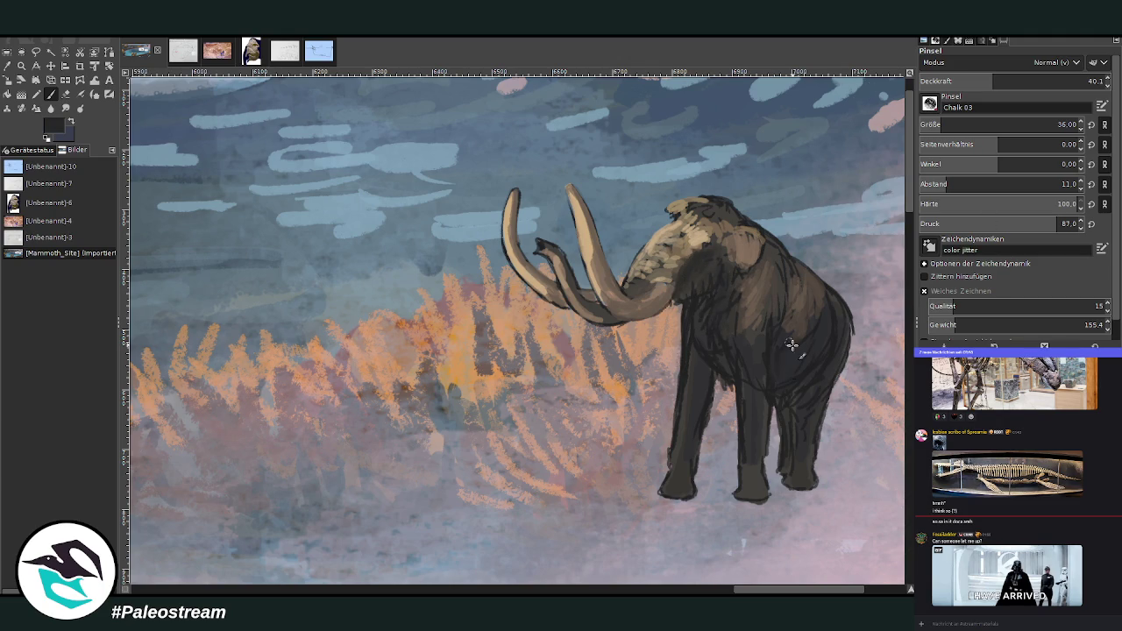
pyautogui.scroll(1, 1003, 81)
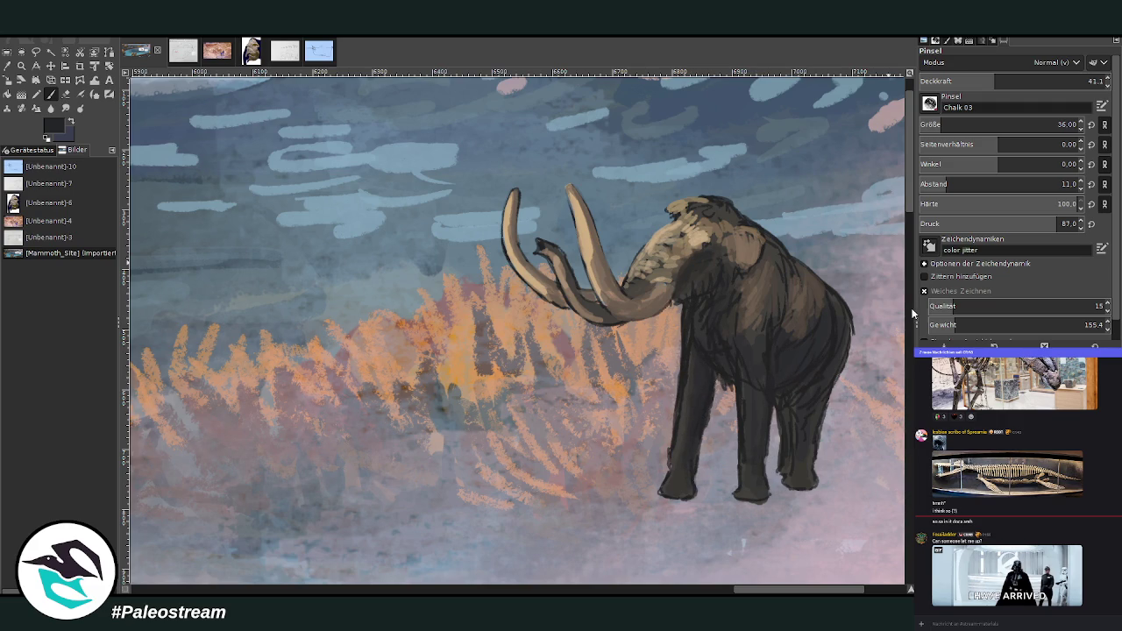
# Step: Shade the chest and belly darker, adjusting opacity between about 40 and 70, ending near 59
pyautogui.click(1030, 81)
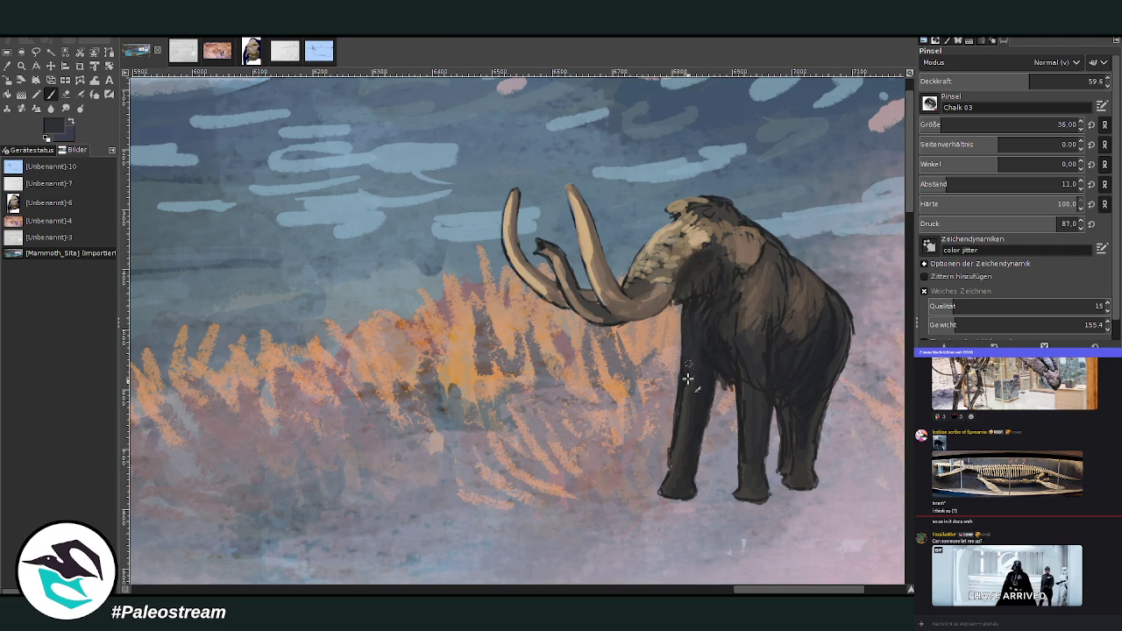
pyautogui.click(1049, 80)
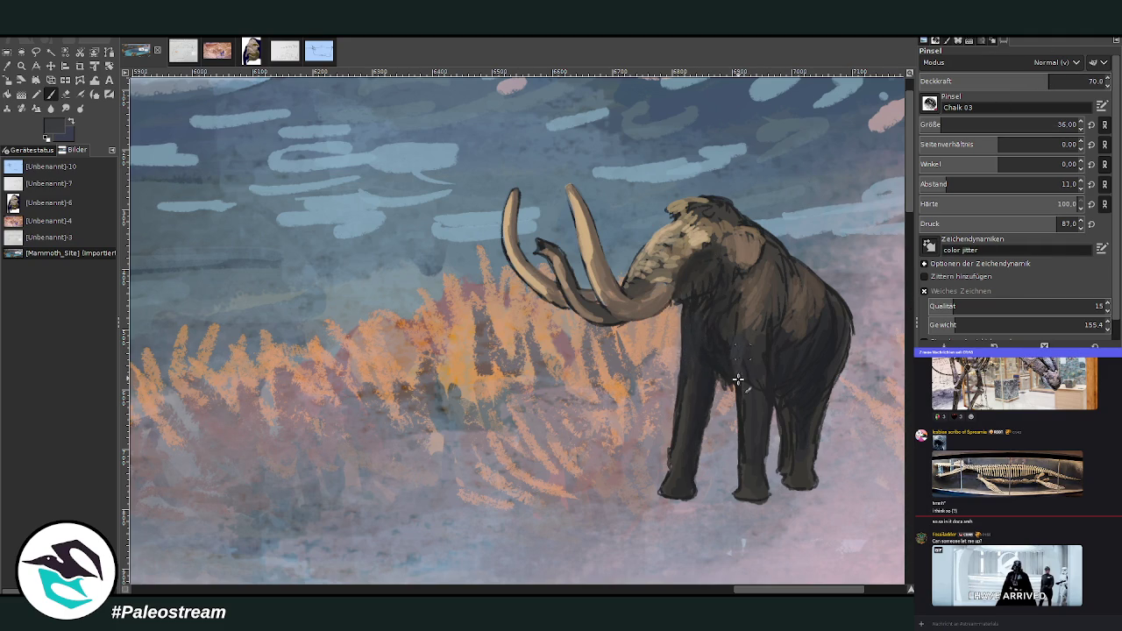
pyautogui.click(1026, 81)
pyautogui.moveTo(778, 278)
pyautogui.mouseDown()
pyautogui.moveTo(749, 331)
pyautogui.moveTo(763, 384)
pyautogui.mouseUp()
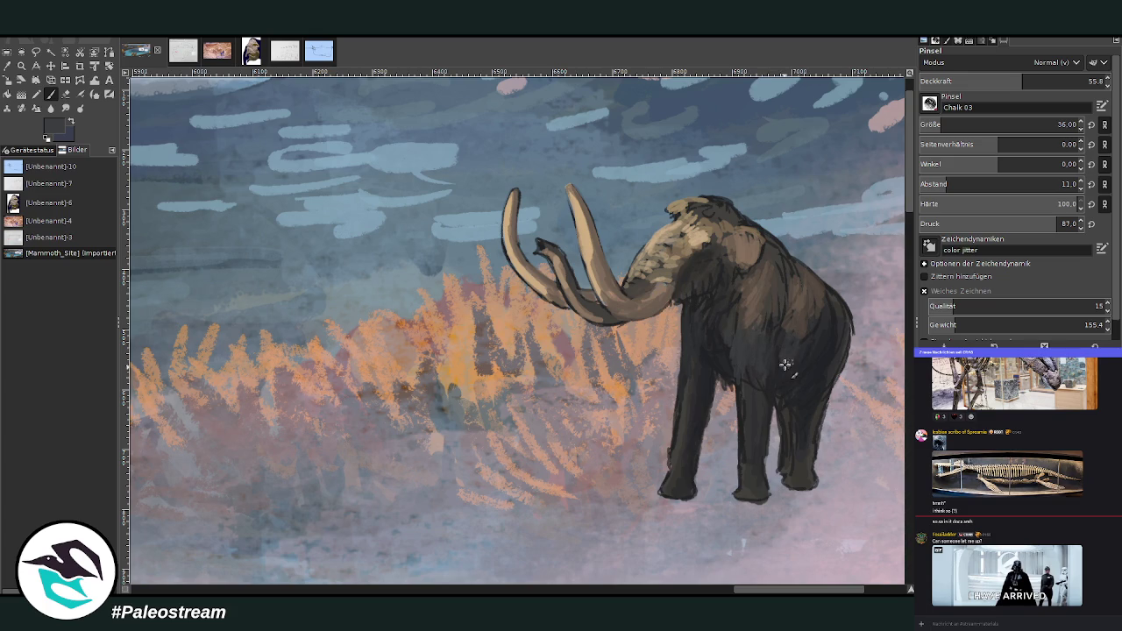
pyautogui.click(1087, 80)
pyautogui.write('39.7')
pyautogui.press('Return')
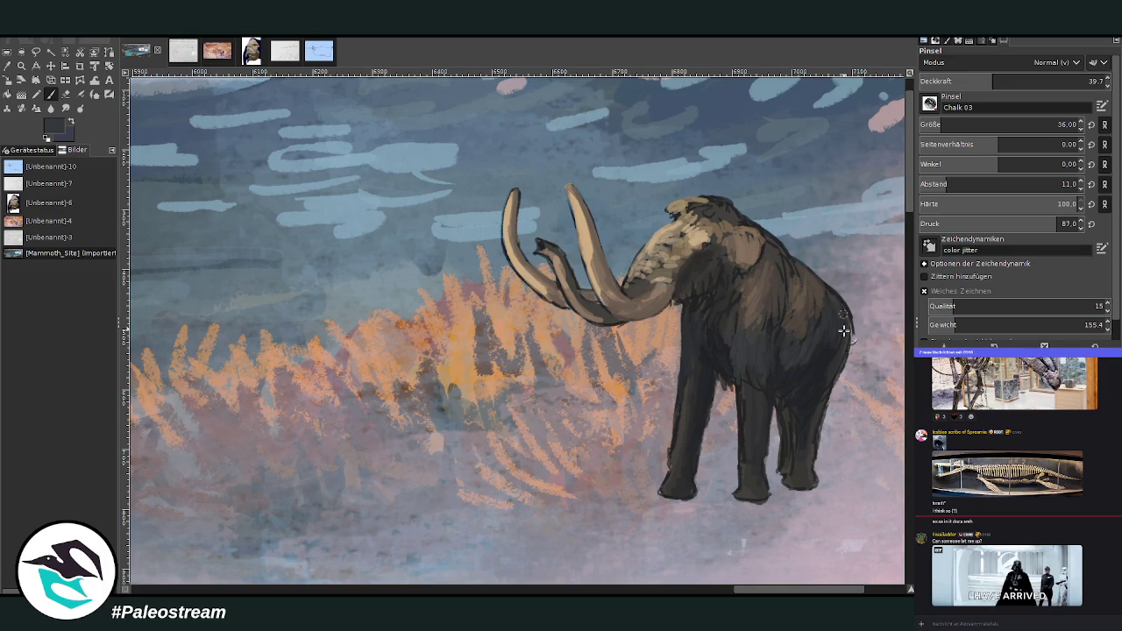
pyautogui.click(1031, 79)
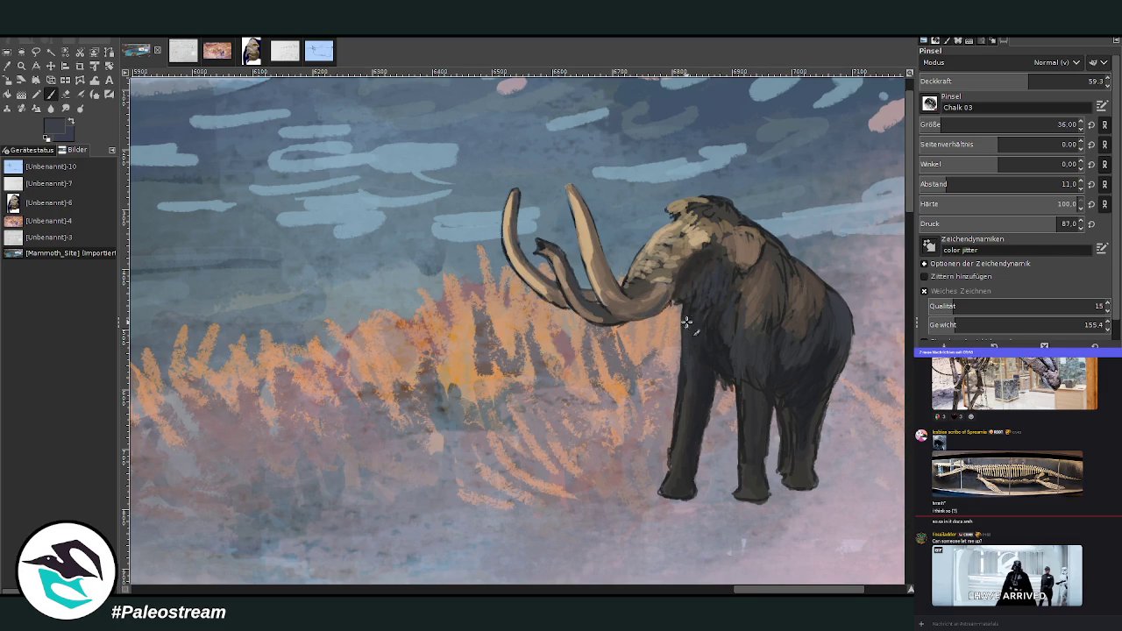
# Step: Zoom in to a close-up of the mammoth
pyautogui.keyDown('ctrl'); pyautogui.scroll(-1, 681, 465); pyautogui.keyUp('ctrl')
pyautogui.keyDown('ctrl'); pyautogui.scroll(-2, 683, 464); pyautogui.keyUp('ctrl')
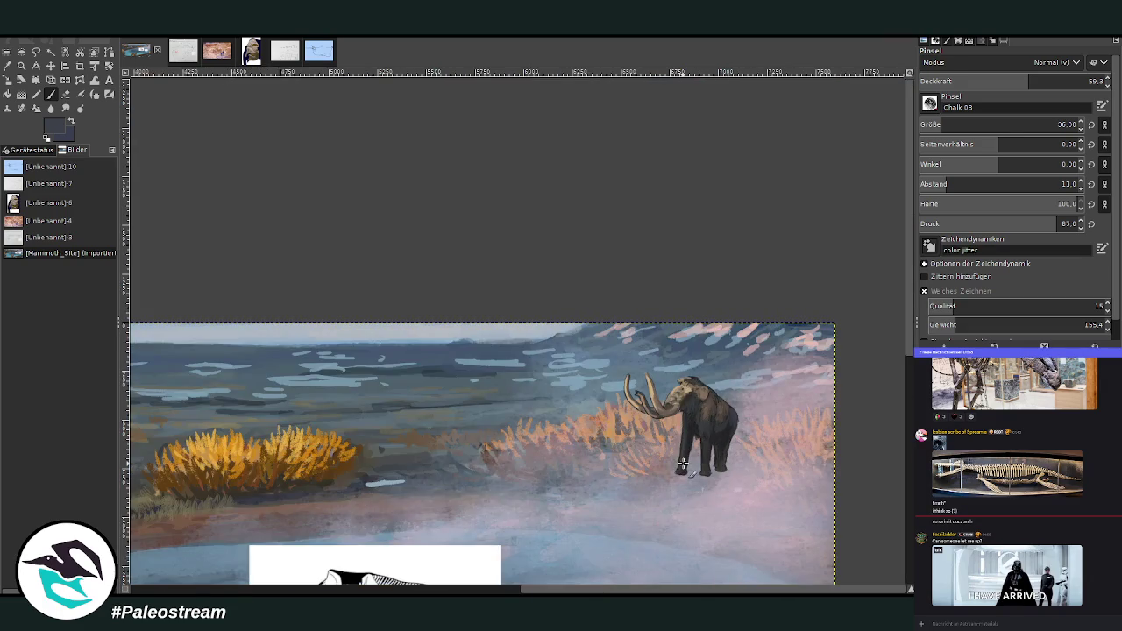
pyautogui.keyDown('ctrl'); pyautogui.scroll(-1, 683, 464); pyautogui.keyUp('ctrl')
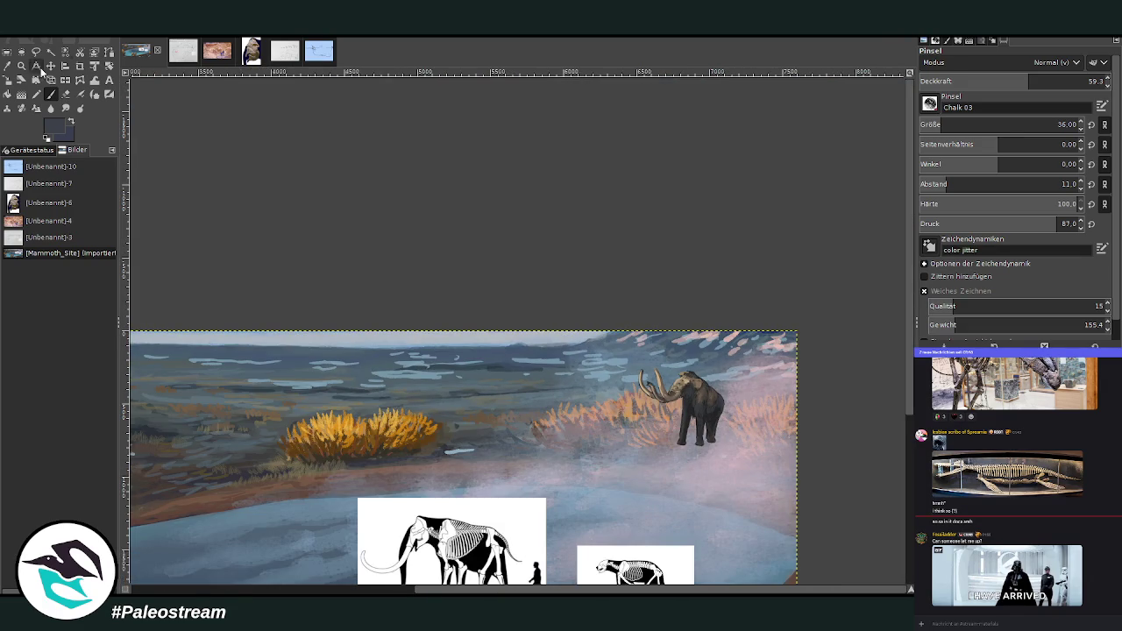
pyautogui.click(21, 66)
pyautogui.click(606, 306)
pyautogui.moveTo(446, 188); pyautogui.dragTo(645, 476)
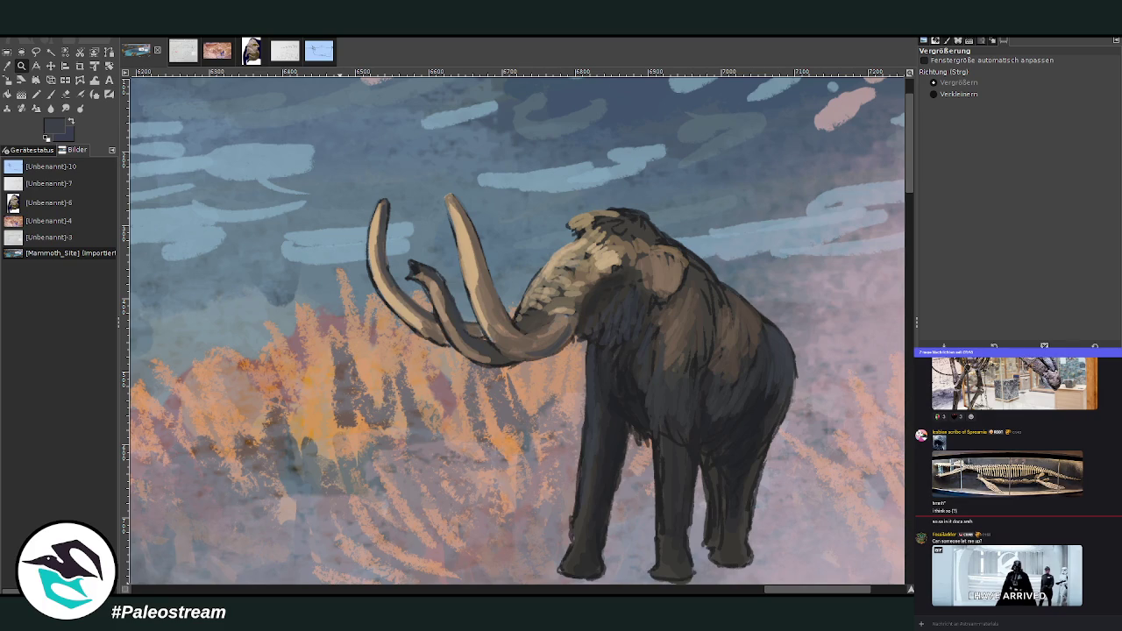
# Step: Darken the fur on the head and neck, line the back and touch up the front foot
pyautogui.click(7, 66)
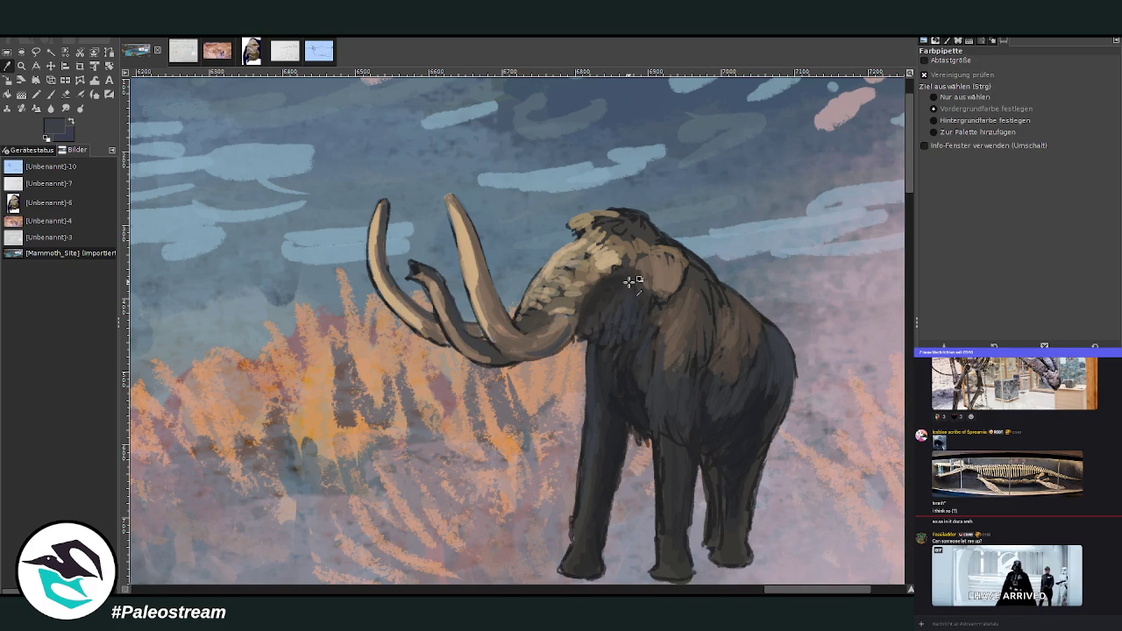
pyautogui.click(50, 94)
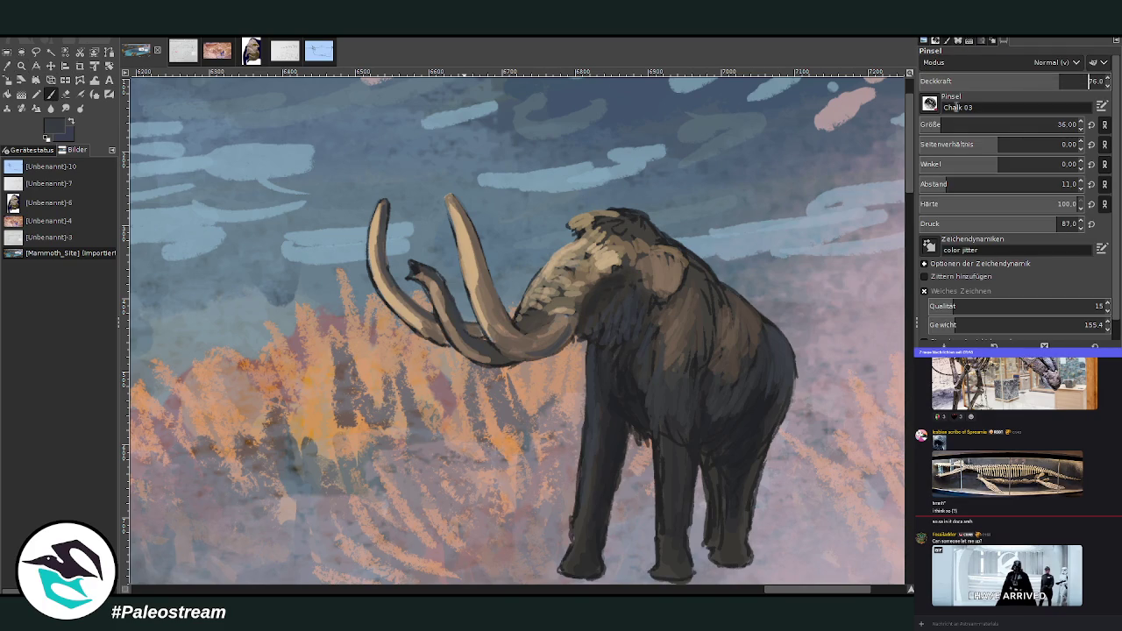
pyautogui.moveTo(628, 266)
pyautogui.mouseDown()
pyautogui.moveTo(617, 249)
pyautogui.moveTo(622, 279)
pyautogui.moveTo(621, 242)
pyautogui.mouseUp()
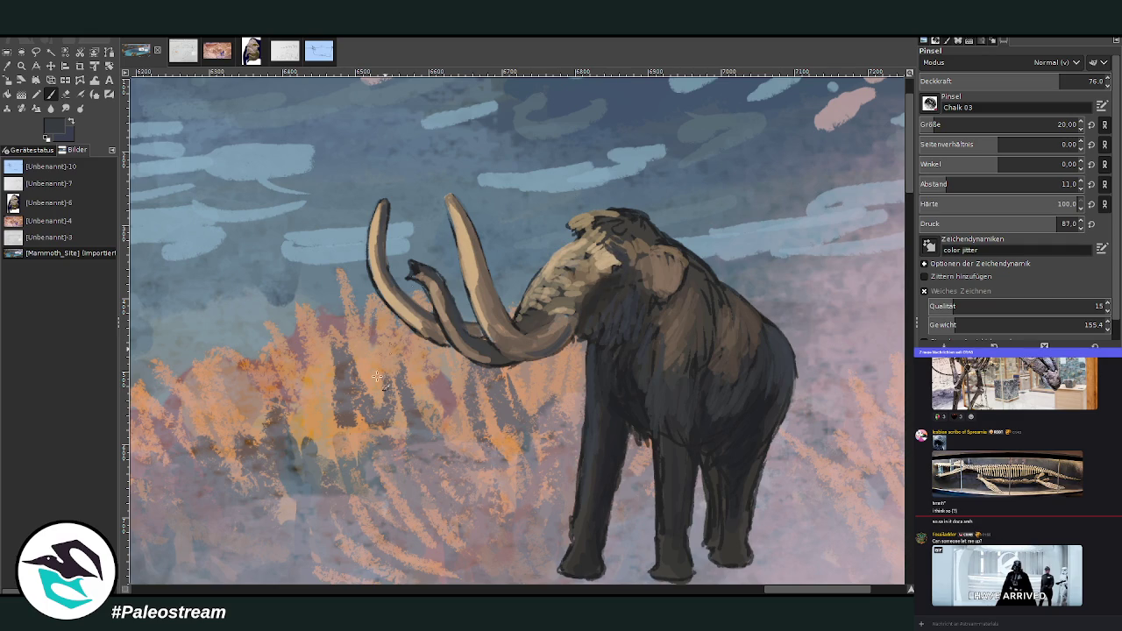
pyautogui.moveTo(642, 260)
pyautogui.mouseDown()
pyautogui.moveTo(646, 300)
pyautogui.moveTo(638, 272)
pyautogui.mouseUp()
pyautogui.moveTo(693, 255)
pyautogui.mouseDown()
pyautogui.moveTo(724, 295)
pyautogui.moveTo(693, 252)
pyautogui.mouseUp()
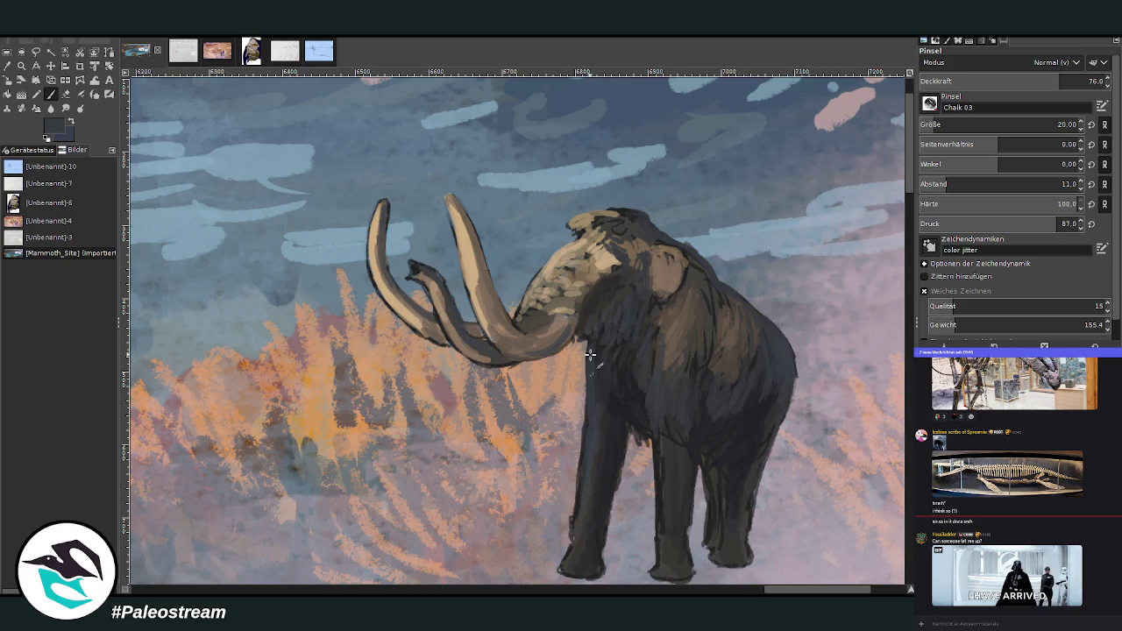
pyautogui.moveTo(565, 559); pyautogui.dragTo(570, 575)
pyautogui.scroll(-5, 912, 419)
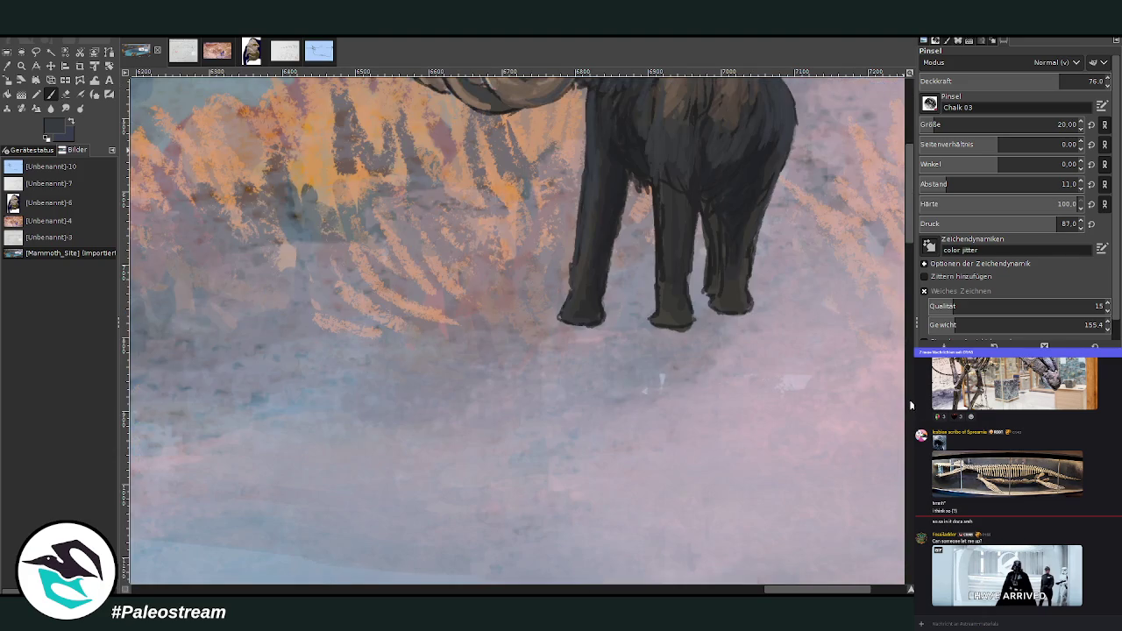
# Step: Paint the front-left foot dark and fill between the hind legs at 85.5 opacity
pyautogui.scroll(4, 908, 160)
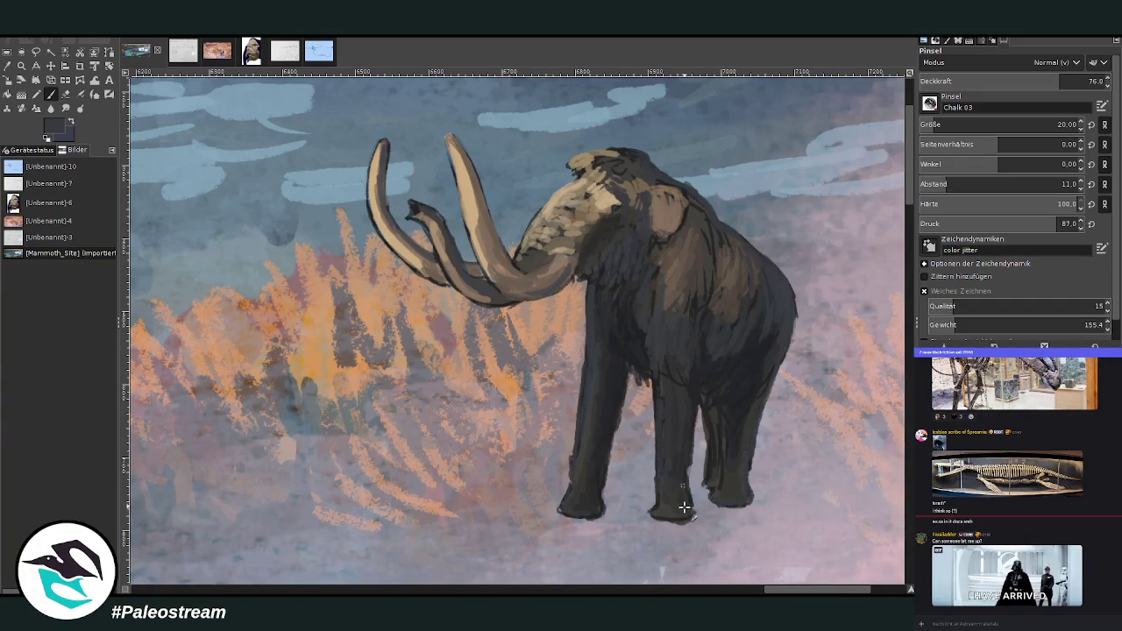
pyautogui.moveTo(572, 502); pyautogui.dragTo(572, 453)
pyautogui.click(1022, 81)
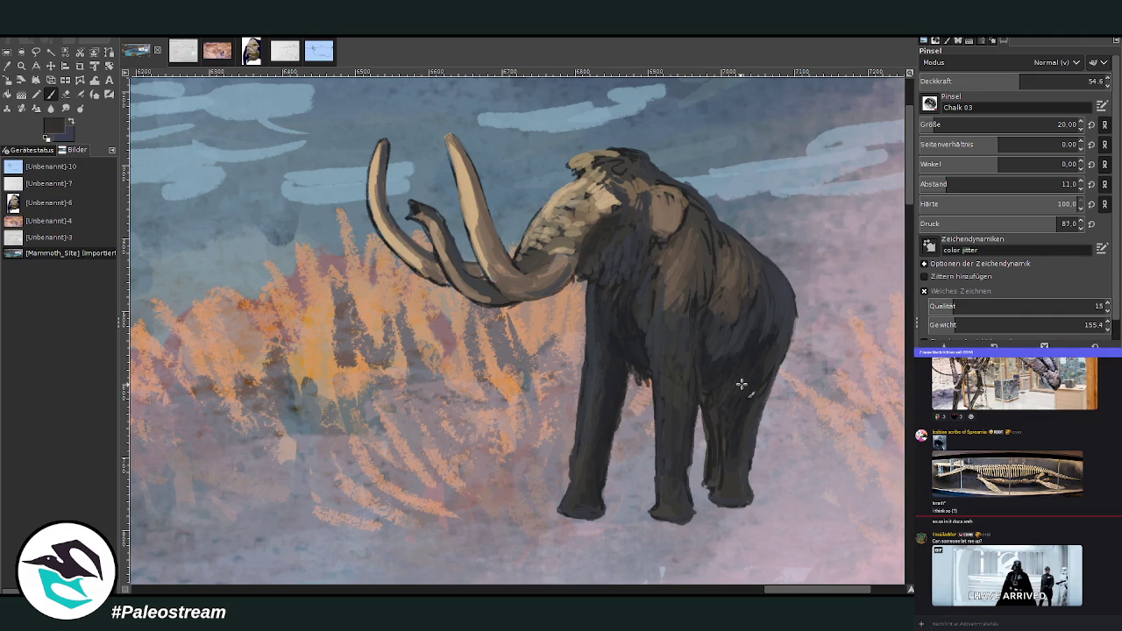
pyautogui.click(1060, 81)
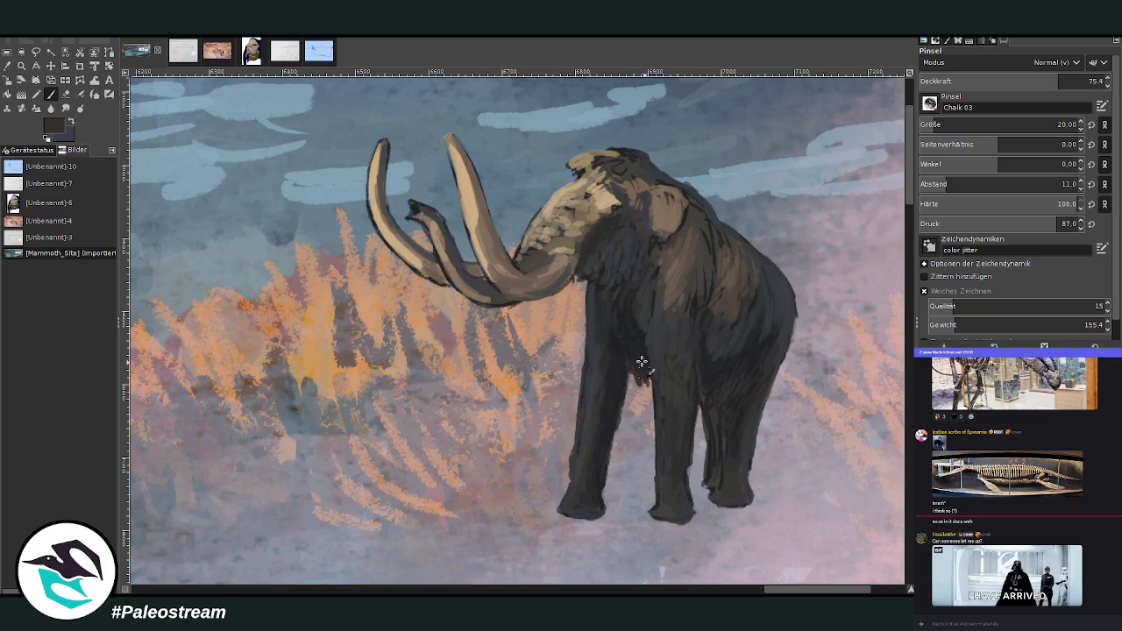
pyautogui.press('pageup')
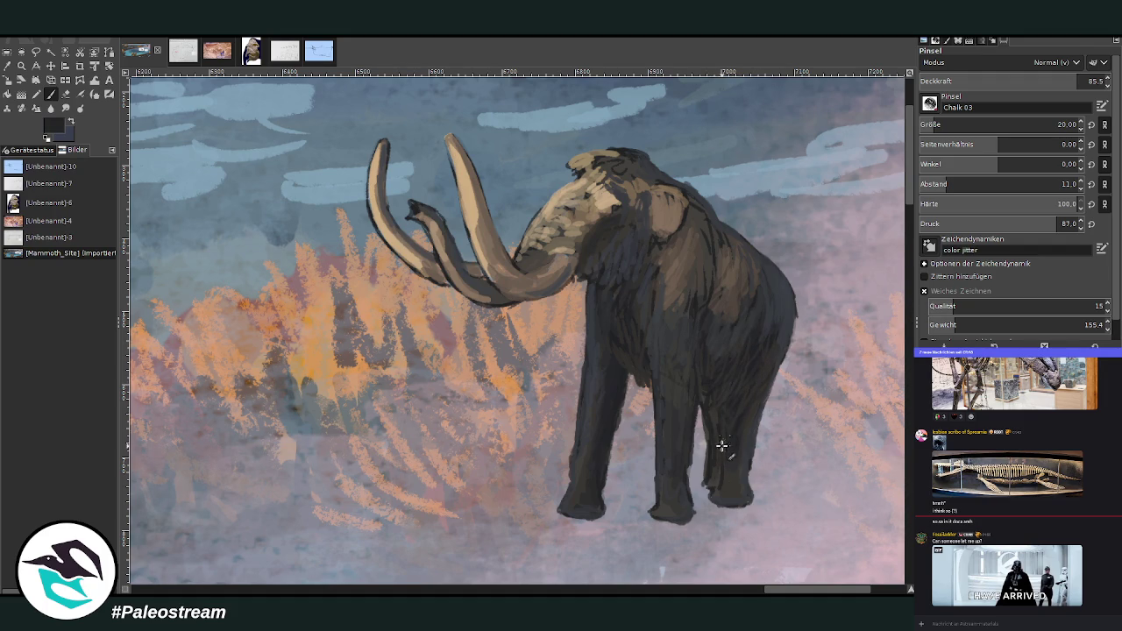
pyautogui.moveTo(711, 483)
pyautogui.mouseDown()
pyautogui.moveTo(711, 409)
pyautogui.moveTo(714, 476)
pyautogui.moveTo(722, 450)
pyautogui.moveTo(687, 422)
pyautogui.mouseUp()
# Step: Zoom in closely on the mammoth's head and tusks
pyautogui.scroll(-1, 745, 432)
pyautogui.scroll(-2, 744, 432)
pyautogui.scroll(-1, 744, 432)
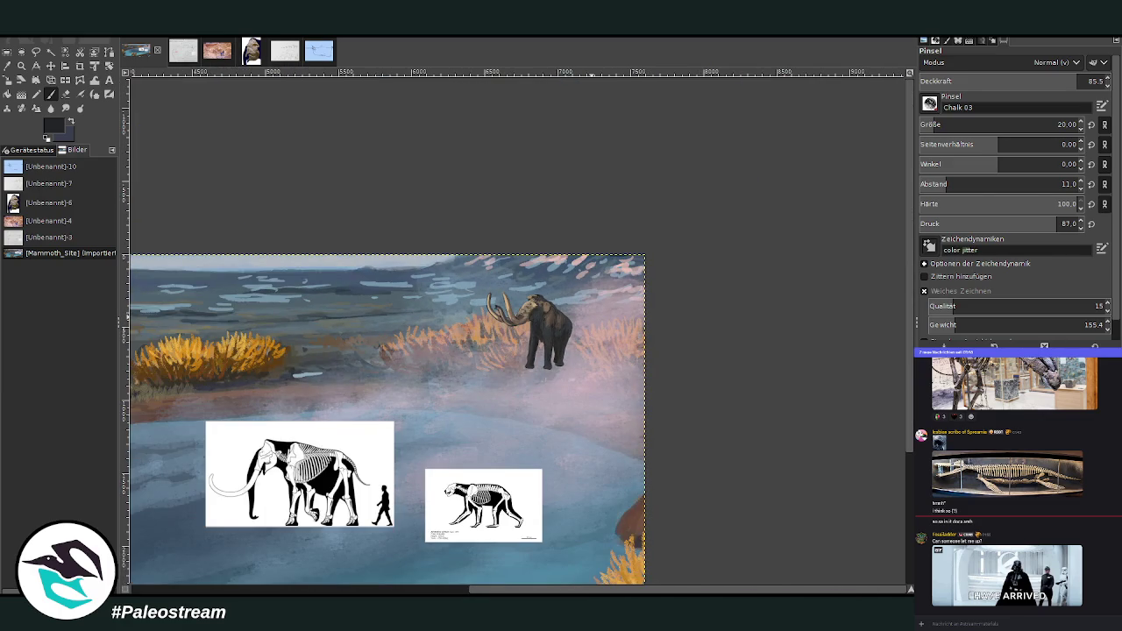
pyautogui.click(21, 65)
pyautogui.moveTo(443, 263); pyautogui.dragTo(664, 412)
pyautogui.moveTo(370, 155); pyautogui.dragTo(587, 412)
# Step: Sample the tusk's beige and paint highlights along both tusks
pyautogui.hotkey('shift', 'e')
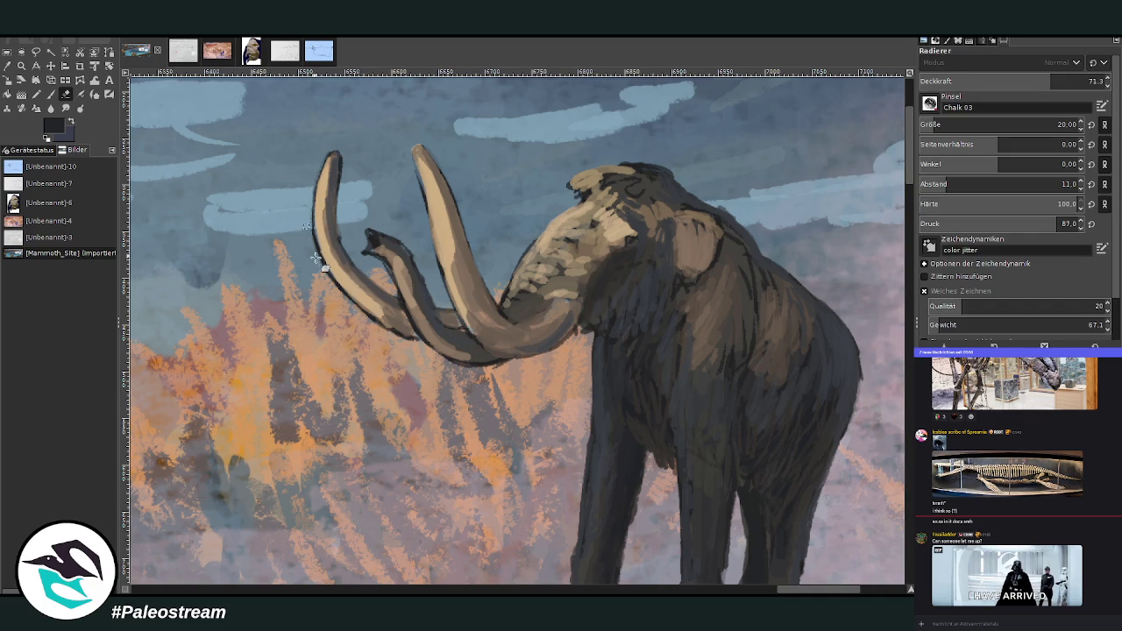
pyautogui.click(7, 66)
pyautogui.click(453, 217)
pyautogui.click(50, 95)
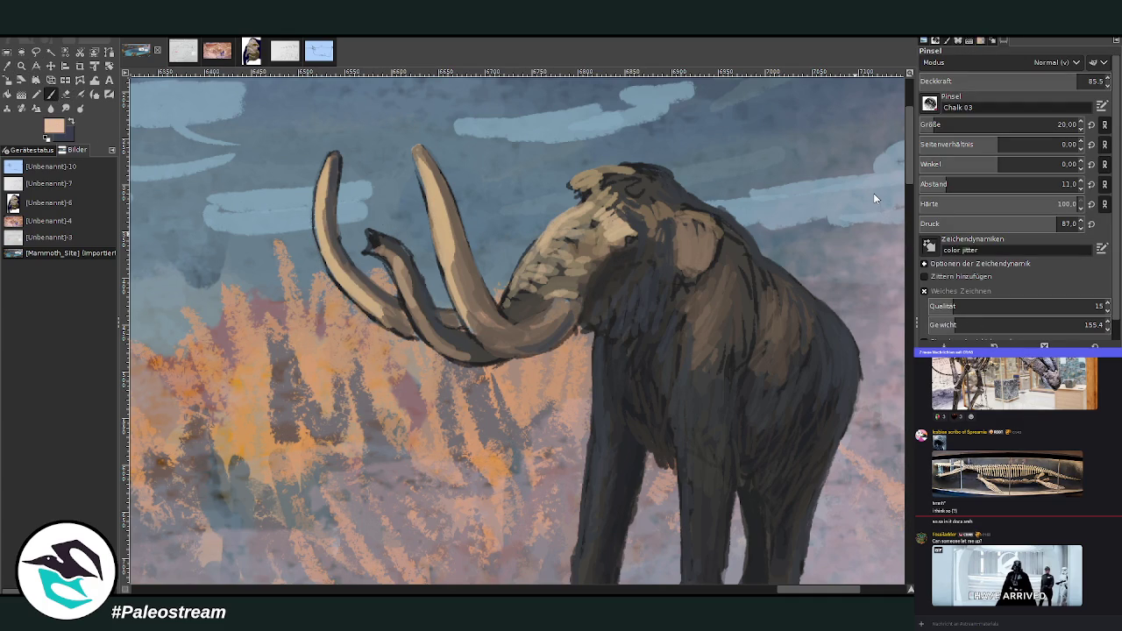
pyautogui.moveTo(445, 256); pyautogui.dragTo(421, 163)
pyautogui.moveTo(442, 223); pyautogui.dragTo(458, 289)
pyautogui.moveTo(431, 192); pyautogui.dragTo(416, 153)
pyautogui.moveTo(324, 241)
pyautogui.mouseDown()
pyautogui.moveTo(351, 294)
pyautogui.moveTo(318, 188)
pyautogui.mouseUp()
# Step: Add soft light strokes on the trunk edge, cheek and face at 37.5 opacity
pyautogui.scroll(2, 981, 81)
pyautogui.click(981, 80)
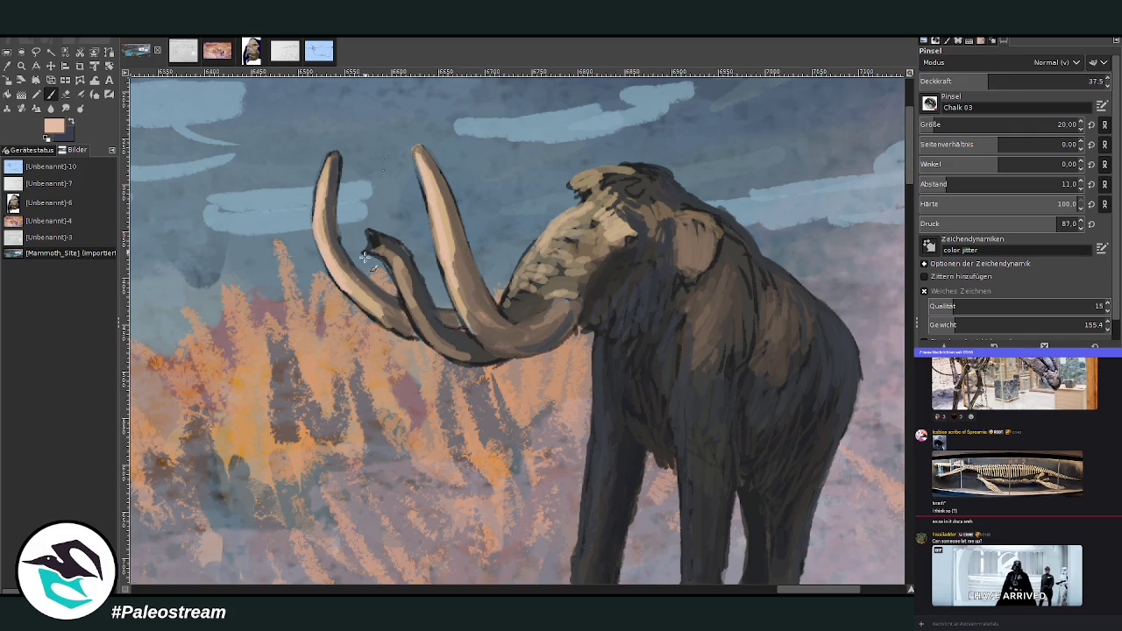
pyautogui.moveTo(391, 252); pyautogui.dragTo(432, 337)
pyautogui.moveTo(546, 272); pyautogui.dragTo(569, 253)
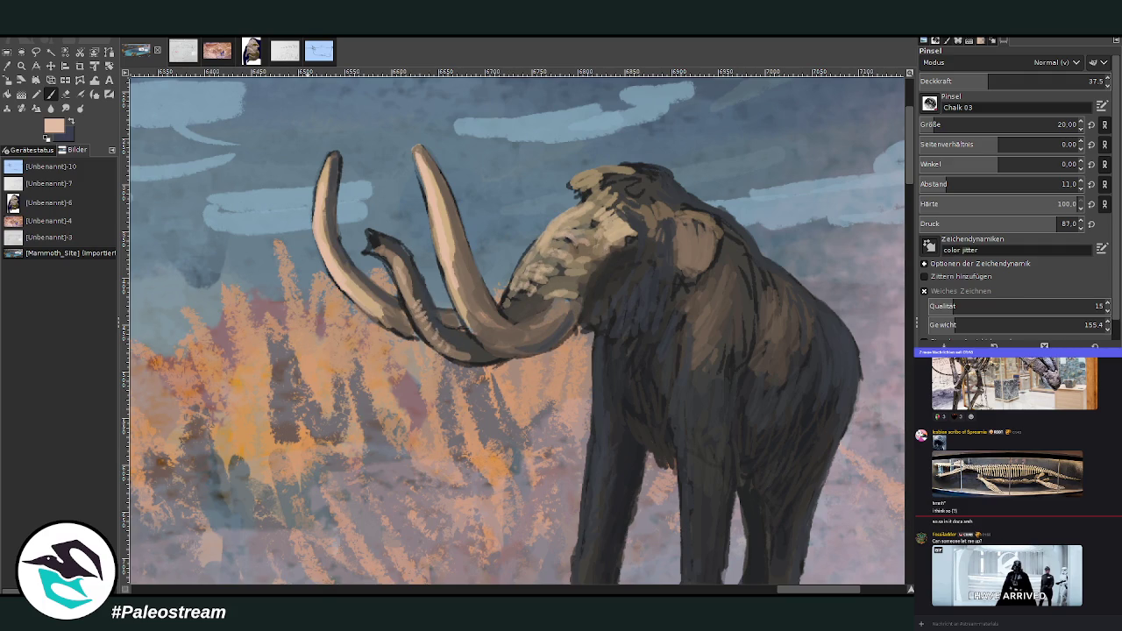
pyautogui.moveTo(597, 249)
pyautogui.mouseDown()
pyautogui.moveTo(570, 276)
pyautogui.moveTo(539, 232)
pyautogui.moveTo(502, 302)
pyautogui.mouseUp()
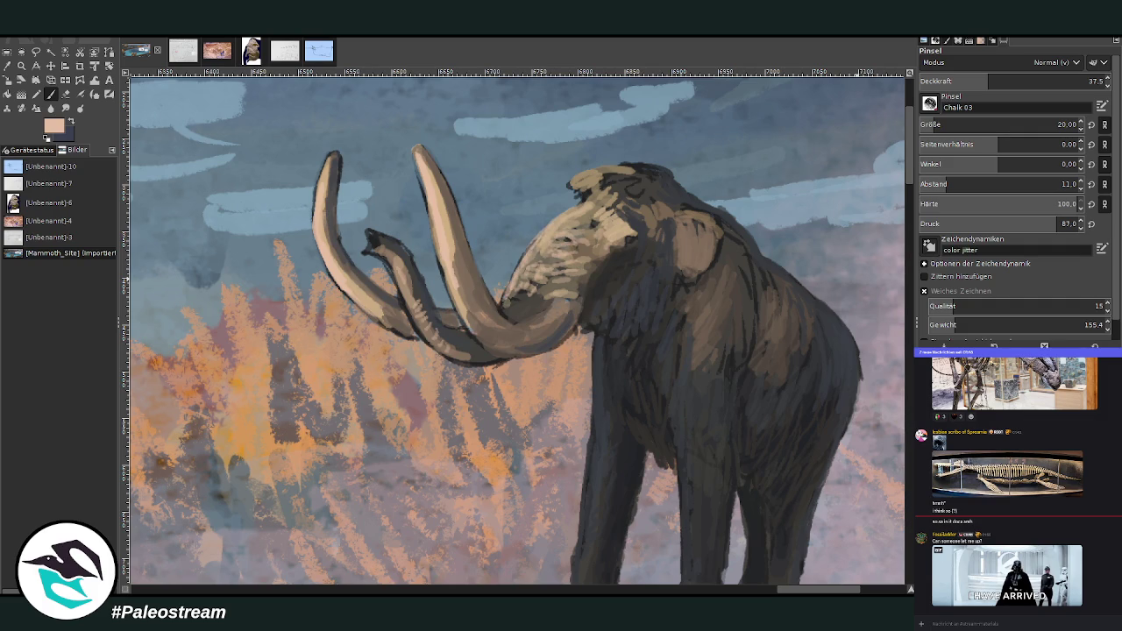
pyautogui.scroll(-5, 518, 333)
pyautogui.scroll(-2, 517, 333)
pyautogui.scroll(-1, 517, 333)
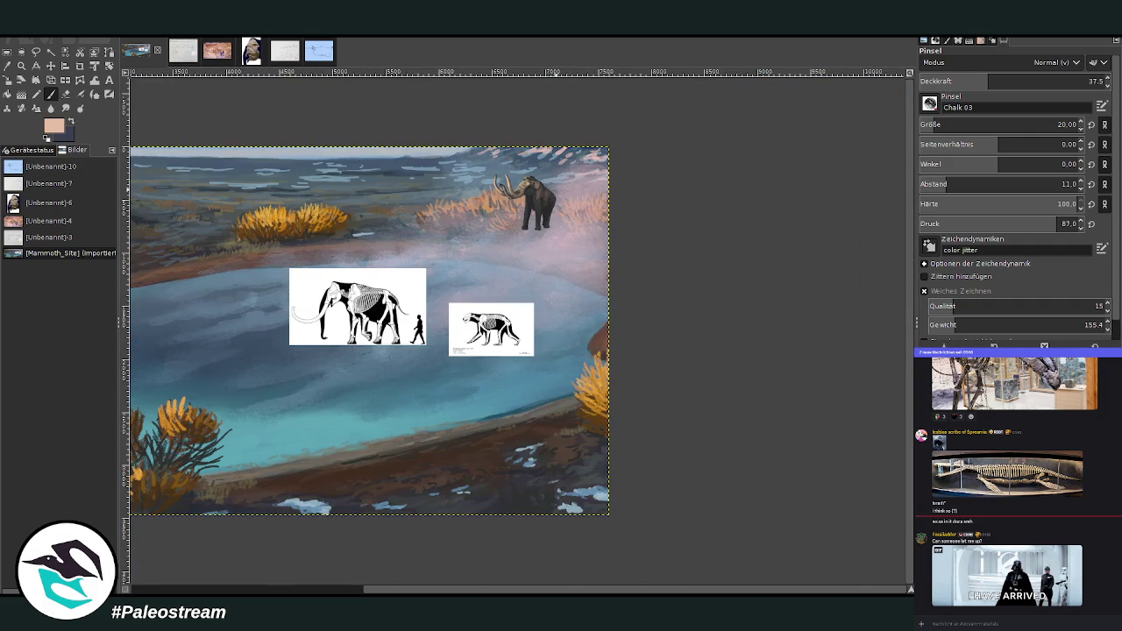
# Step: Zoom in on the mammoth, try shifting its layer right, then undo the move
pyautogui.moveTo(409, 591); pyautogui.dragTo(225, 497)
pyautogui.click(21, 66)
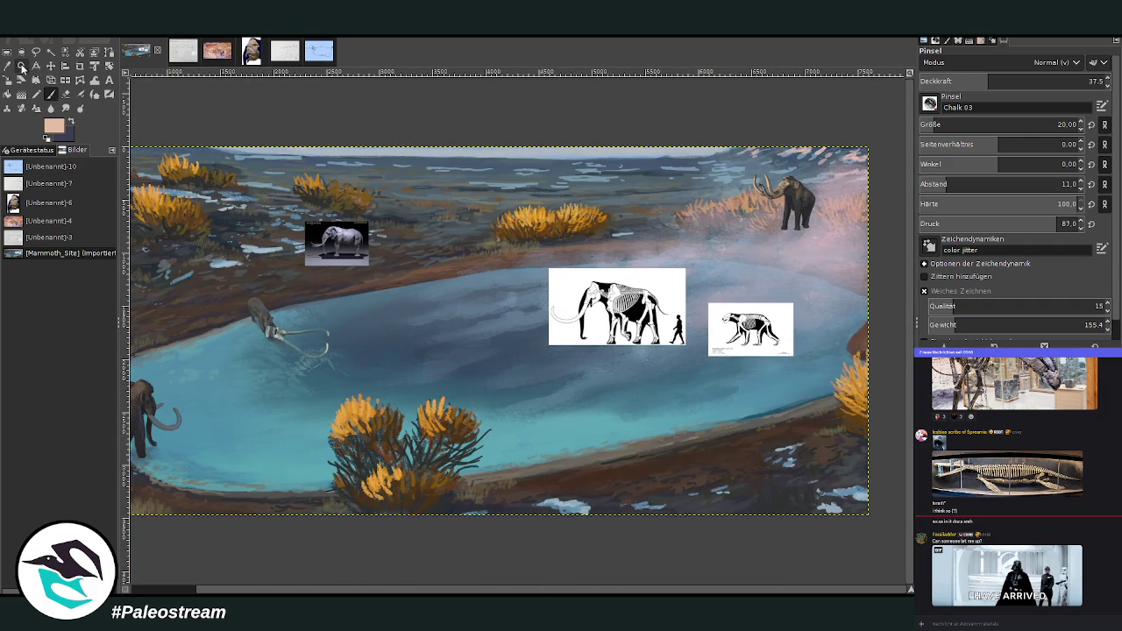
pyautogui.moveTo(638, 174); pyautogui.dragTo(820, 300)
pyautogui.moveTo(442, 83); pyautogui.dragTo(566, 167)
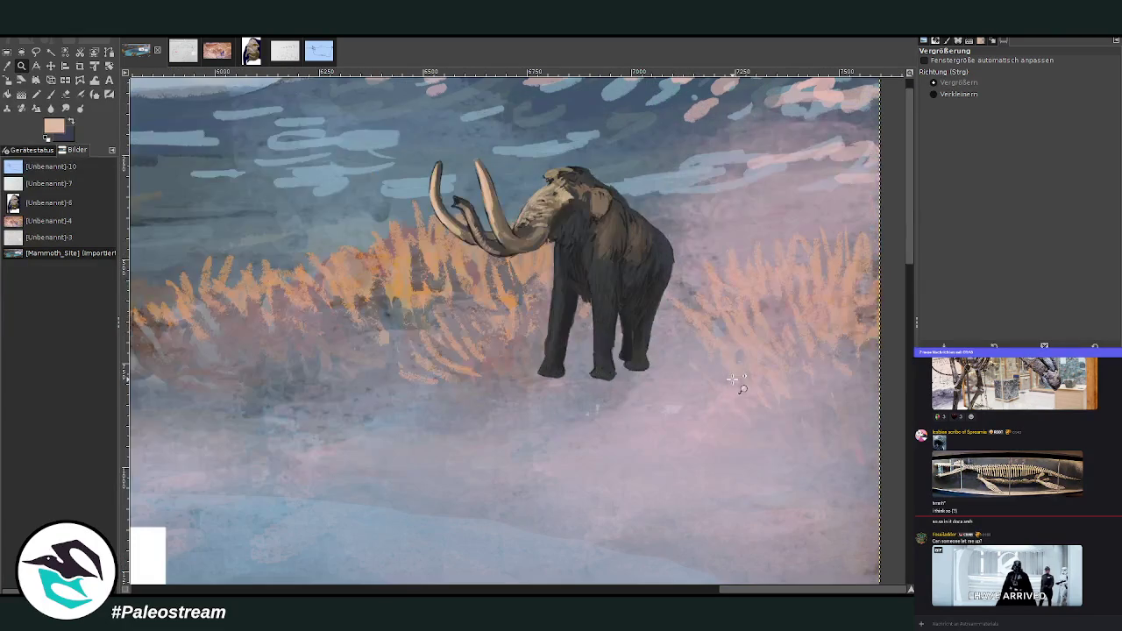
pyautogui.press('m')
pyautogui.moveTo(613, 261); pyautogui.dragTo(633, 261)
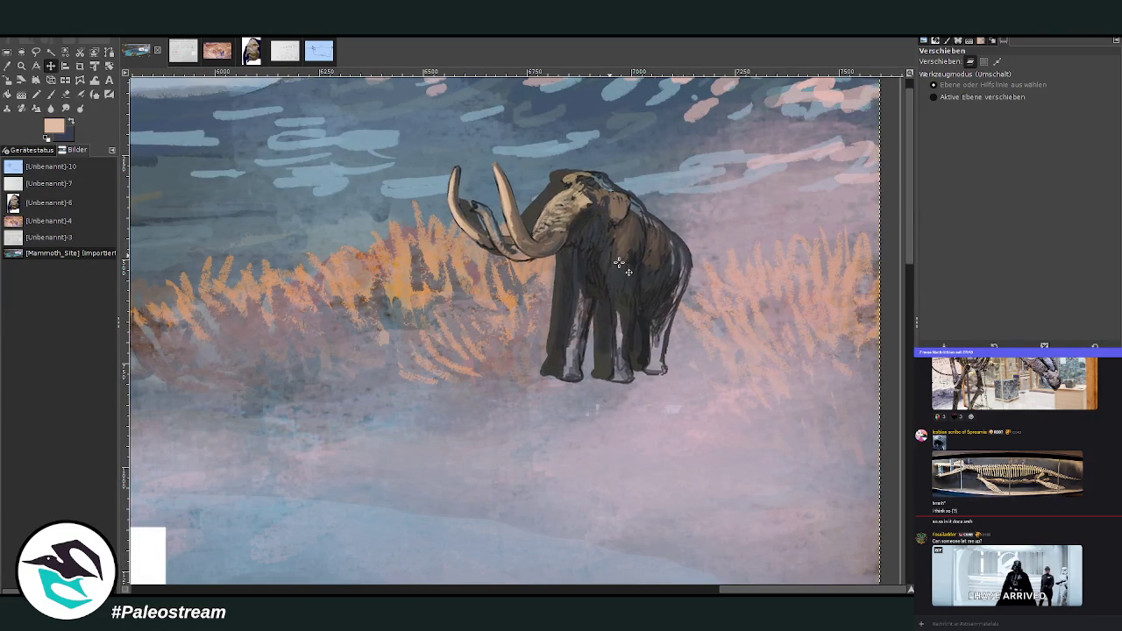
pyautogui.hotkey('ctrl', 'z')
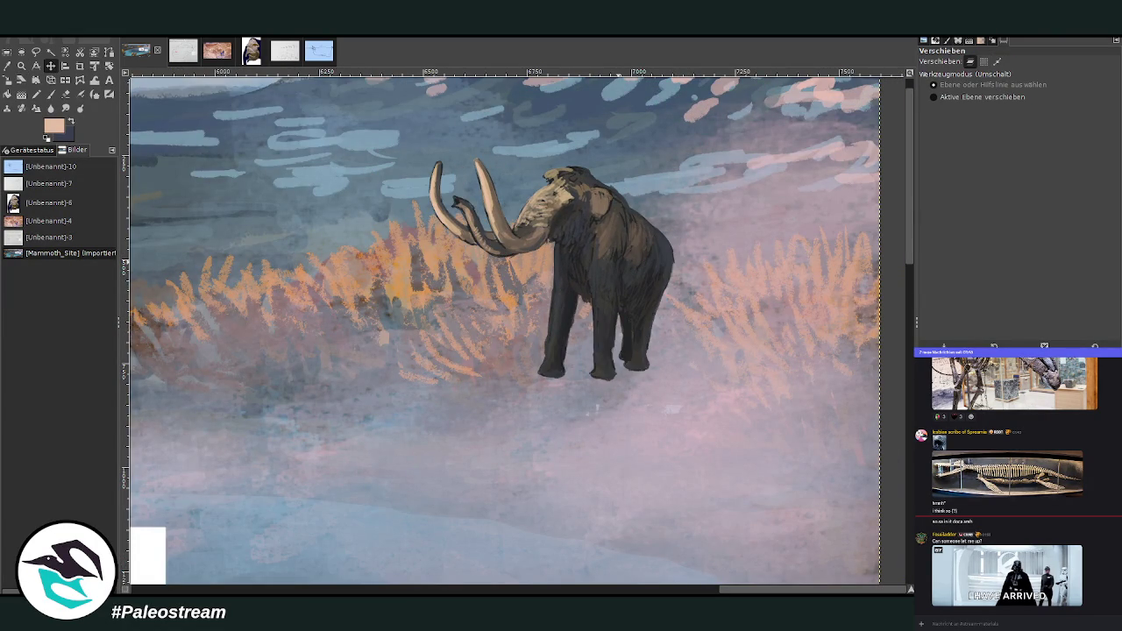
# Step: Nudge the mammoth slightly right and down, and cancel a trial resize to keep its size
pyautogui.press('p')
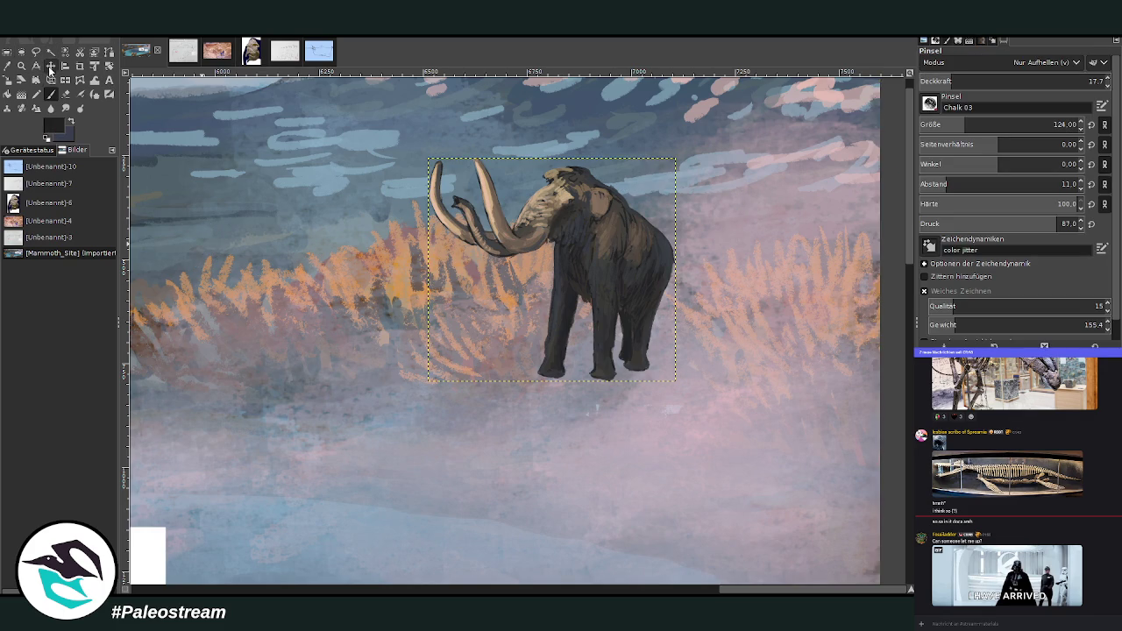
pyautogui.click(50, 66)
pyautogui.moveTo(623, 247); pyautogui.dragTo(645, 258)
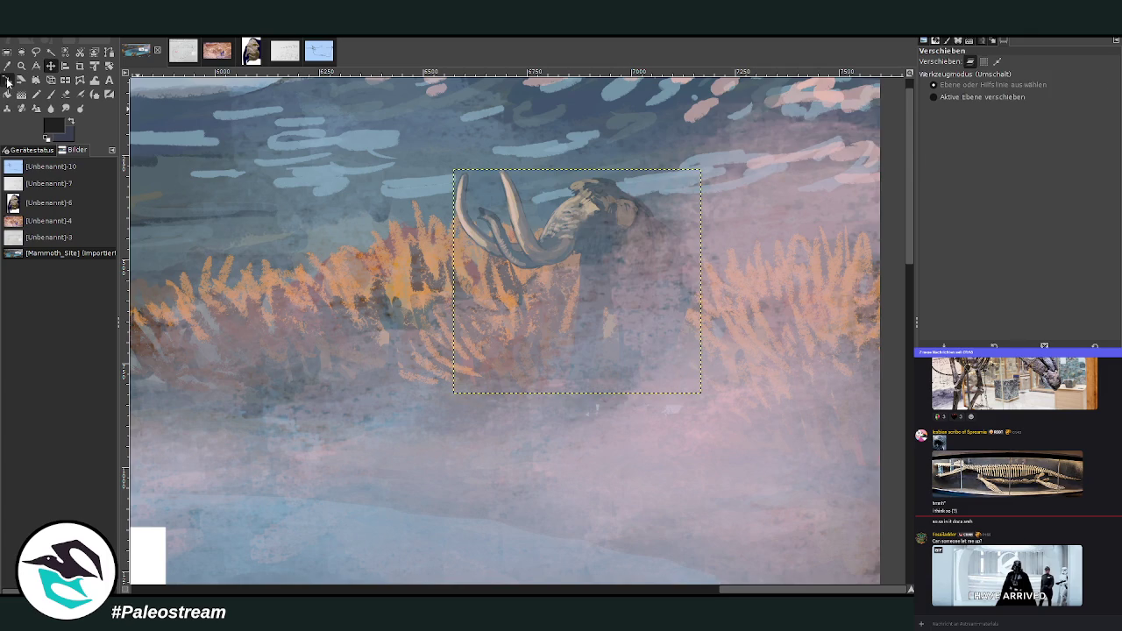
pyautogui.click(8, 80)
pyautogui.click(589, 302)
pyautogui.moveTo(590, 294); pyautogui.dragTo(634, 295)
pyautogui.press('Escape')
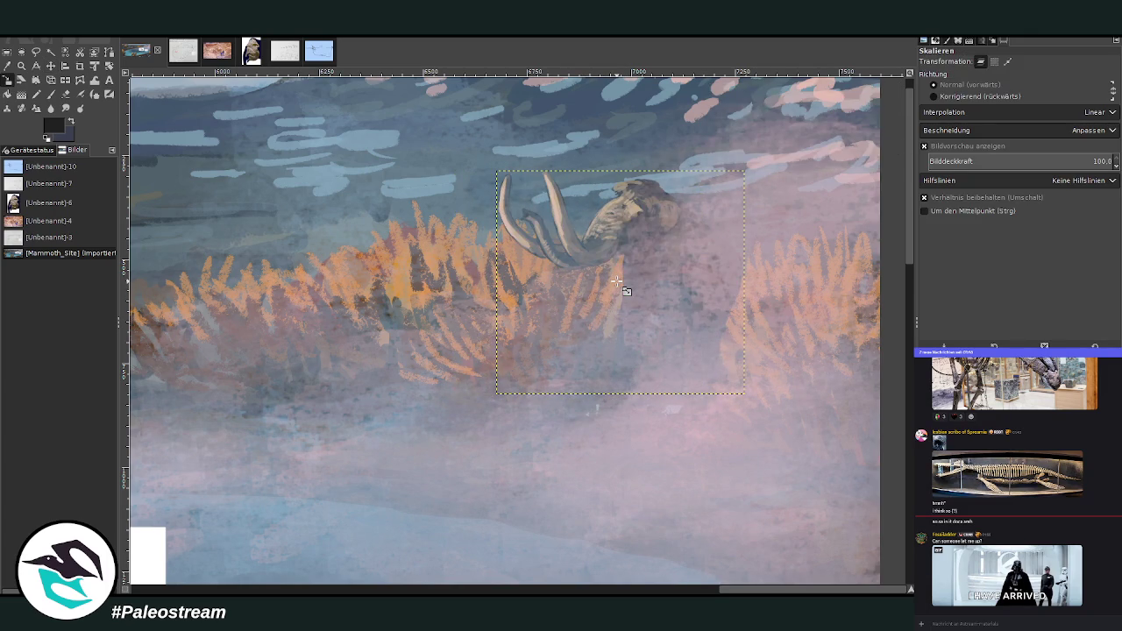
# Step: Zoom in on the mammoth and add an orange grass blade beside the right clump
pyautogui.scroll(-2, 617, 280)
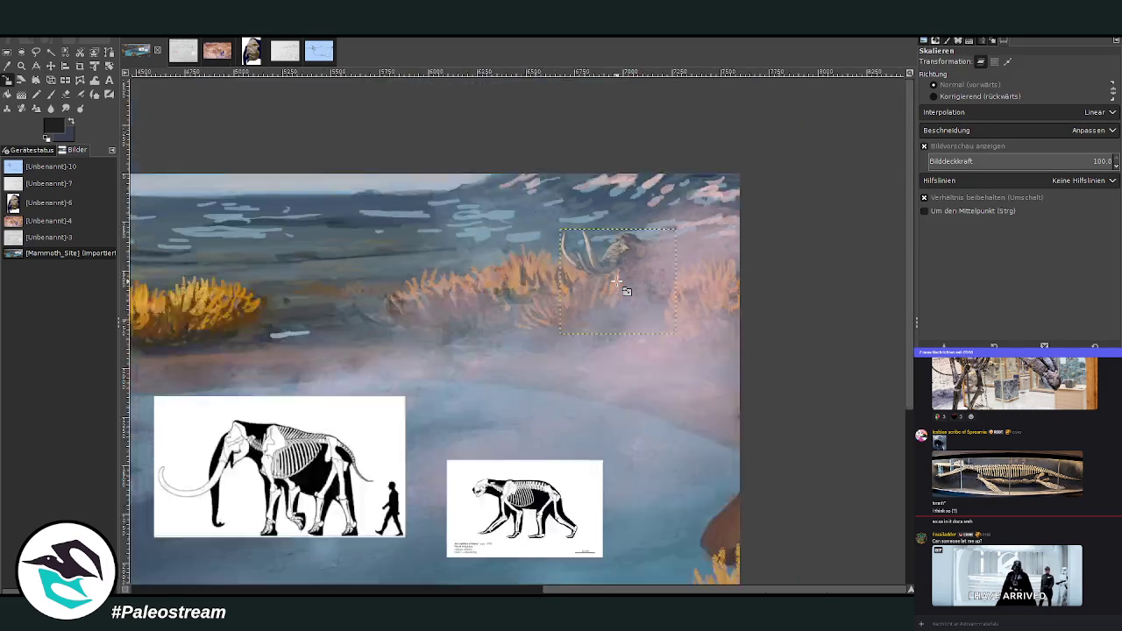
pyautogui.scroll(-1, 617, 280)
pyautogui.scroll(-1, 616, 281)
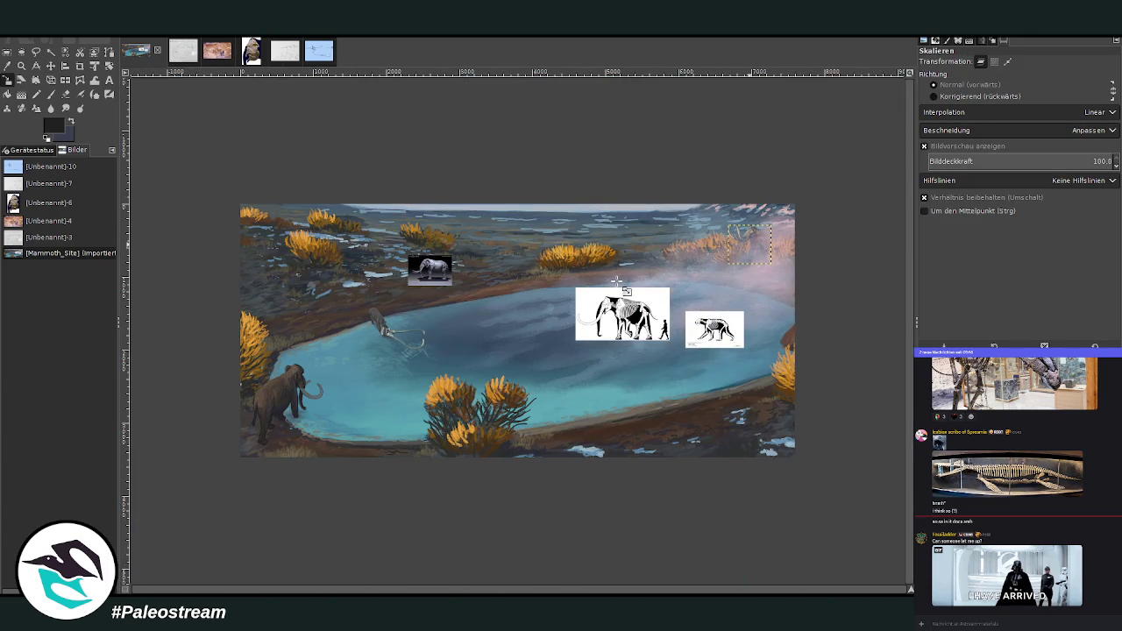
pyautogui.press('z')
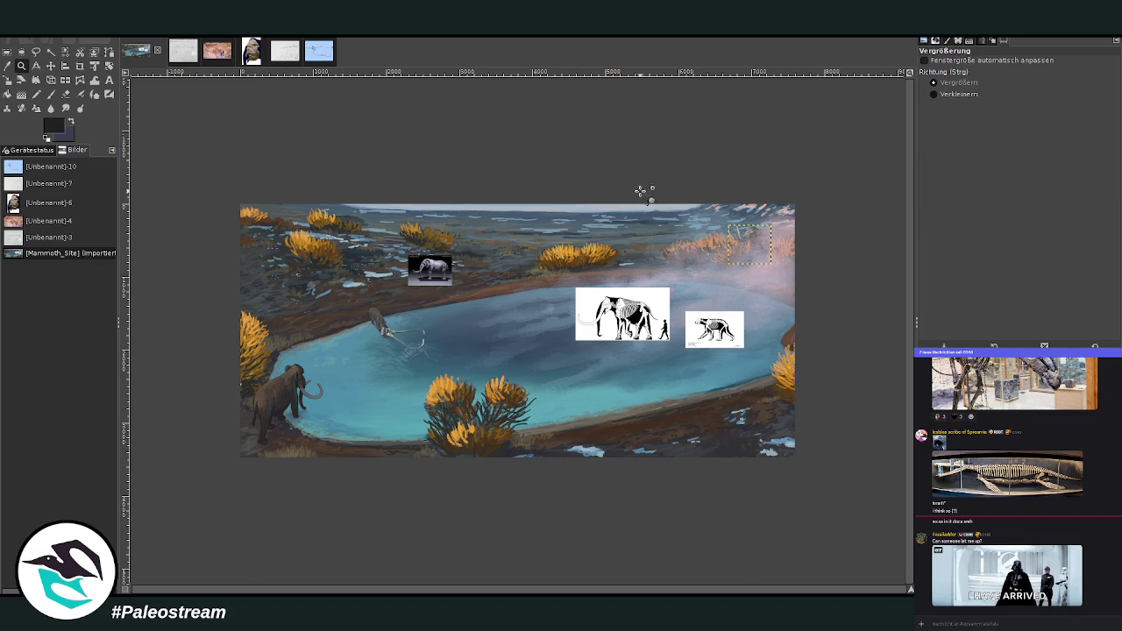
pyautogui.moveTo(642, 194); pyautogui.dragTo(807, 349)
pyautogui.click(588, 247)
pyautogui.moveTo(365, 144); pyautogui.dragTo(735, 504)
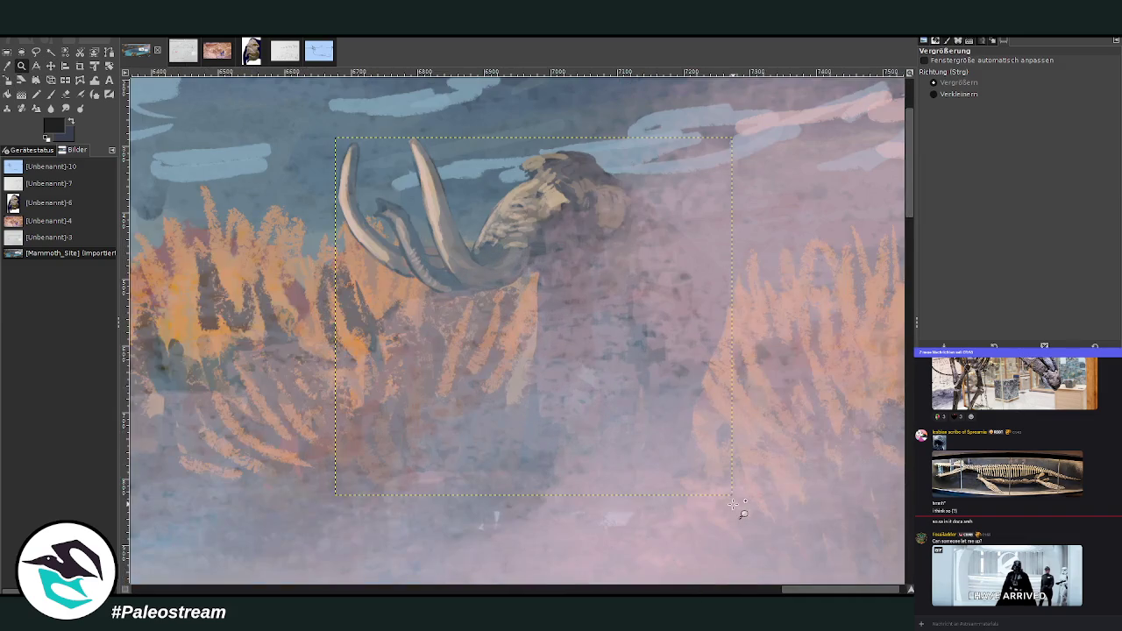
pyautogui.moveTo(668, 286); pyautogui.dragTo(724, 331)
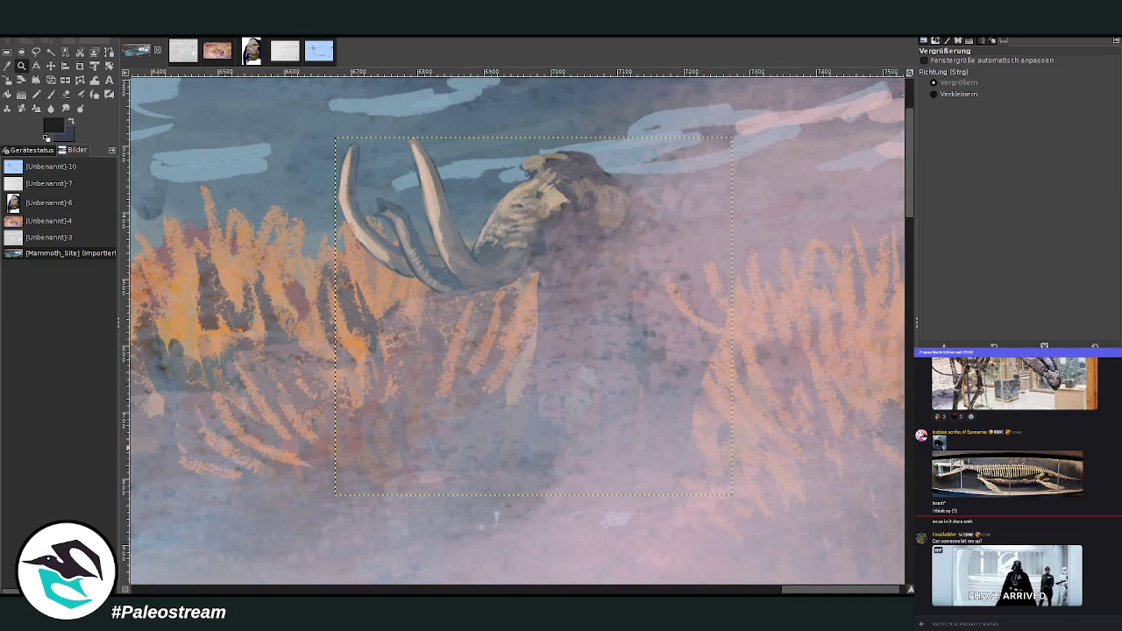
pyautogui.hotkey('ctrl', 'z')
pyautogui.hotkey('ctrl', 'y')
# Step: Nudge the mammoth slightly up and left, and sample a tan colour from the canvas
pyautogui.click(50, 66)
pyautogui.moveTo(548, 159); pyautogui.dragTo(531, 149)
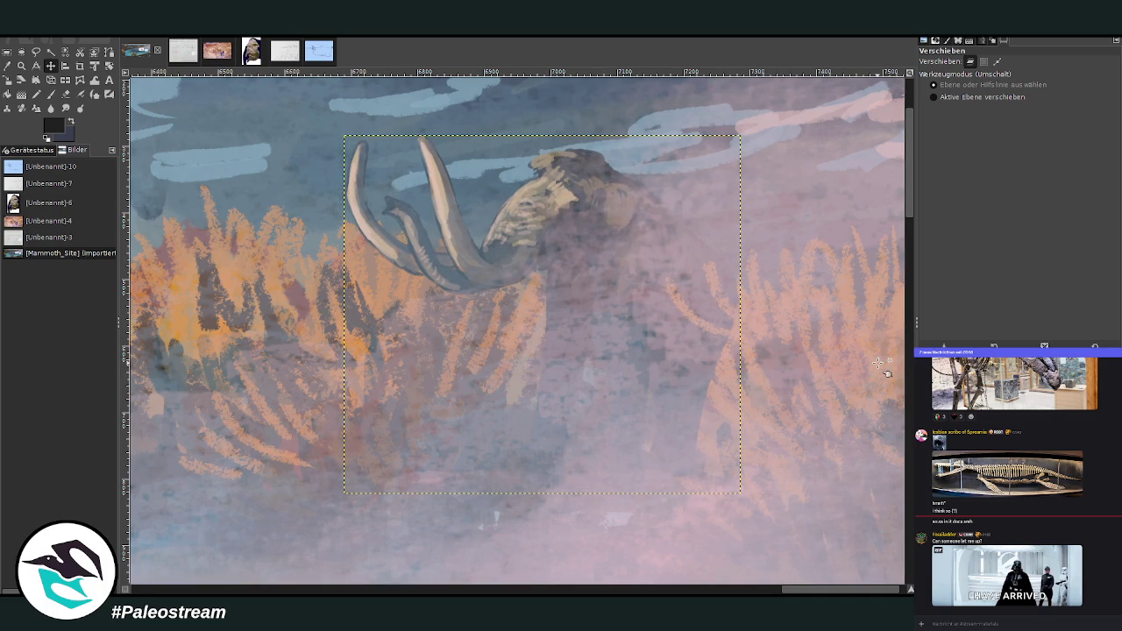
pyautogui.click(8, 66)
pyautogui.click(239, 262)
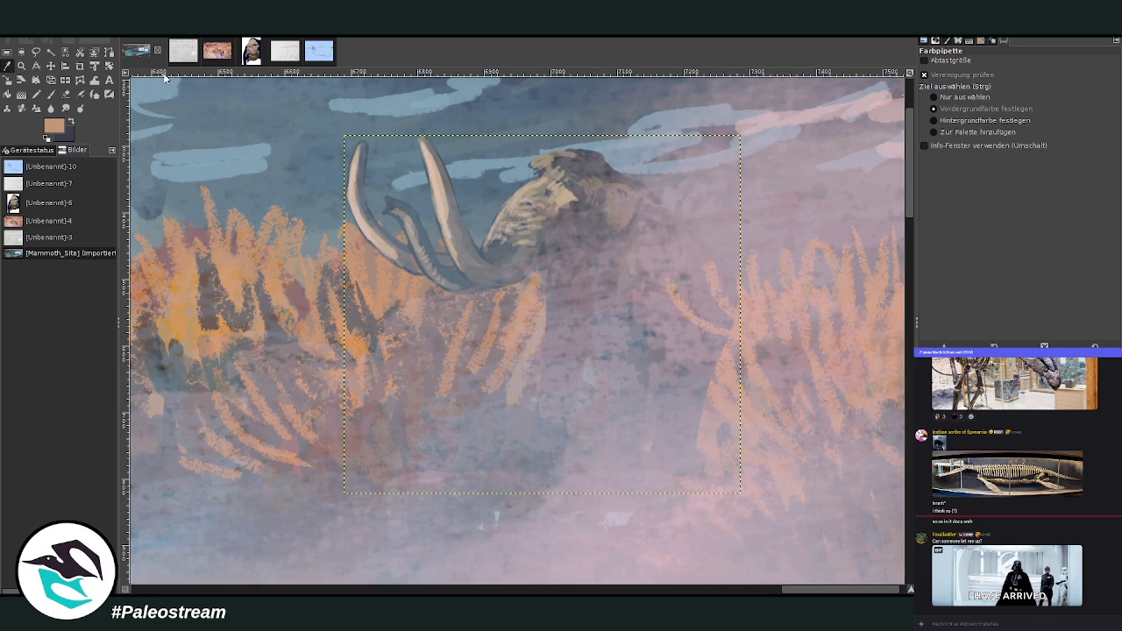
pyautogui.click(51, 95)
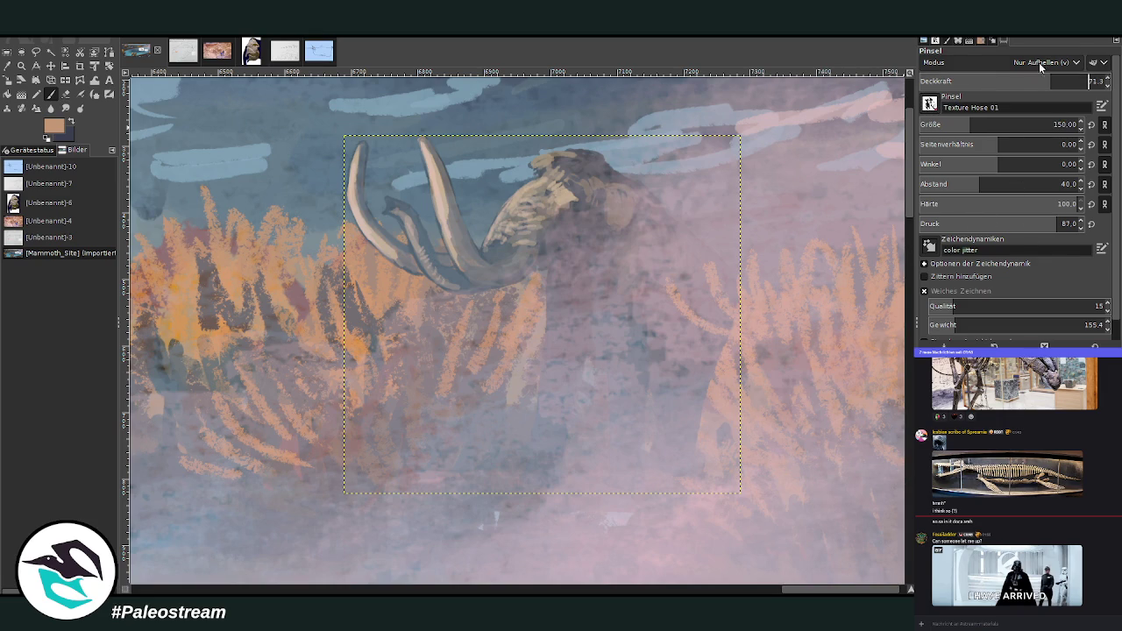
# Step: Set the brush to 83 opacity and size 48, then paint faint light strokes into the right grass
pyautogui.moveTo(1000, 81); pyautogui.dragTo(1075, 78)
pyautogui.moveTo(969, 124); pyautogui.dragTo(931, 124)
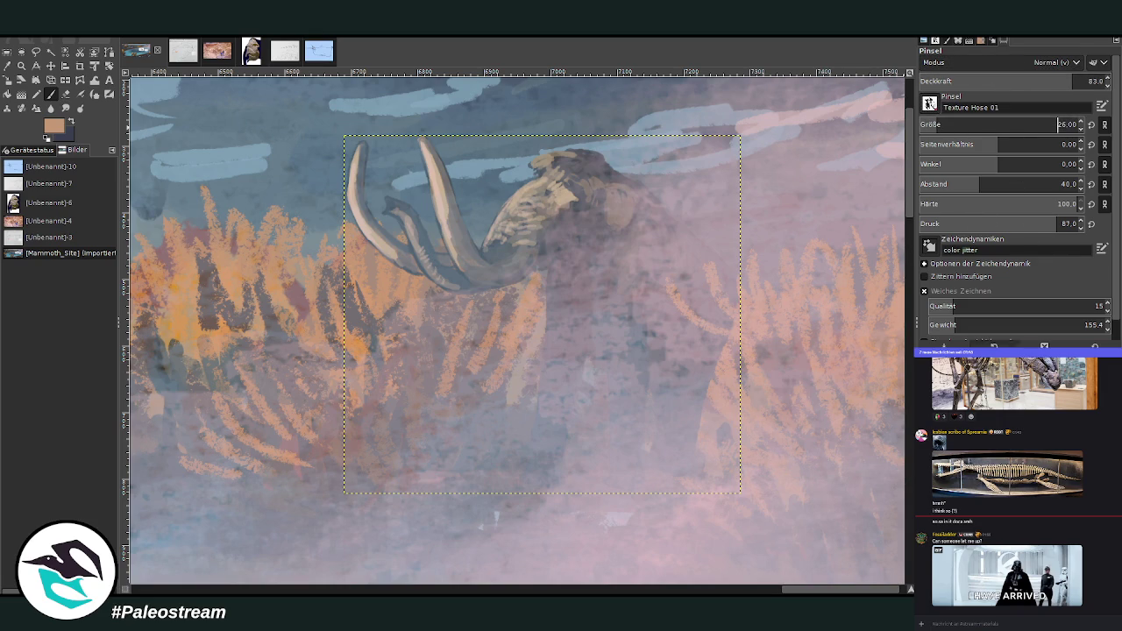
pyautogui.hotkey('ctrl', 'shift', 'a')
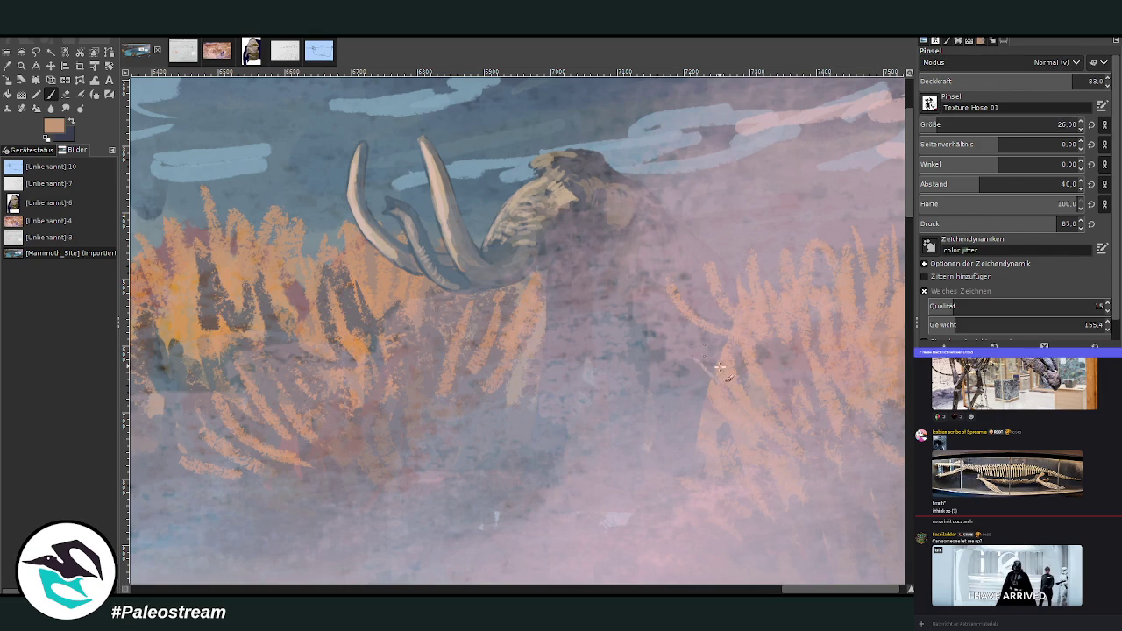
pyautogui.press(']')
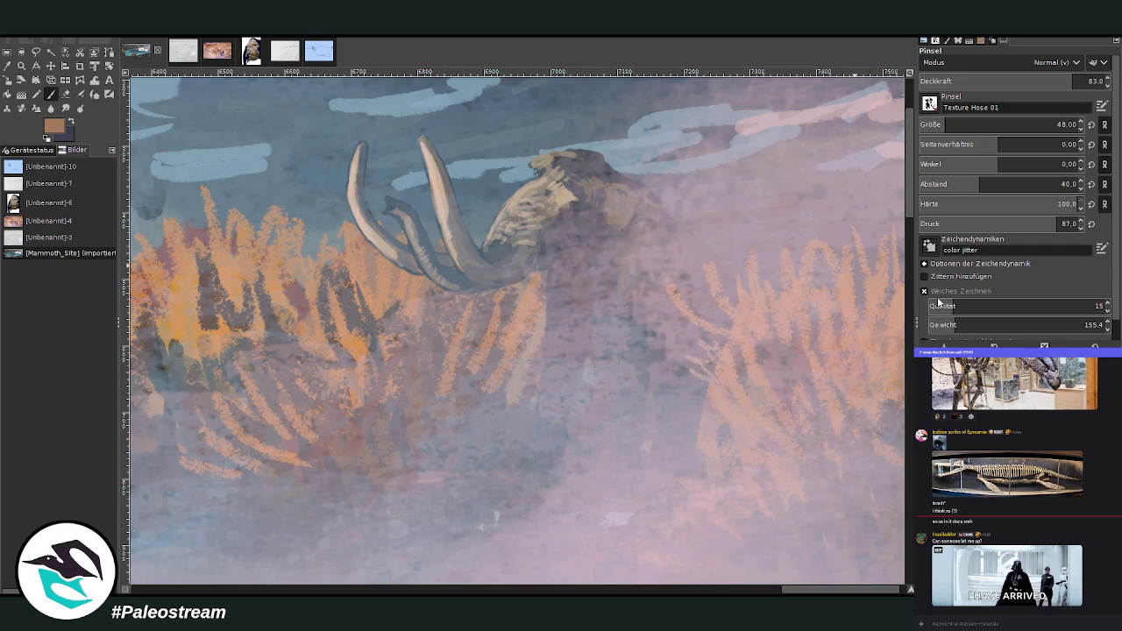
pyautogui.moveTo(682, 385); pyautogui.dragTo(736, 404)
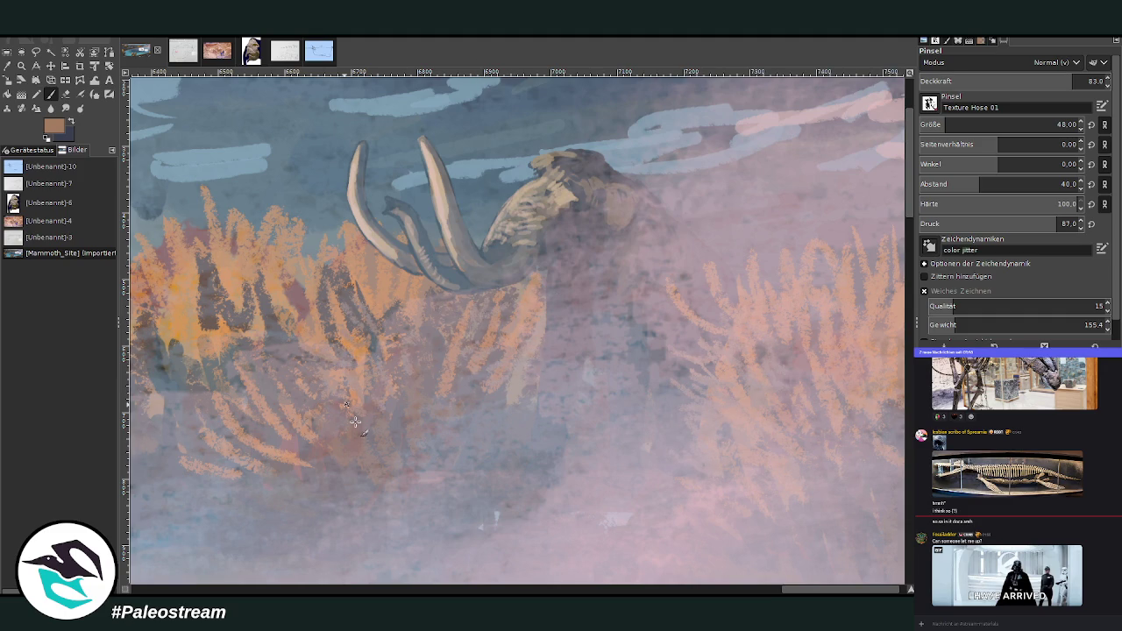
pyautogui.scroll(-5, 288, 421)
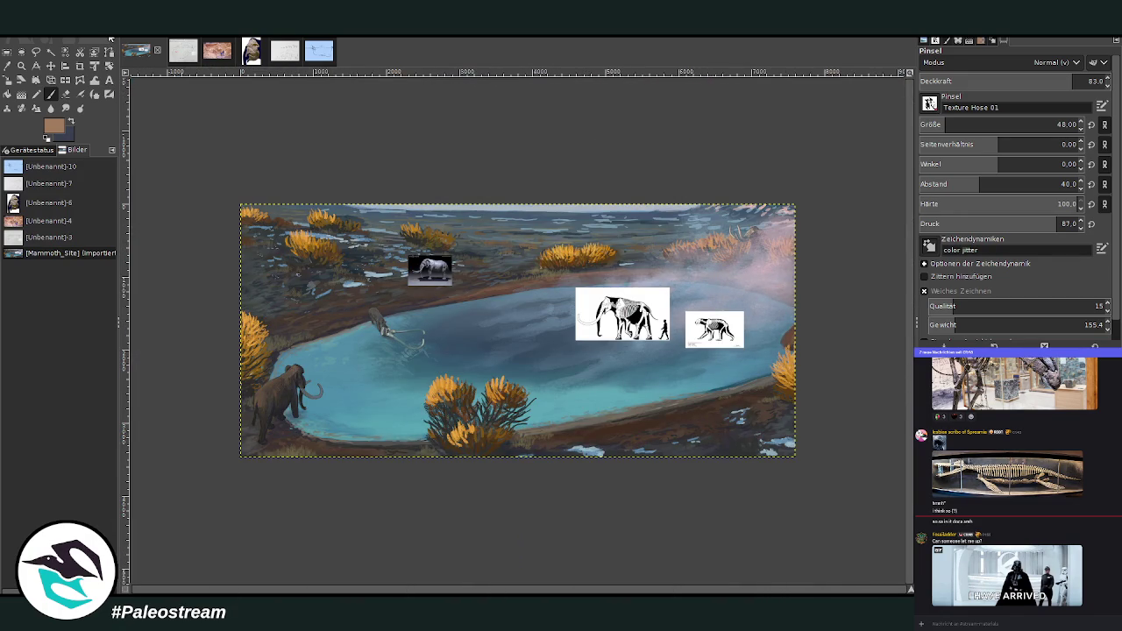
# Step: Rearrange the skeleton reference images and delete the large mammoth skeleton image
pyautogui.click(21, 66)
pyautogui.moveTo(250, 188); pyautogui.dragTo(785, 456)
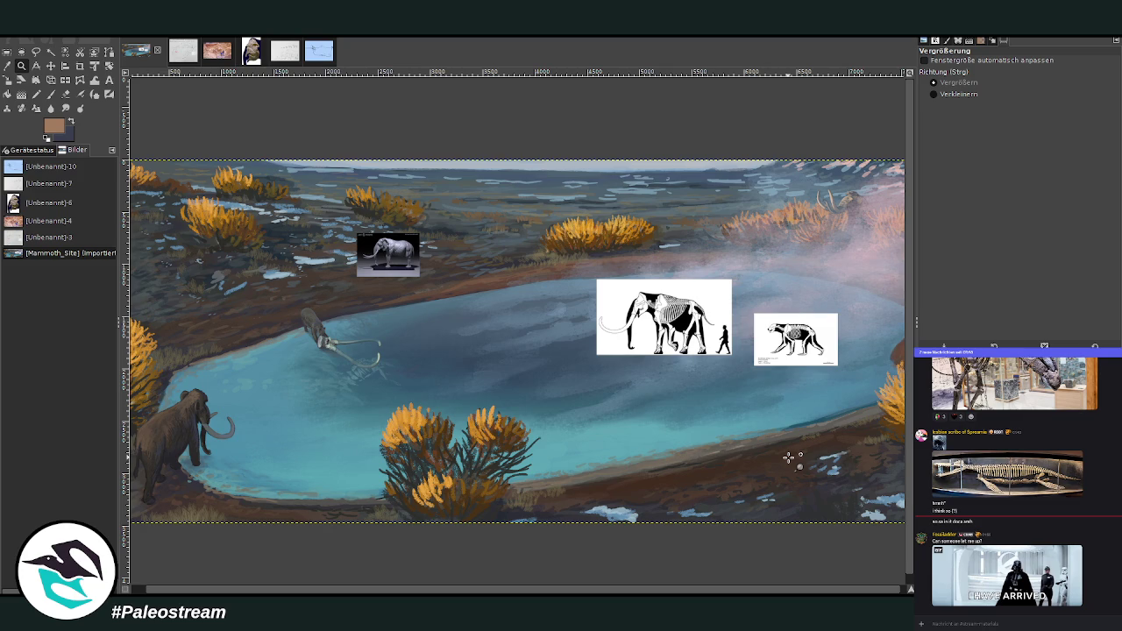
pyautogui.hscroll(1, 898, 590)
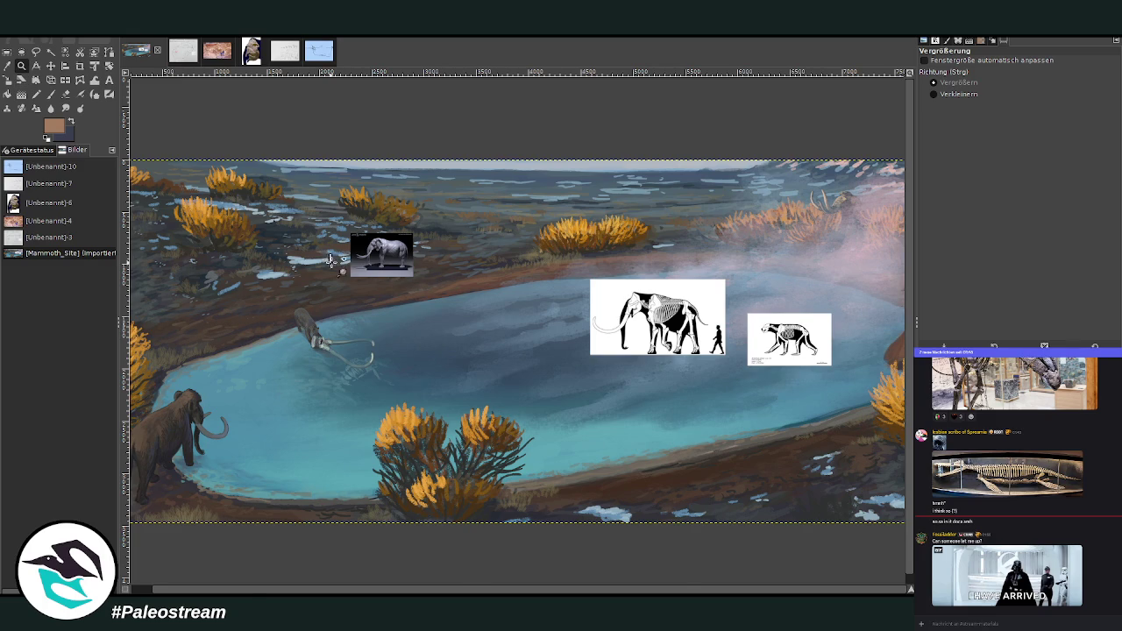
pyautogui.moveTo(330, 255); pyautogui.dragTo(502, 487)
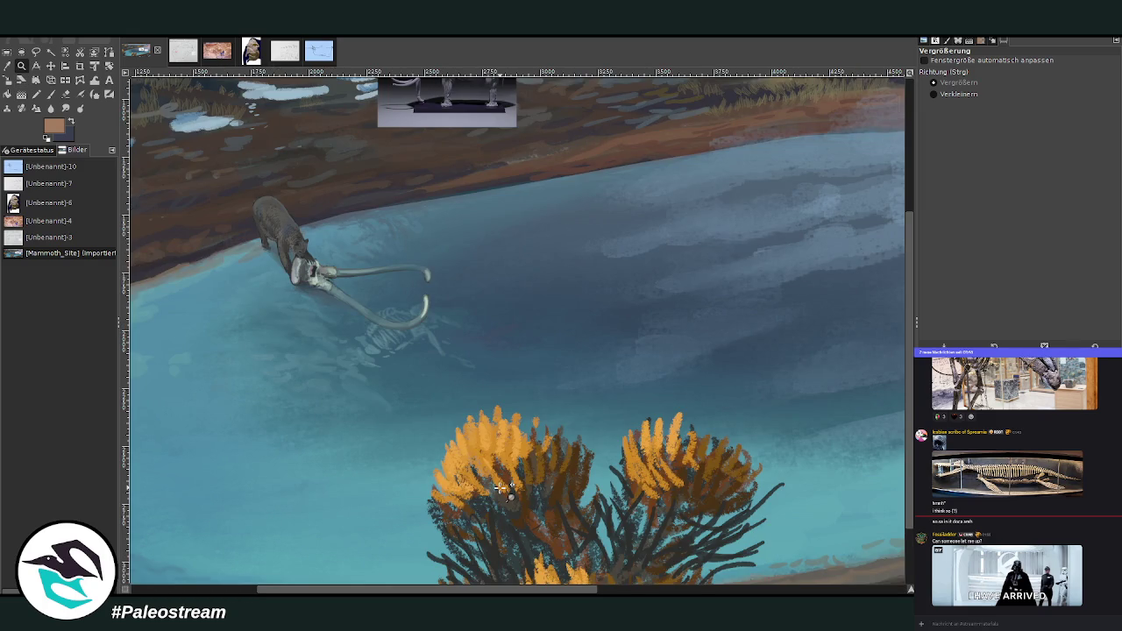
pyautogui.keyDown('ctrl'); pyautogui.click(501, 487); pyautogui.keyUp('ctrl')
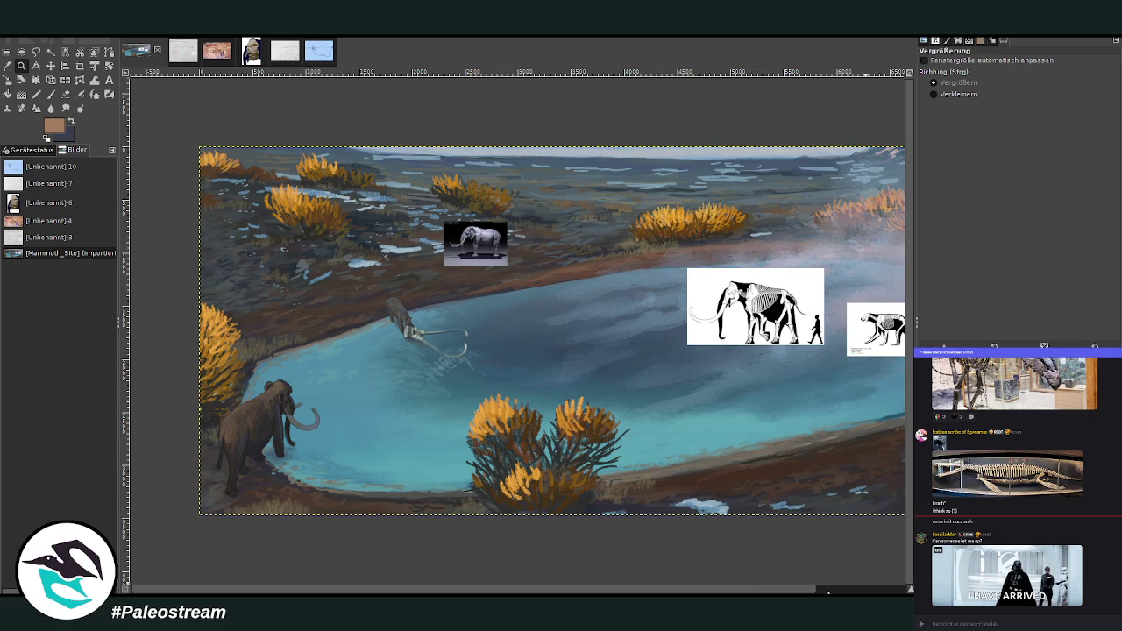
pyautogui.hscroll(2, 613, 522)
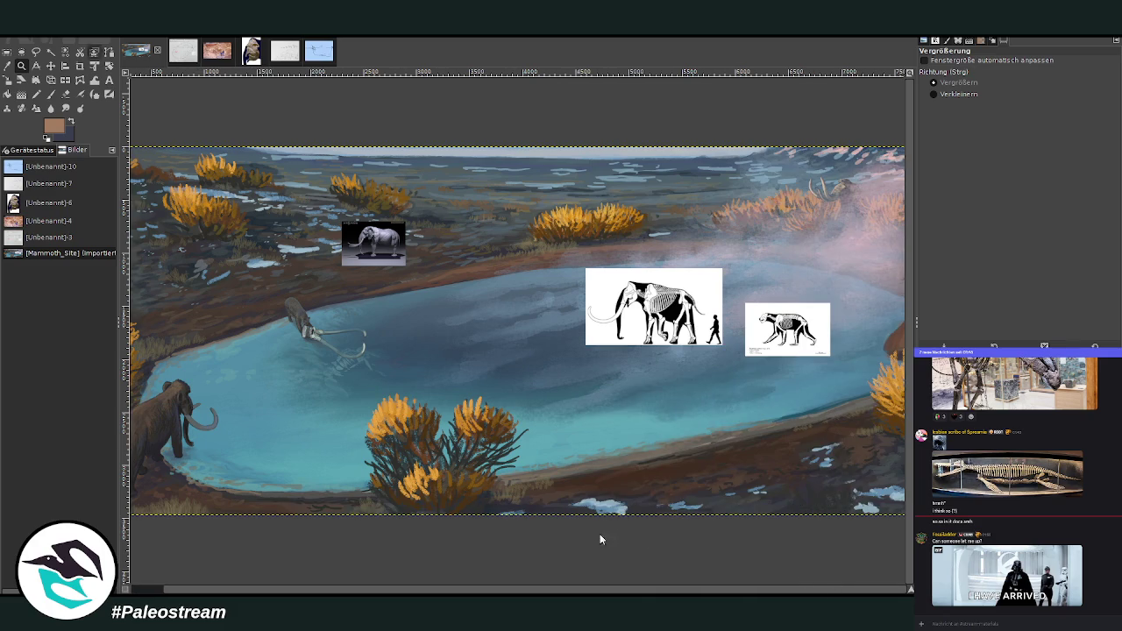
pyautogui.press('m')
pyautogui.moveTo(617, 285); pyautogui.dragTo(429, 285)
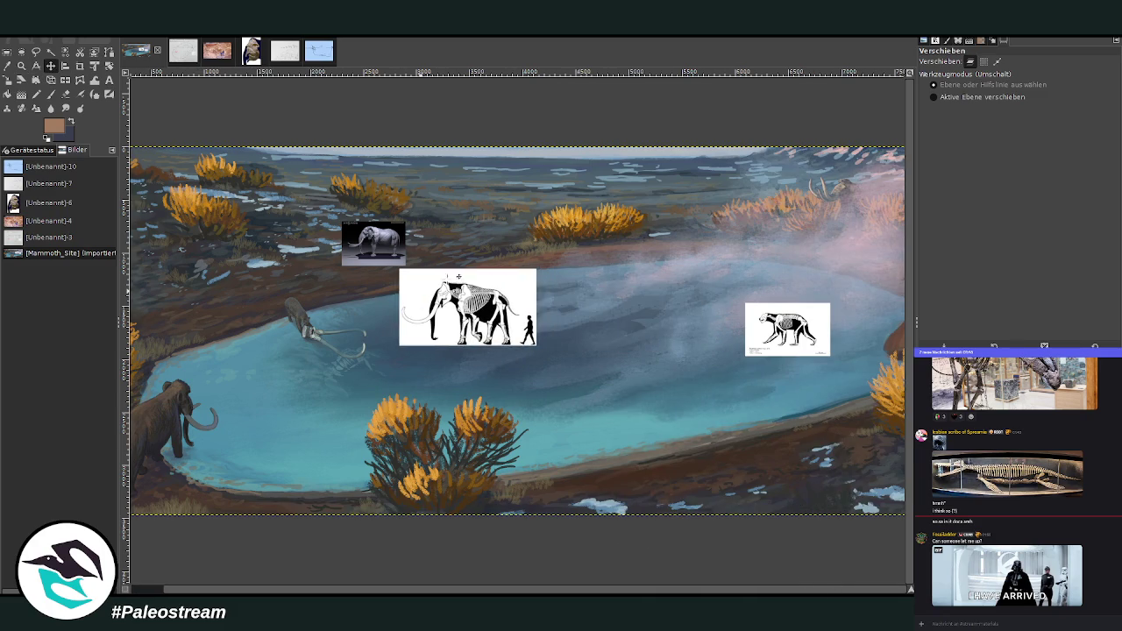
pyautogui.moveTo(787, 328); pyautogui.dragTo(565, 331)
pyautogui.moveTo(454, 313); pyautogui.dragTo(460, 316)
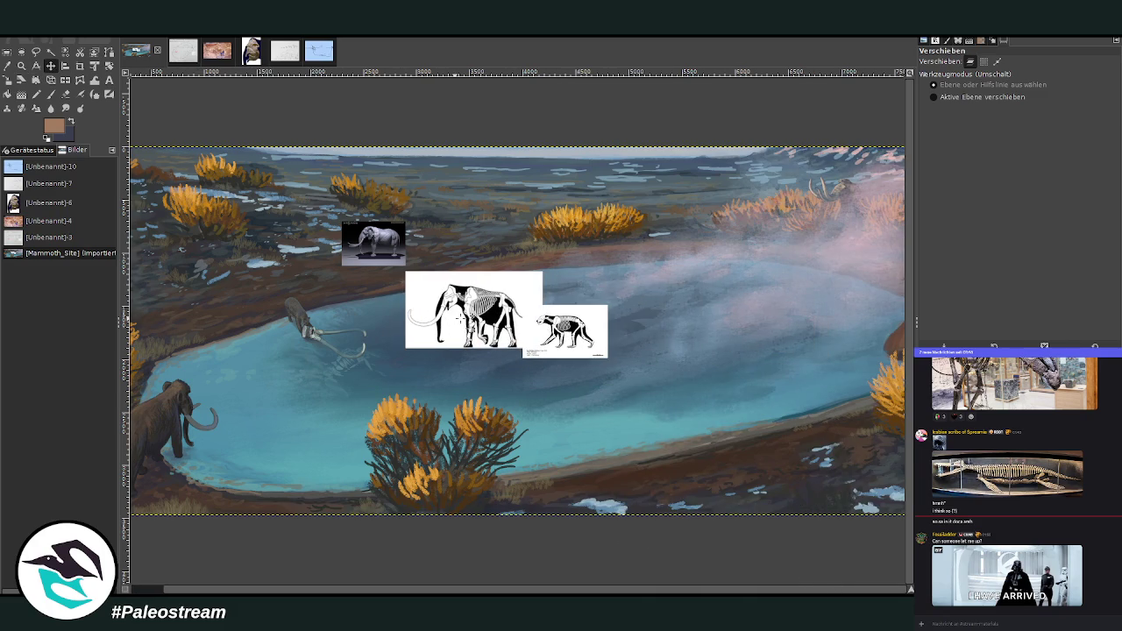
pyautogui.press('Delete')
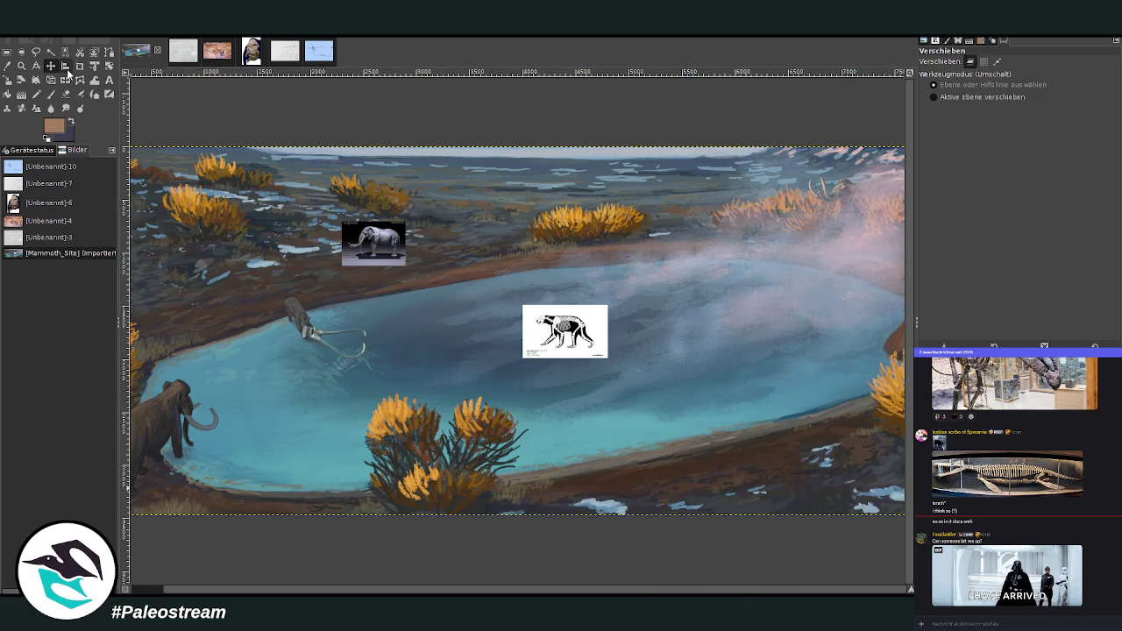
# Step: Delete the small skeleton and small elephant pictures, then zoom back to the lake area
pyautogui.click(561, 333)
pyautogui.press('Delete')
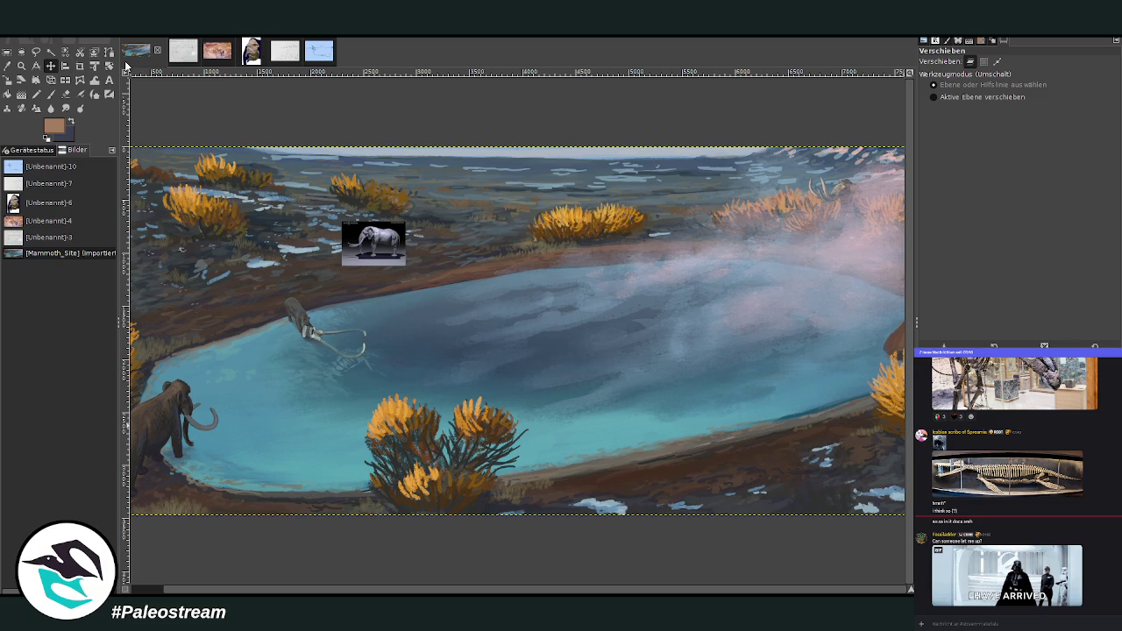
pyautogui.moveTo(373, 240); pyautogui.dragTo(375, 251)
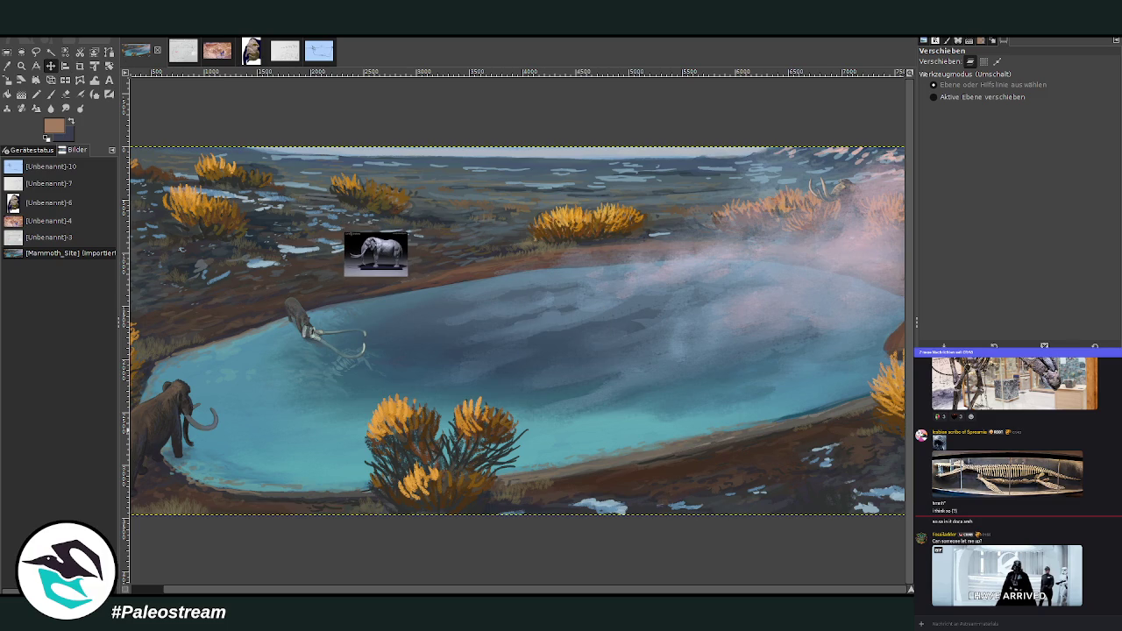
pyautogui.click(376, 254)
pyautogui.press('Delete')
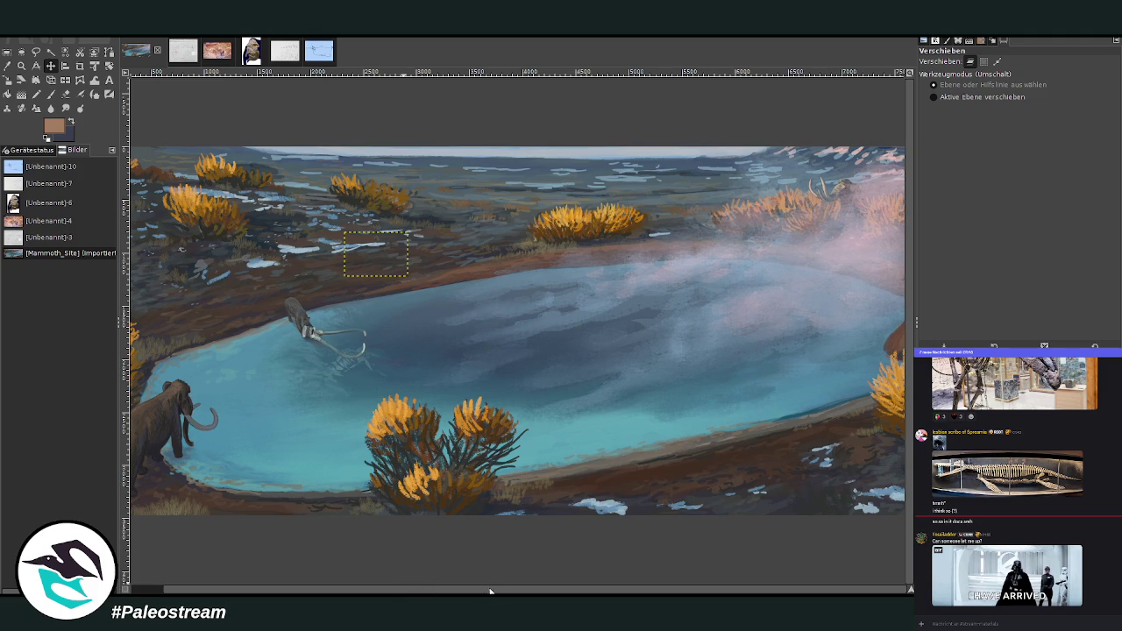
pyautogui.press('-')
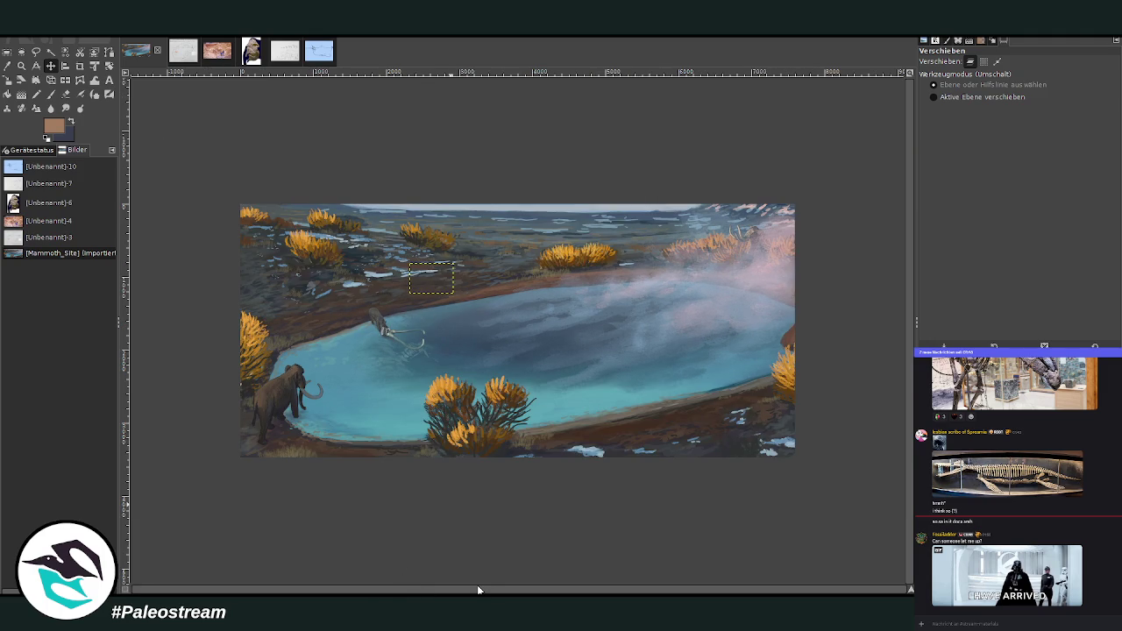
pyautogui.click(21, 65)
pyautogui.moveTo(242, 181); pyautogui.dragTo(742, 466)
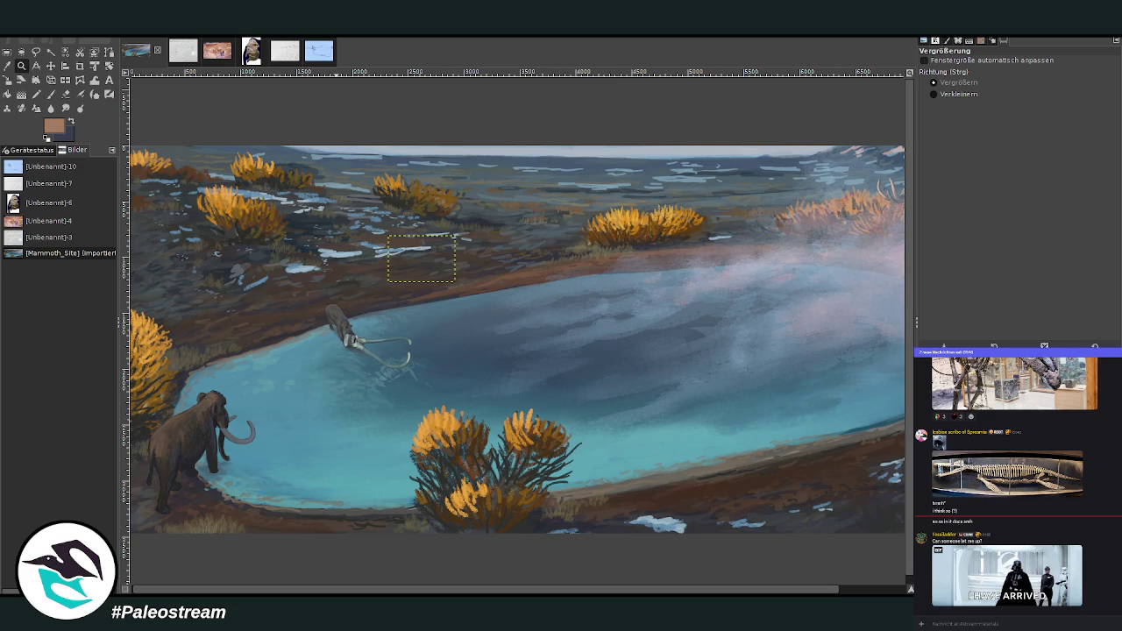
# Step: Pan across the lakeshore with the Scale tool active and open the canvas context menu
pyautogui.hotkey('shift', 's')
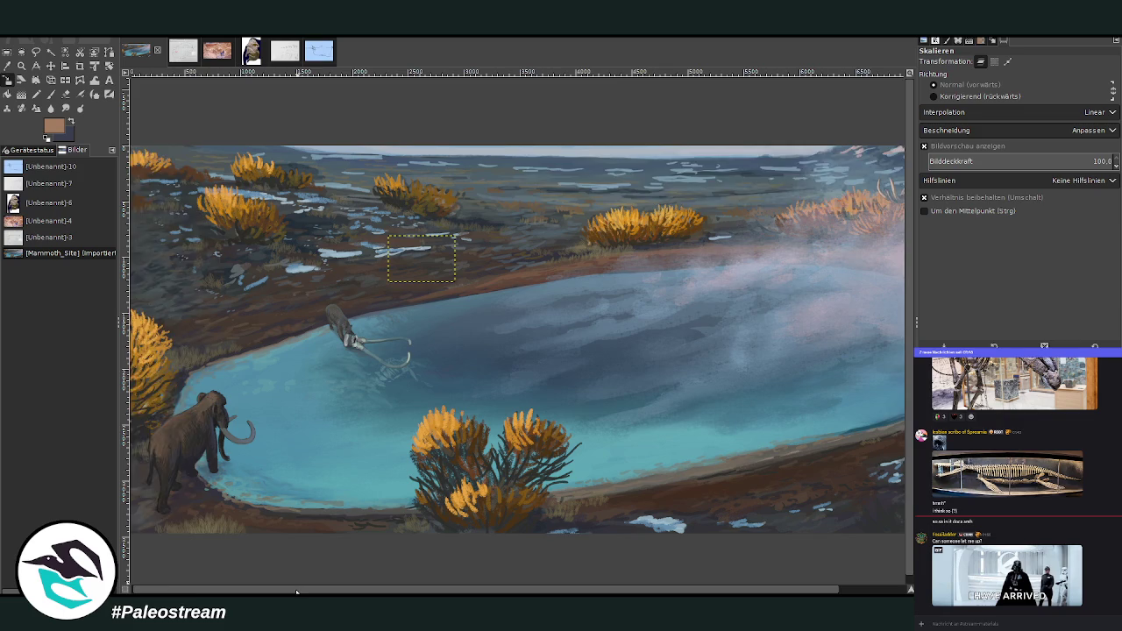
pyautogui.hscroll(2, 300, 589)
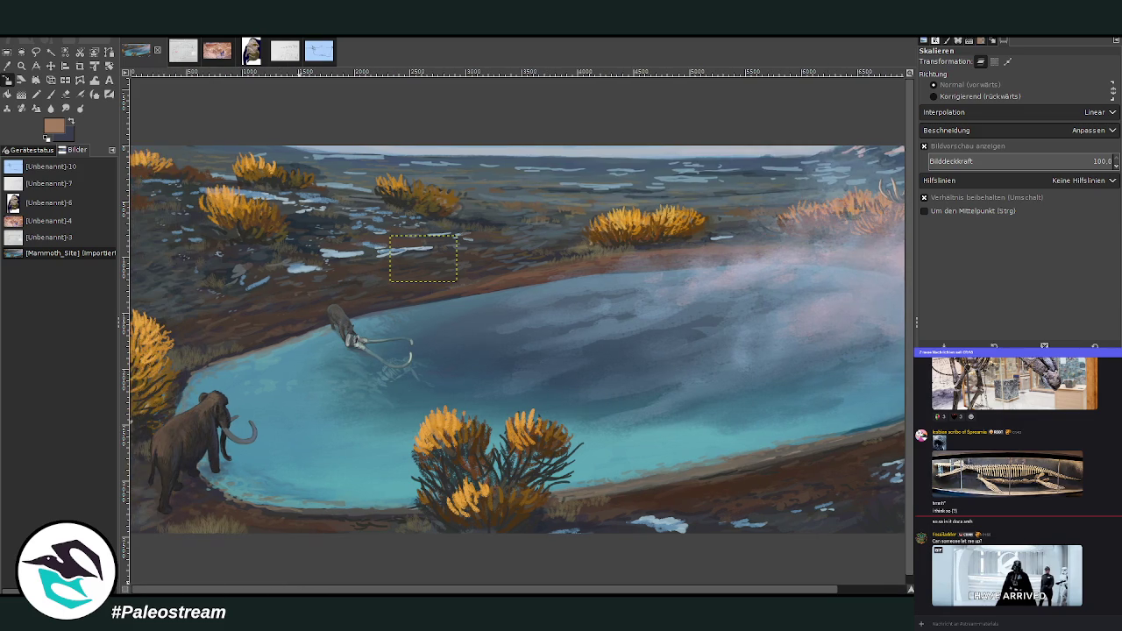
pyautogui.hscroll(-3, 518, 340)
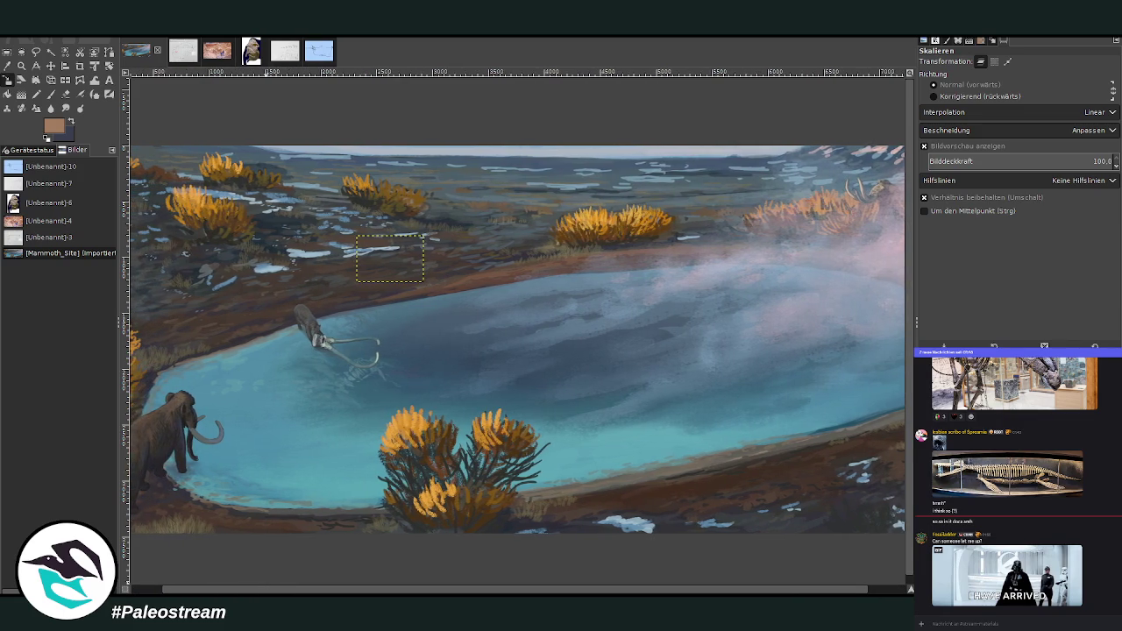
pyautogui.hscroll(-3, 517, 340)
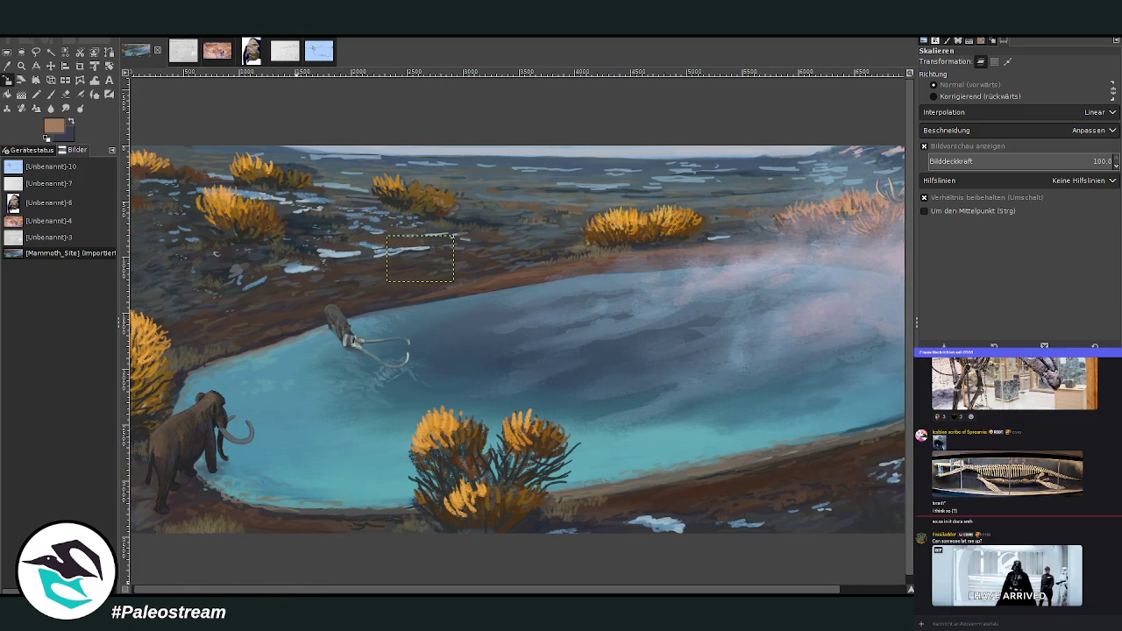
pyautogui.hscroll(-1, 847, 458)
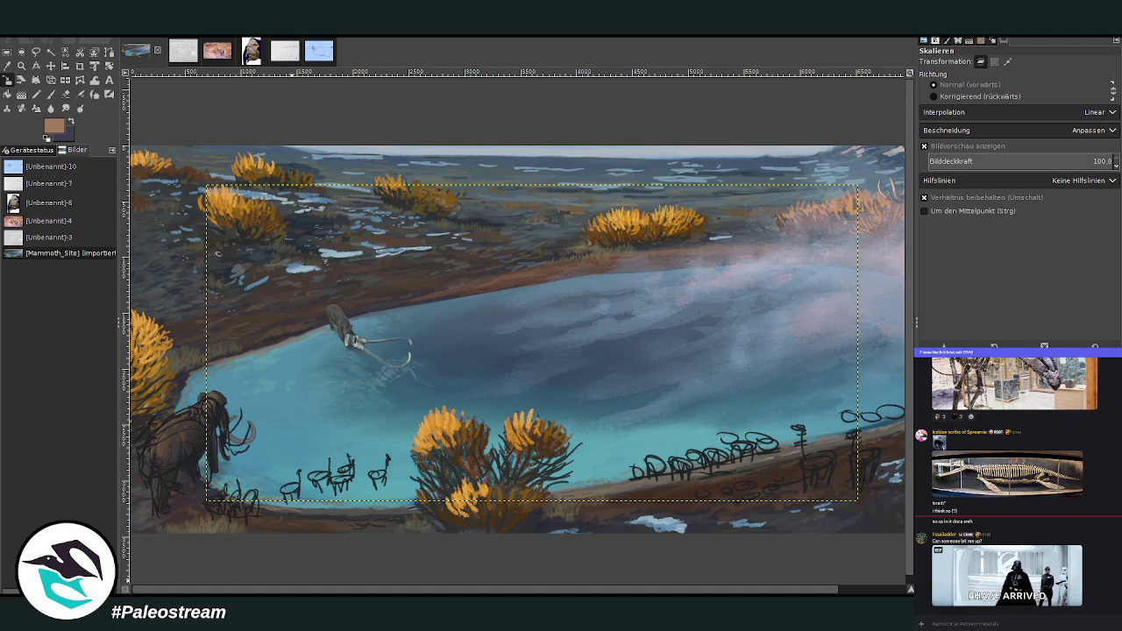
pyautogui.moveTo(1013, 510)
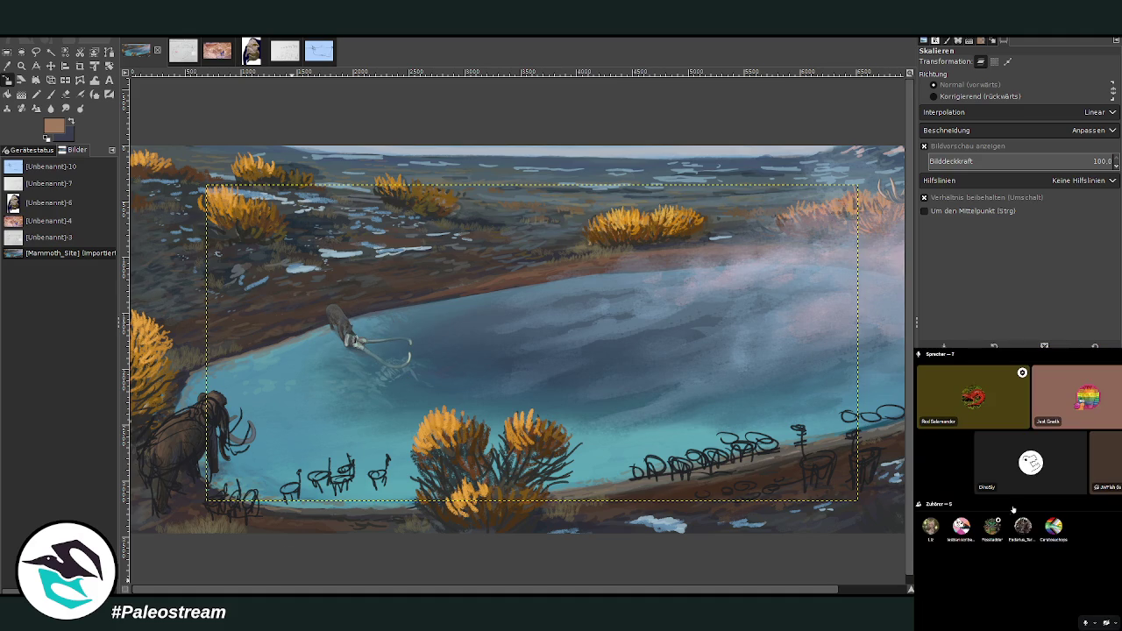
pyautogui.rightClick(988, 526)
# Step: Select the area around the mammoth and fade the camelid sketch lines inside it
pyautogui.click(933, 494)
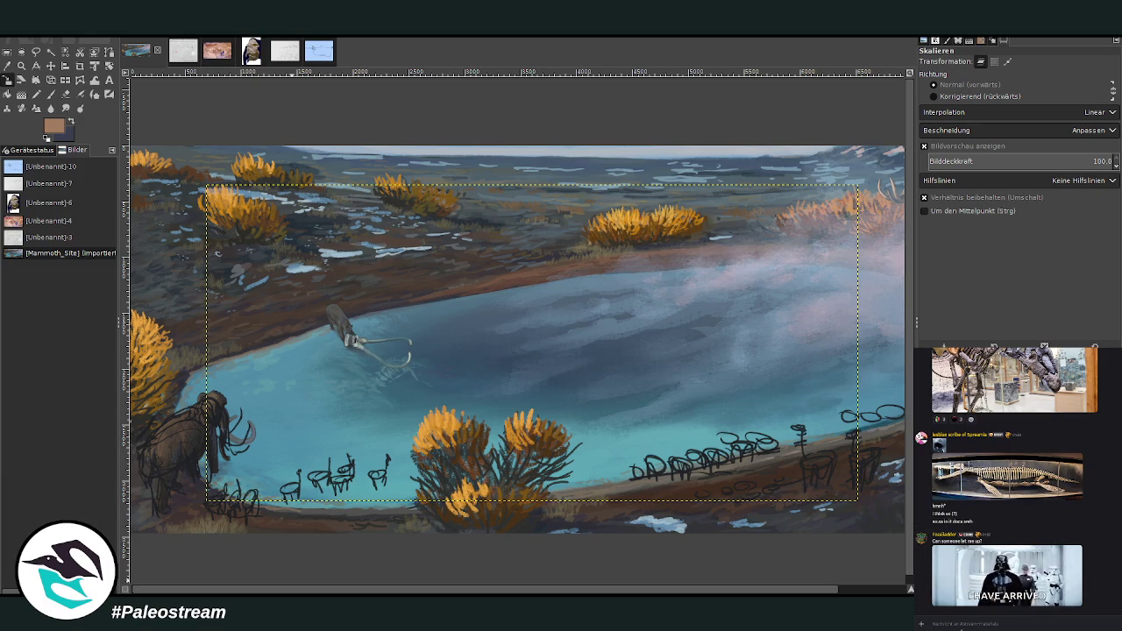
pyautogui.hscroll(2, 424, 591)
pyautogui.hscroll(-2, 257, 591)
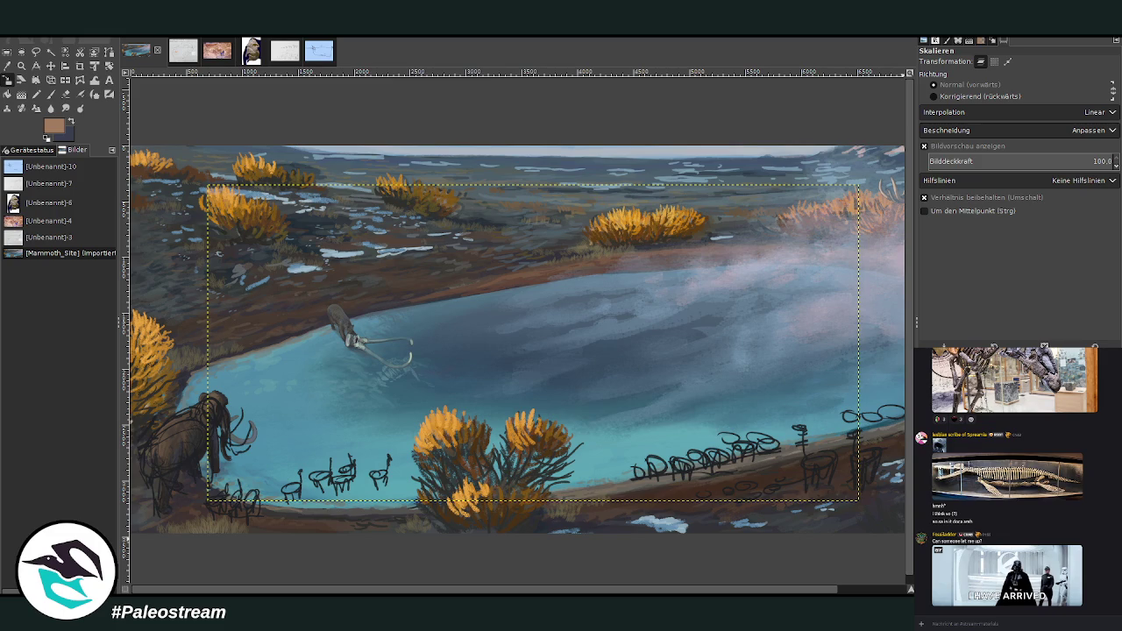
pyautogui.moveTo(137, 380); pyautogui.dragTo(439, 531)
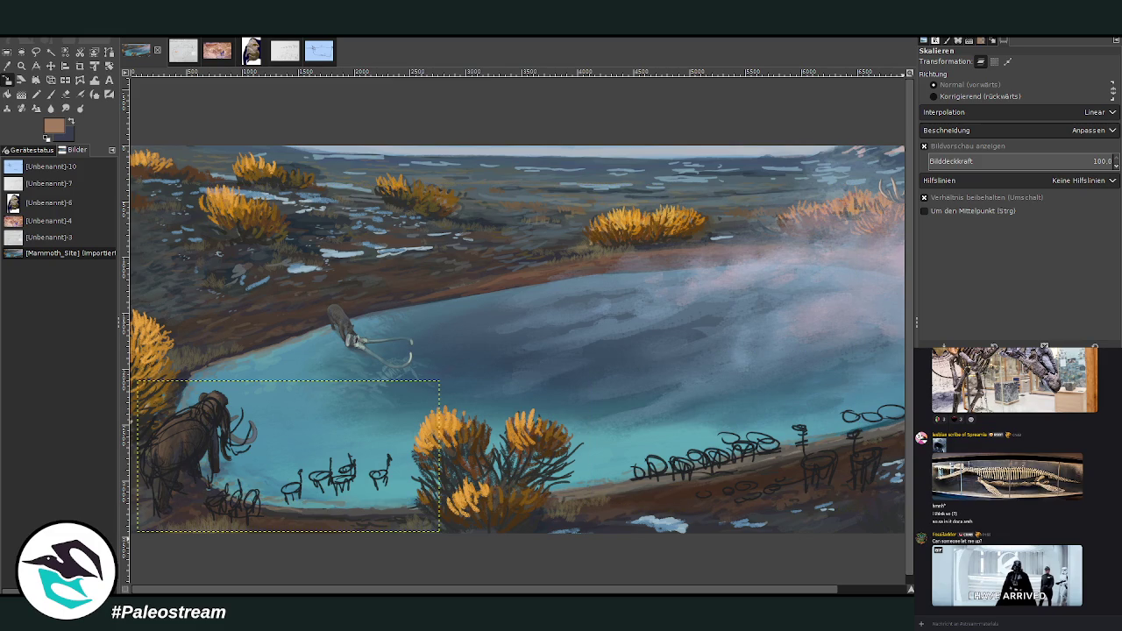
pyautogui.press('Delete')
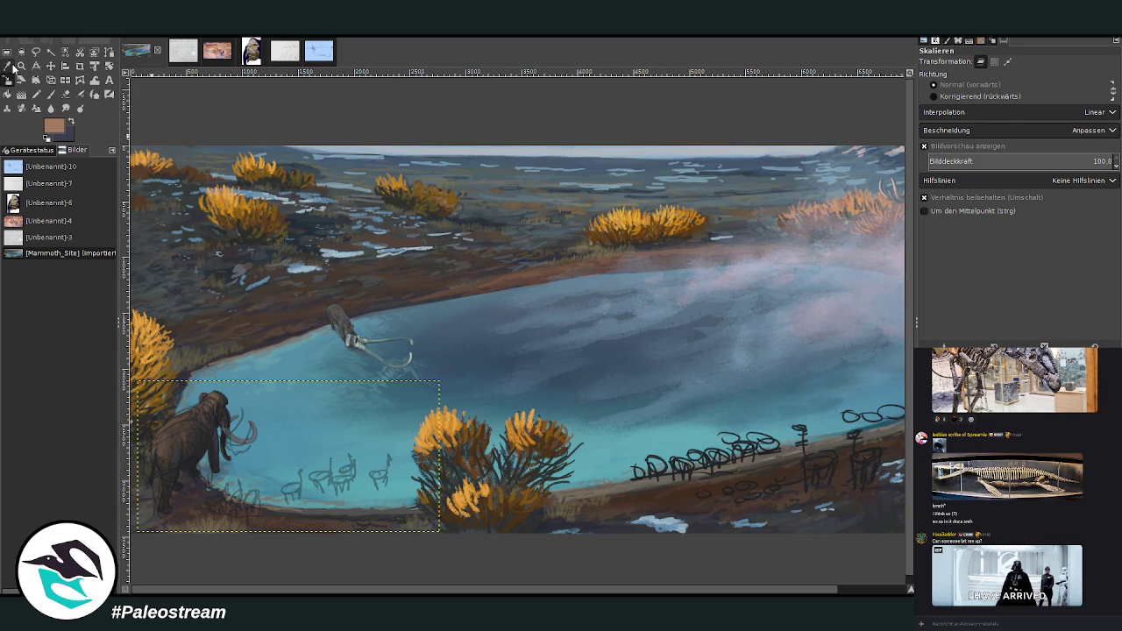
# Step: Zoom out and back in on the mammoth, then bring up the Unbenannt-7 animal reference sheet
pyautogui.click(21, 66)
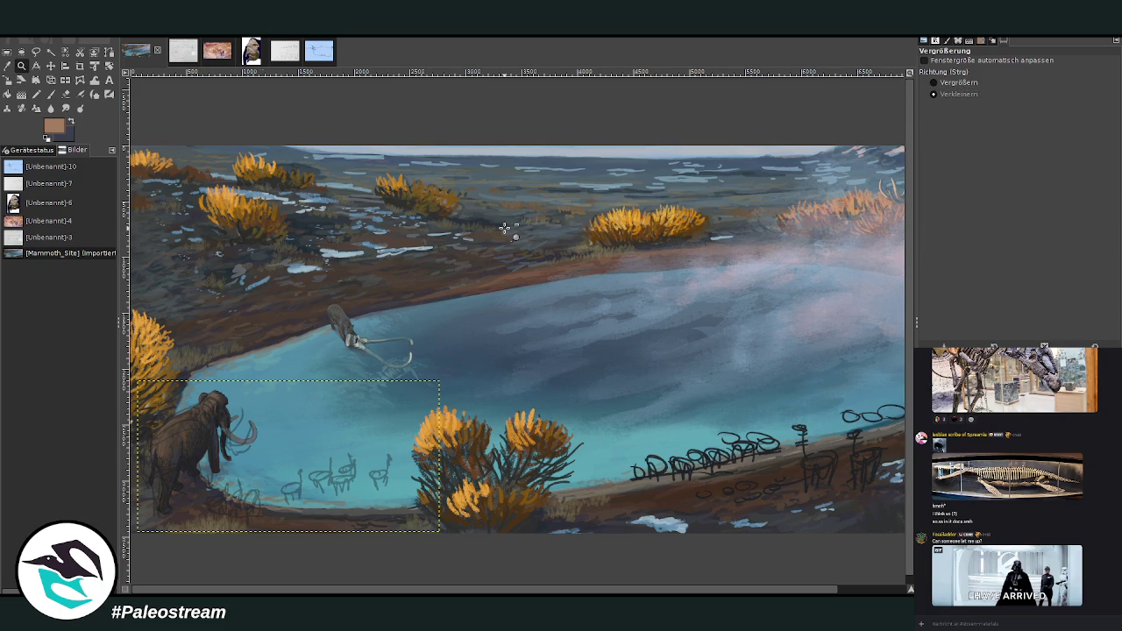
pyautogui.keyDown('ctrl'); pyautogui.click(526, 229); pyautogui.keyUp('ctrl')
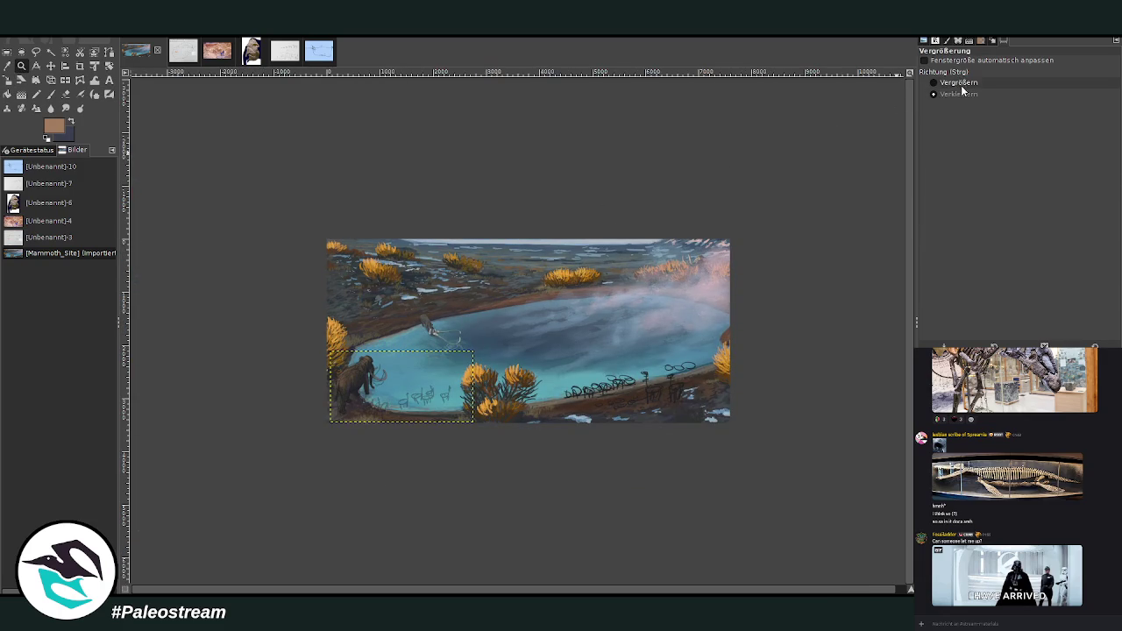
pyautogui.moveTo(302, 329); pyautogui.dragTo(515, 432)
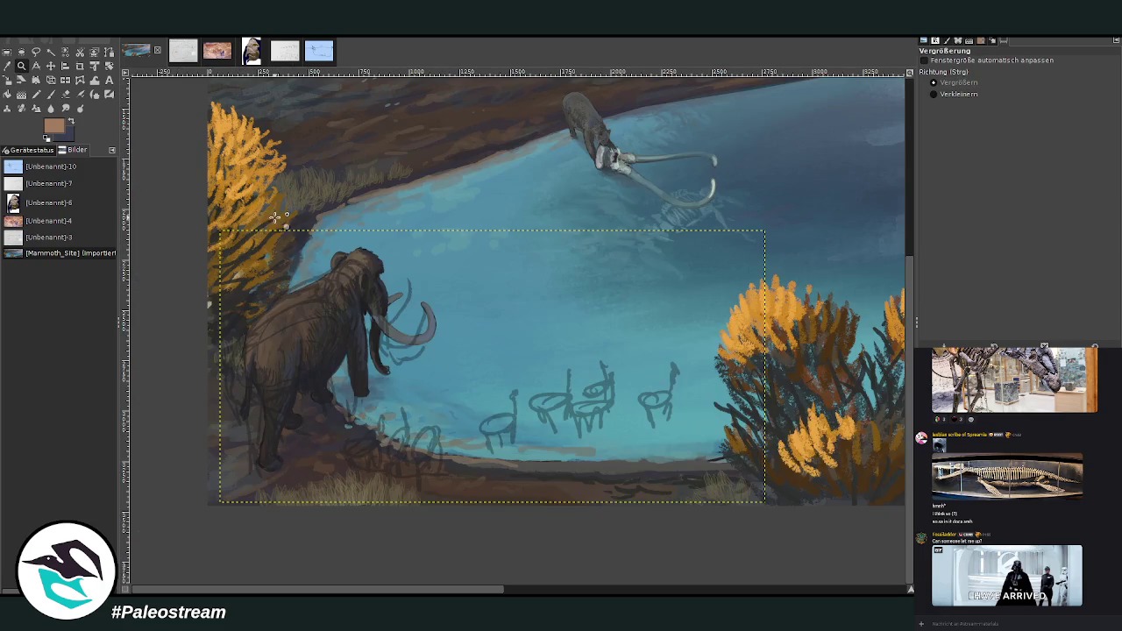
pyautogui.moveTo(271, 210); pyautogui.dragTo(763, 517)
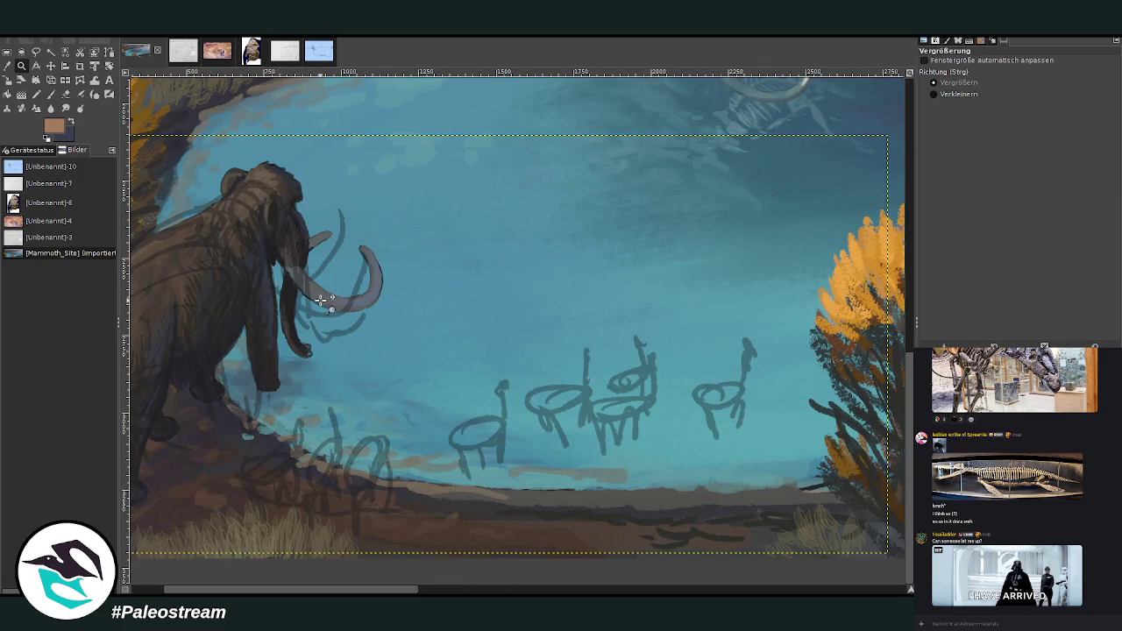
pyautogui.click(285, 51)
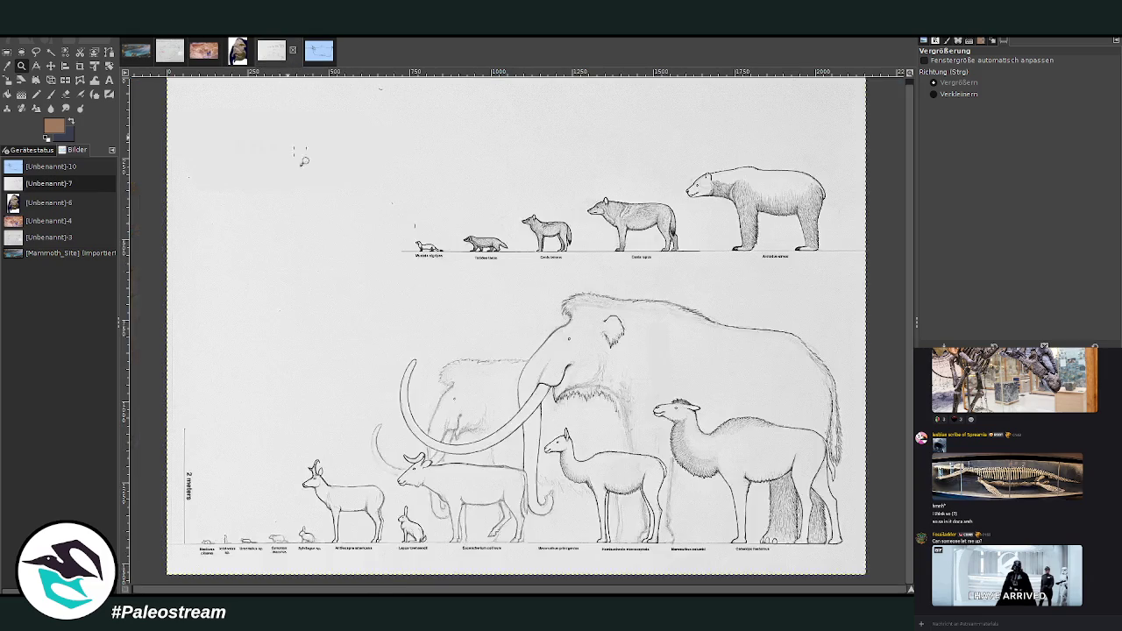
# Step: Zoom in on the mammoth, llama and camel silhouettes, then return to the Mammoth_Site painting
pyautogui.moveTo(359, 379); pyautogui.dragTo(819, 578)
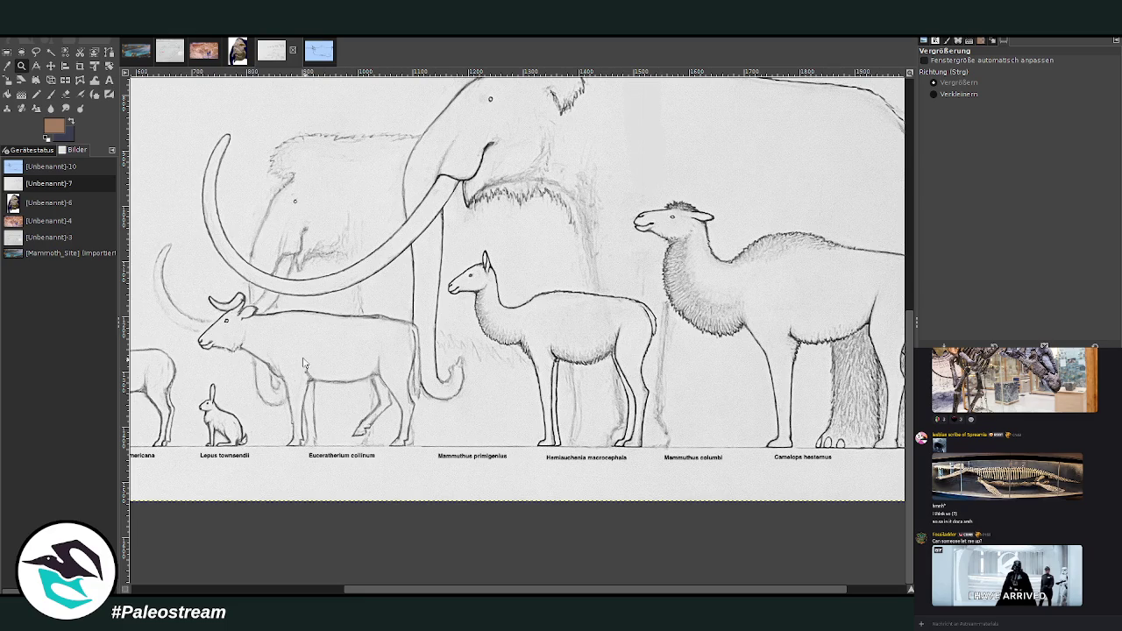
pyautogui.click(132, 51)
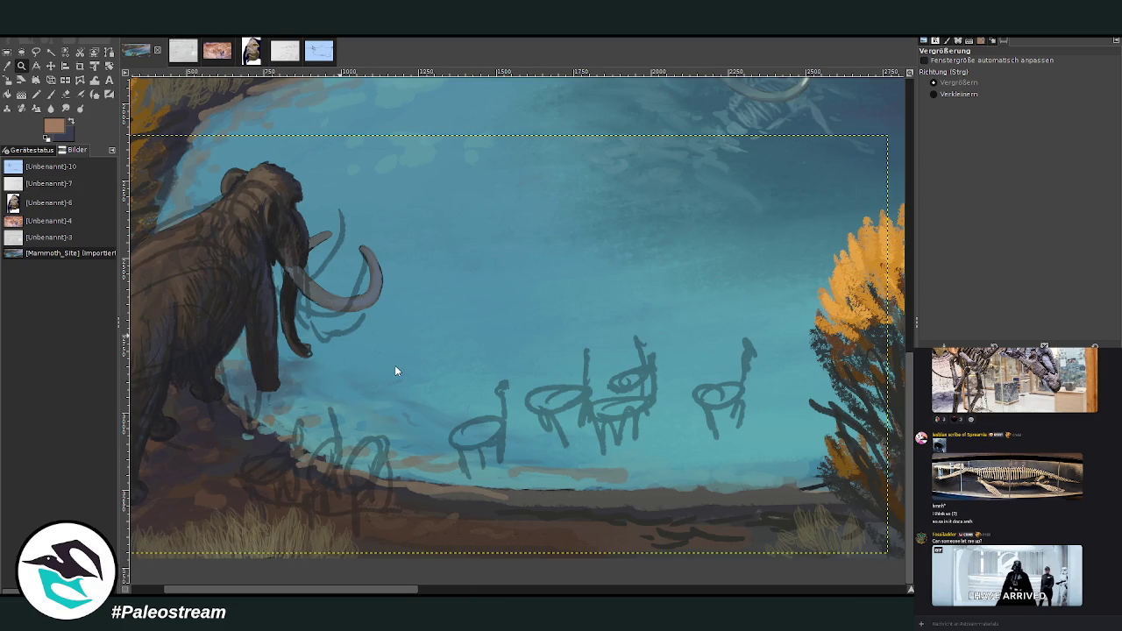
# Step: Paste the camelid skeleton photo and stretch it slightly taller, to height 271
pyautogui.hotkey('ctrl', 'v')
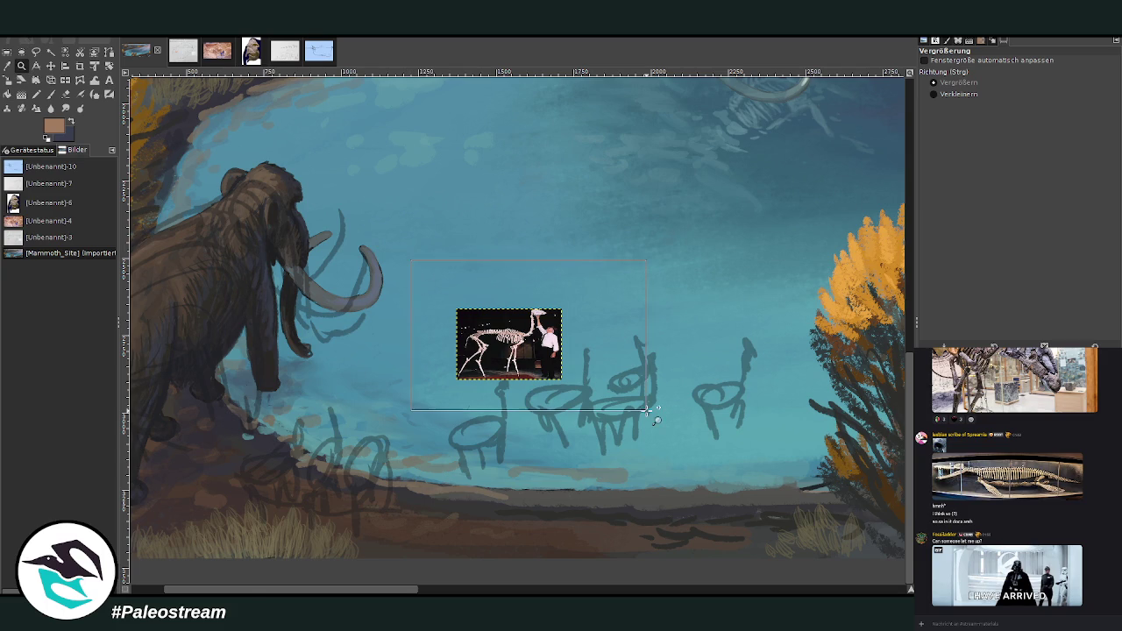
pyautogui.moveTo(406, 271); pyautogui.dragTo(647, 411)
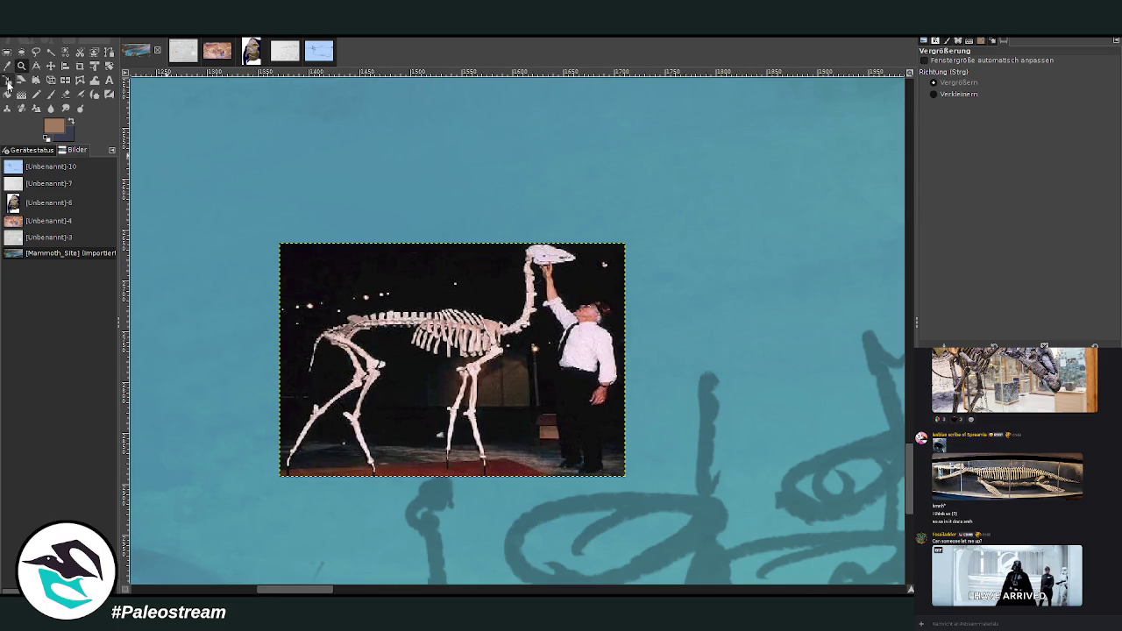
pyautogui.click(7, 80)
pyautogui.click(517, 340)
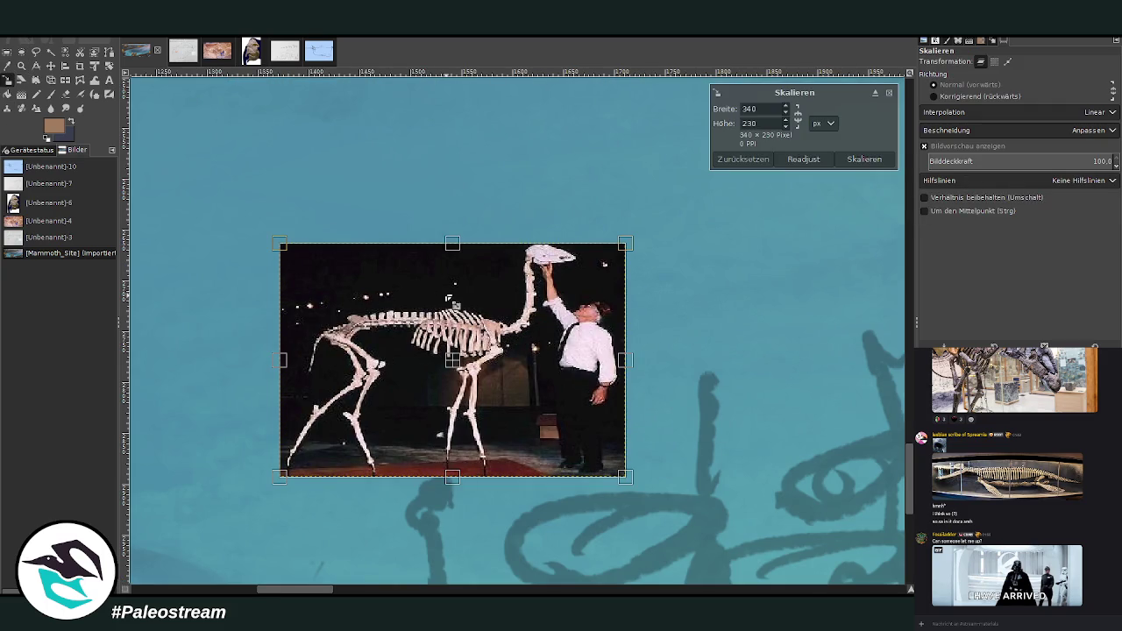
pyautogui.moveTo(459, 253); pyautogui.dragTo(462, 212)
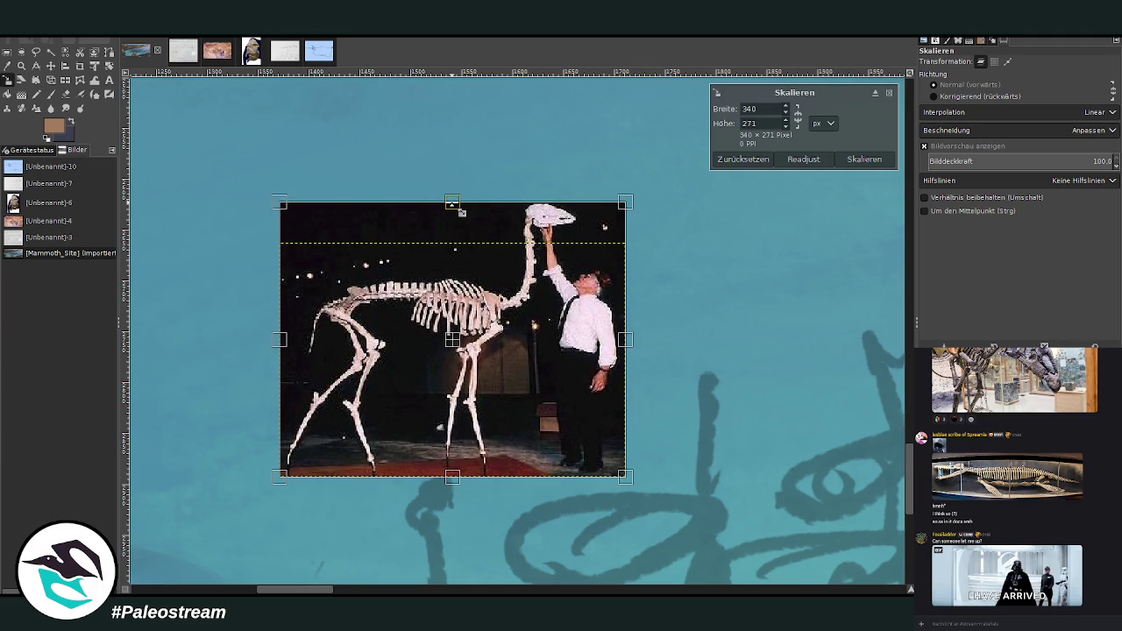
pyautogui.press('Return')
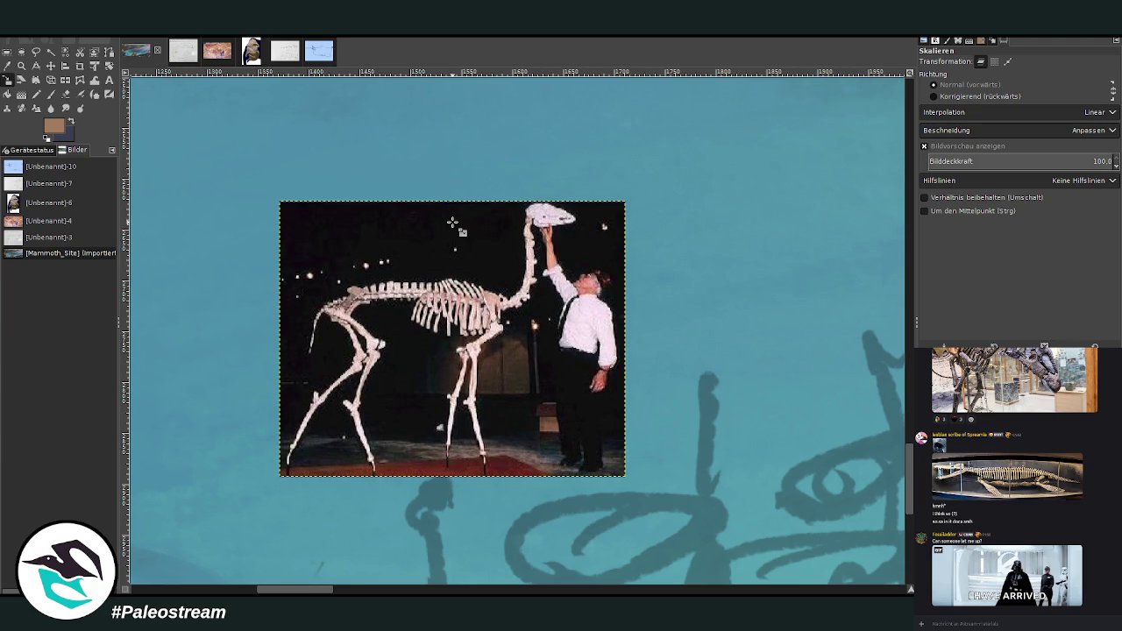
# Step: Zoom back out and move the skeleton photo up and to the left
pyautogui.click(22, 66)
pyautogui.click(933, 94)
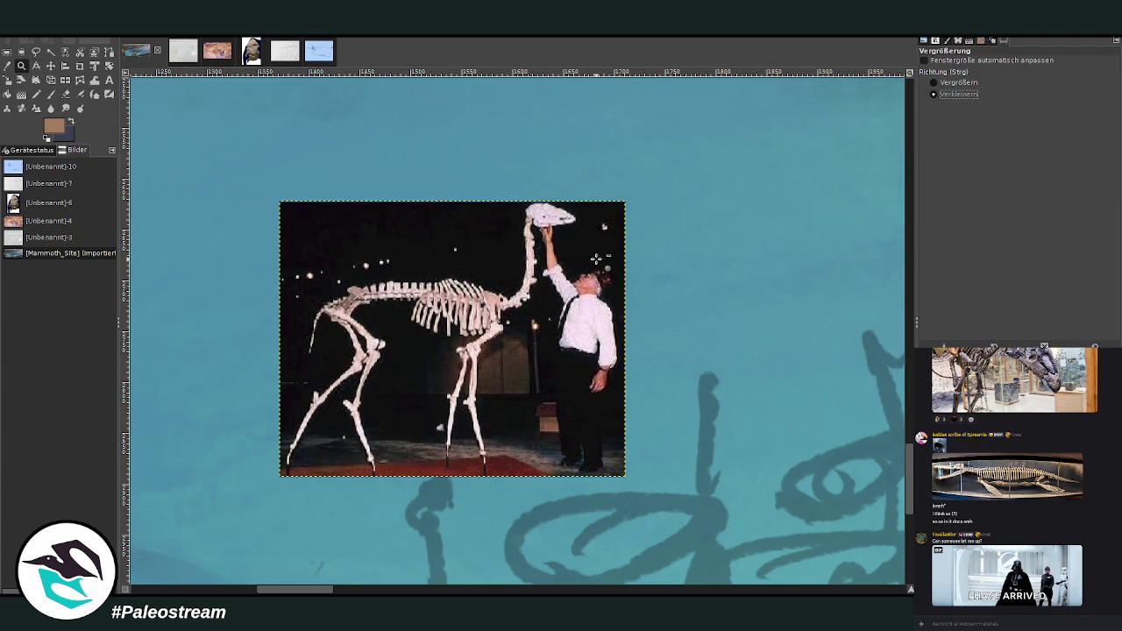
pyautogui.click(598, 259)
pyautogui.click(598, 259)
pyautogui.click(598, 259)
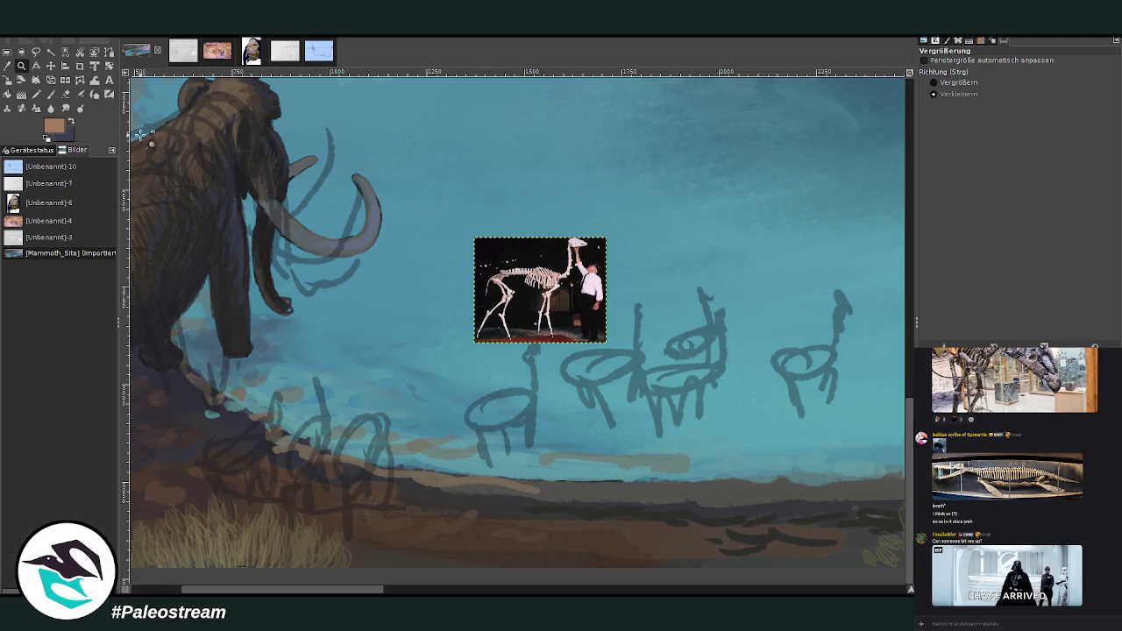
pyautogui.click(50, 67)
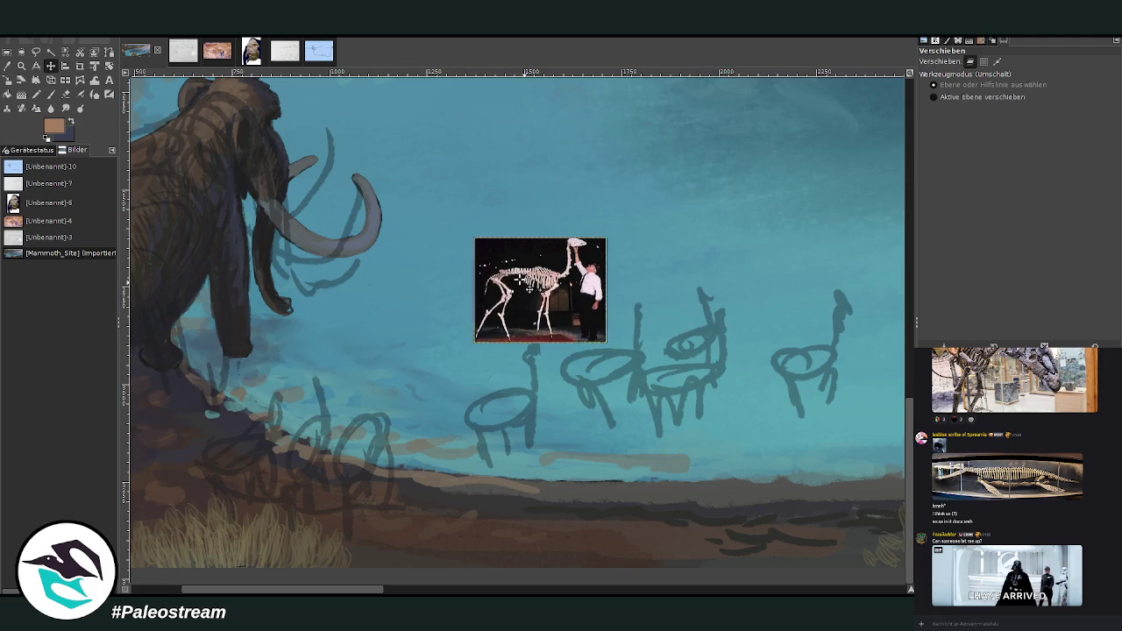
pyautogui.moveTo(523, 286); pyautogui.dragTo(477, 255)
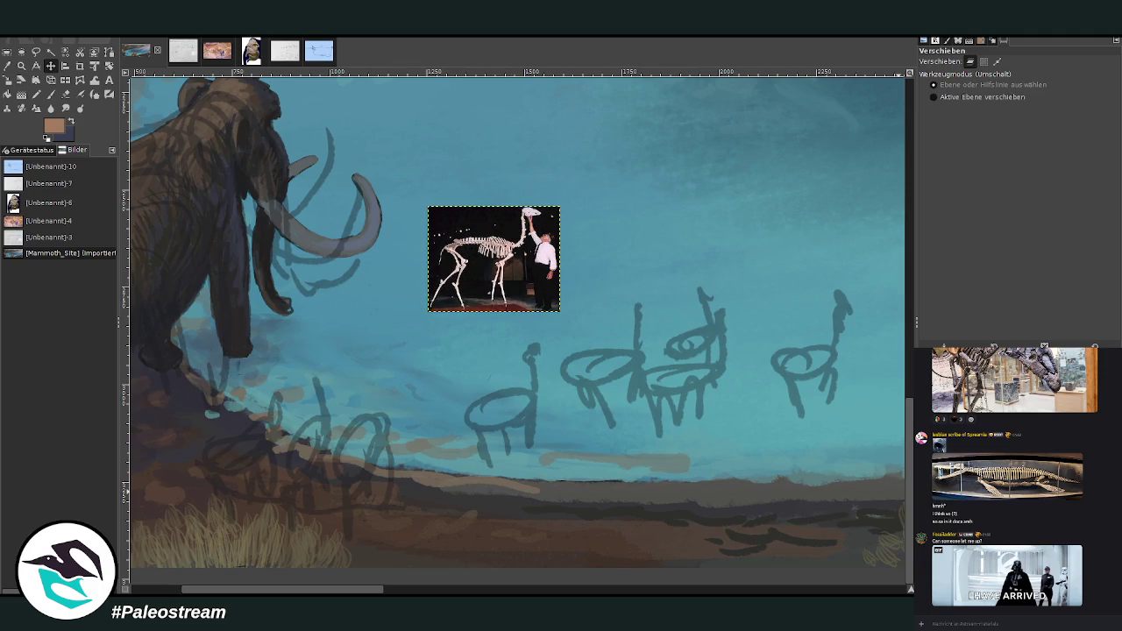
# Step: Switch away from the skeleton layer, adjust the view and paste the llama reference photo
pyautogui.press('pagedown')
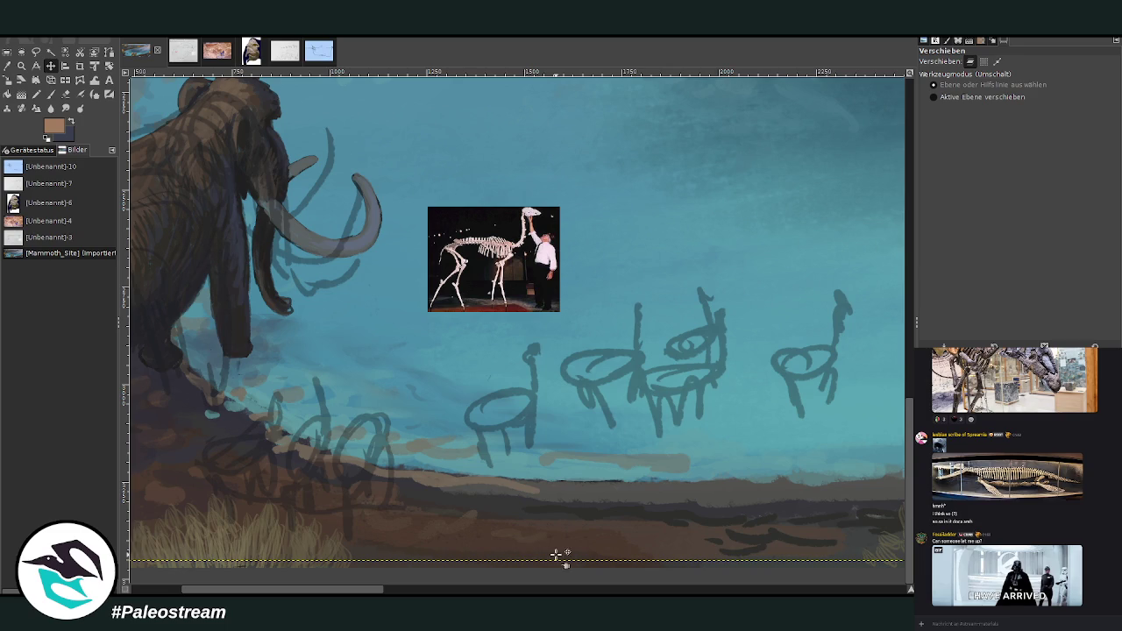
pyautogui.moveTo(389, 590); pyautogui.dragTo(786, 590)
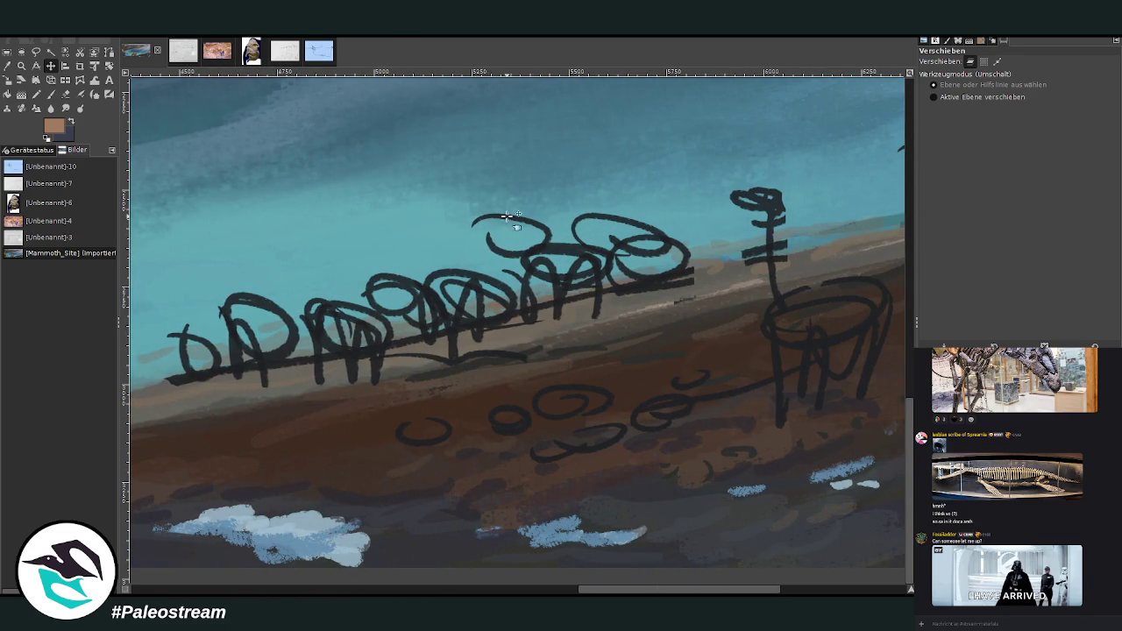
pyautogui.moveTo(617, 590); pyautogui.dragTo(210, 578)
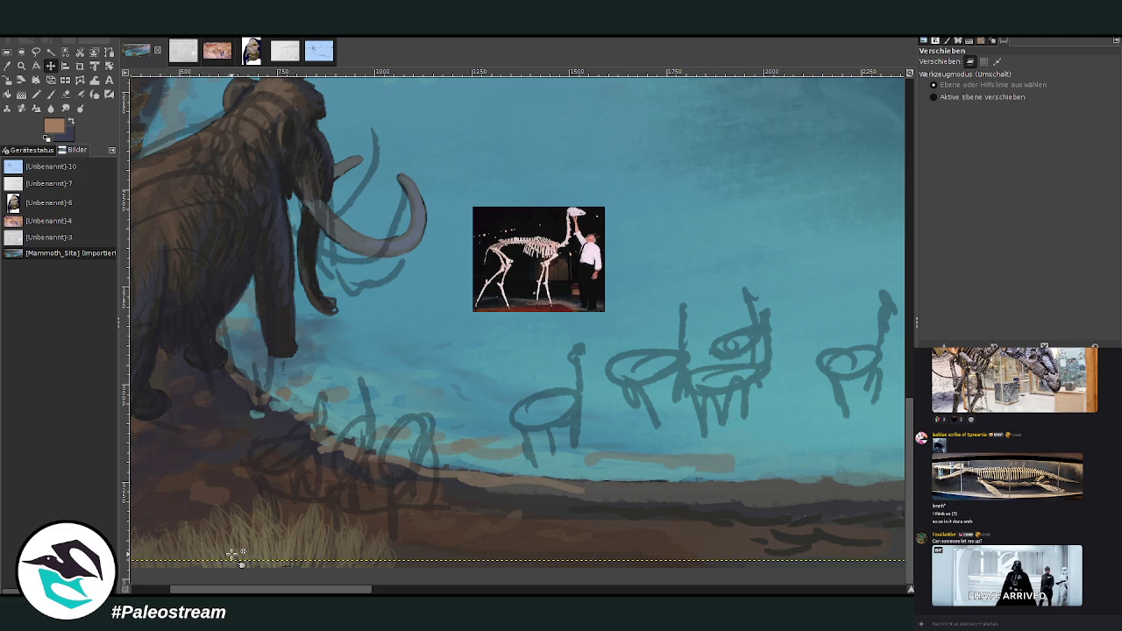
pyautogui.press('z')
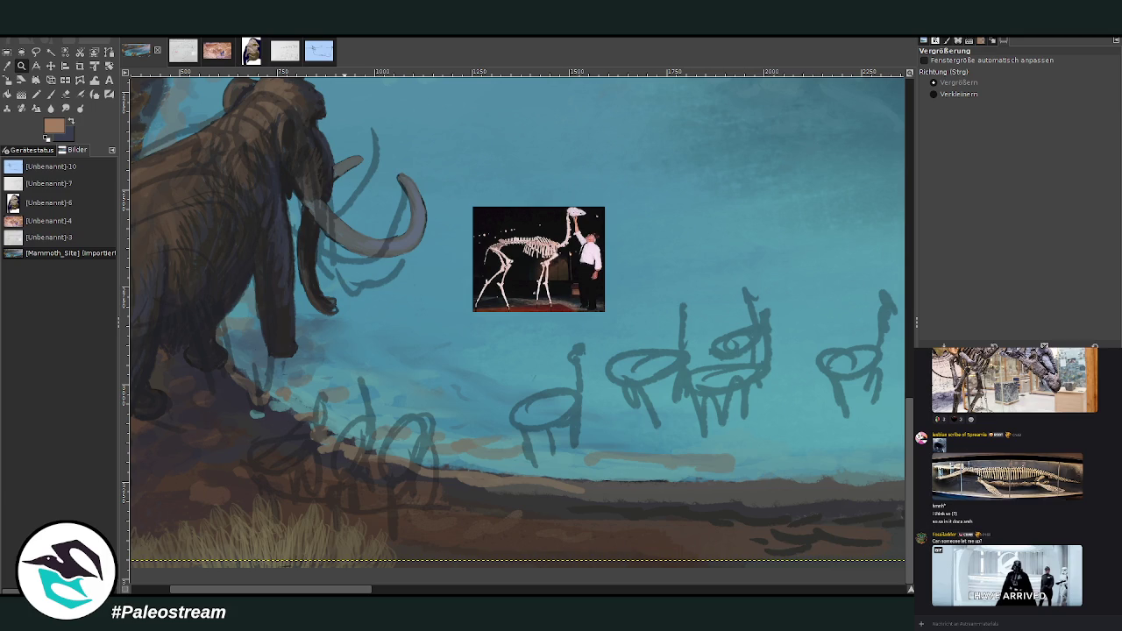
pyautogui.press('m')
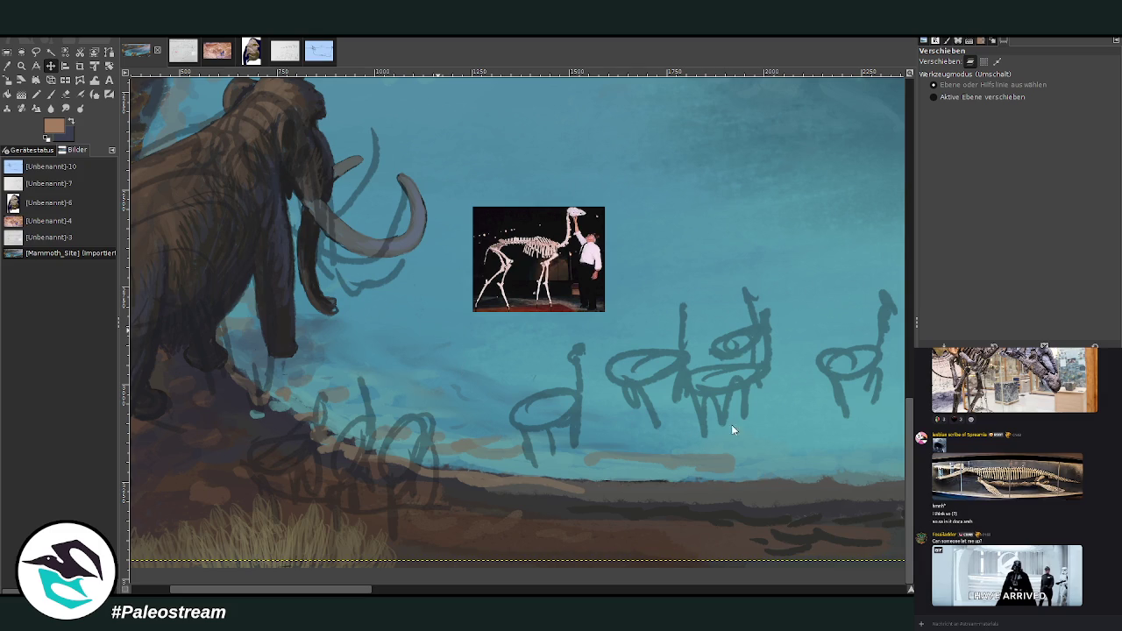
pyautogui.hotkey('ctrl', 'v')
pyautogui.click(39, 66)
# Step: Move the llama photo to the upper right and make the skeleton photo layer active
pyautogui.click(49, 66)
pyautogui.moveTo(507, 387); pyautogui.dragTo(687, 243)
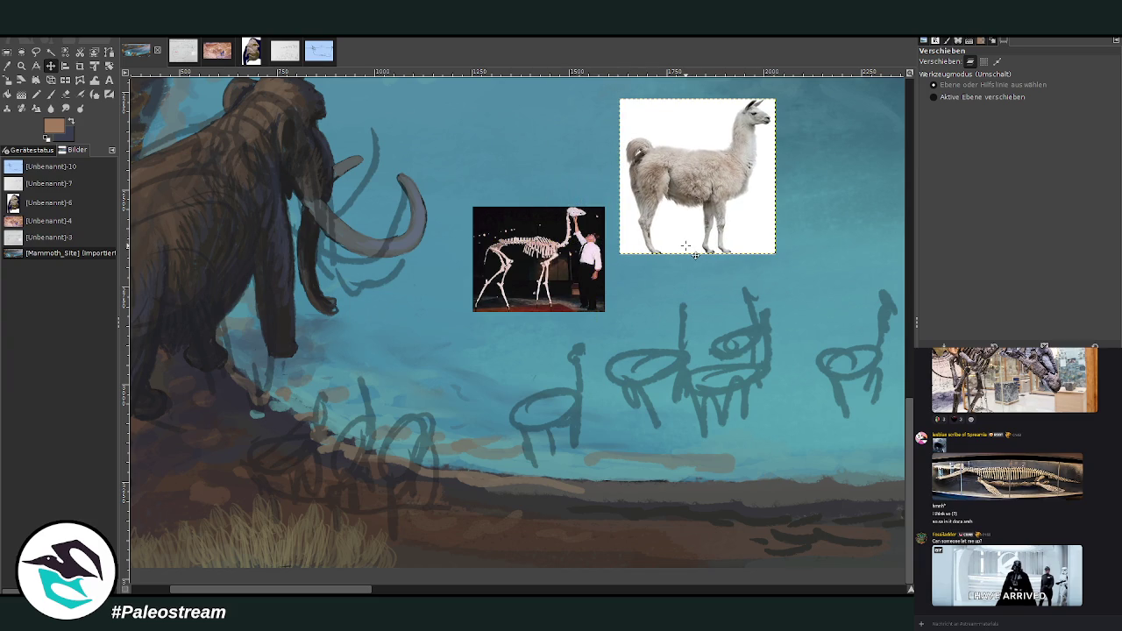
pyautogui.press('z')
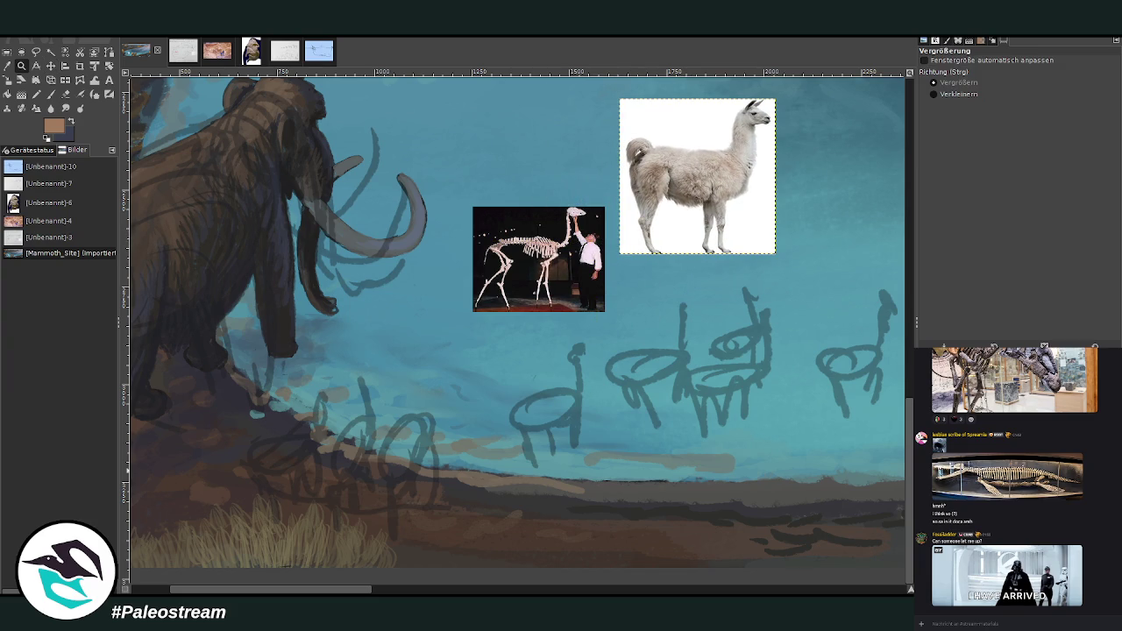
pyautogui.press('pagedown')
pyautogui.press('pagedown')
pyautogui.press('pagedown')
# Step: Paint the first camelid's body outline in black with the Chalk 03 brush
pyautogui.press('p')
pyautogui.press('d')
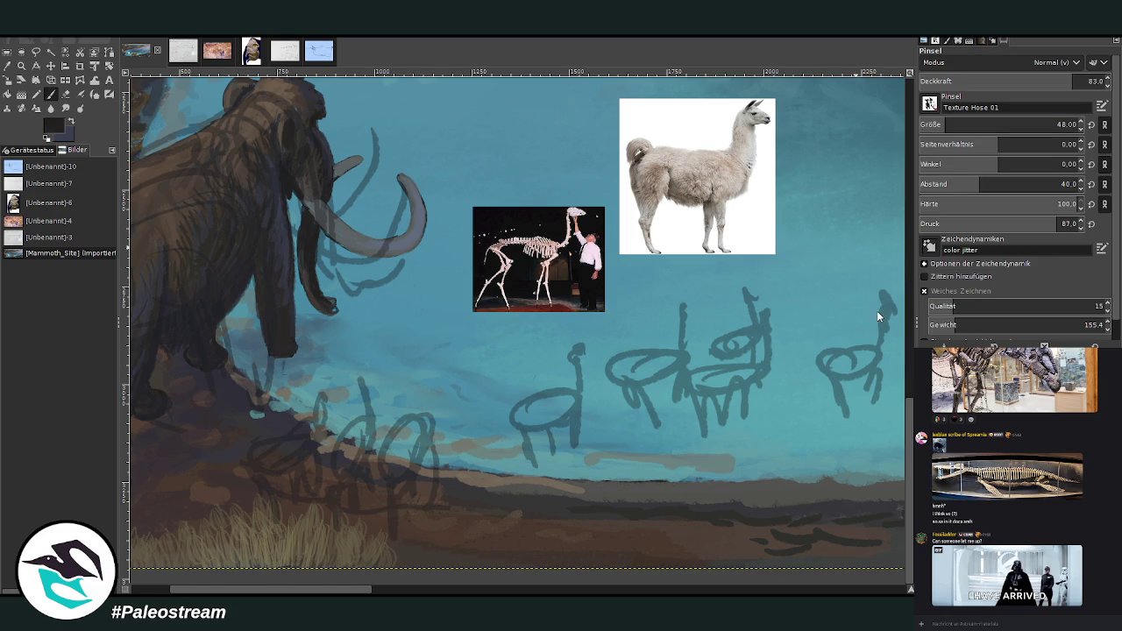
pyautogui.press('.')
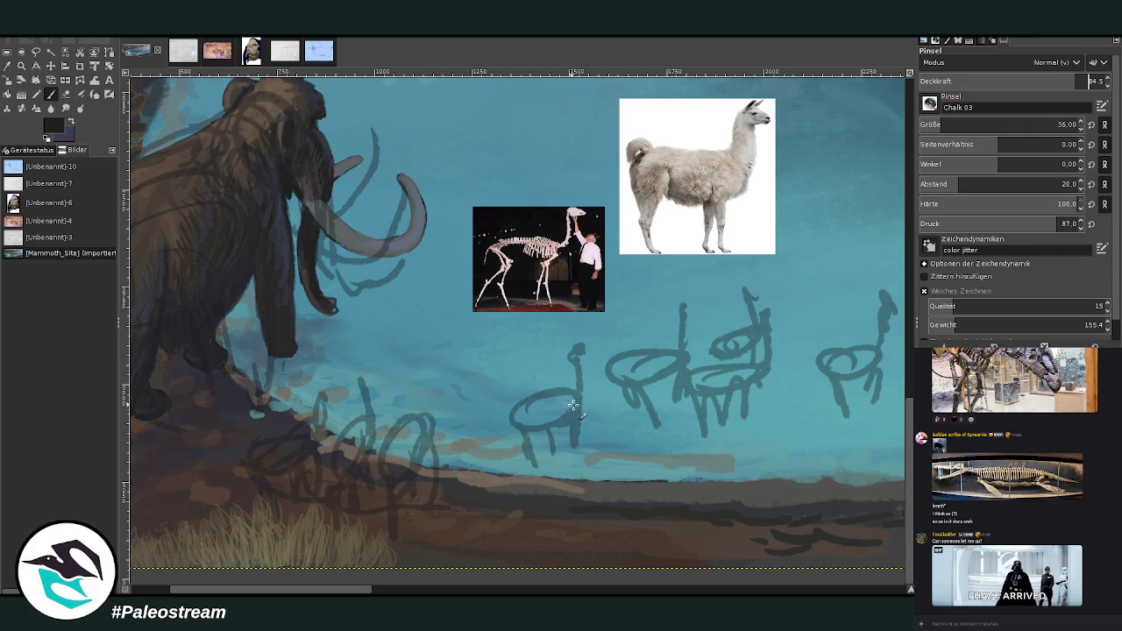
pyautogui.moveTo(571, 404)
pyautogui.mouseDown()
pyautogui.moveTo(539, 402)
pyautogui.moveTo(515, 421)
pyautogui.moveTo(549, 422)
pyautogui.mouseUp()
# Step: Rework the first camelid's lower body, neck, back line and rump in dark chalk
pyautogui.click(1060, 77)
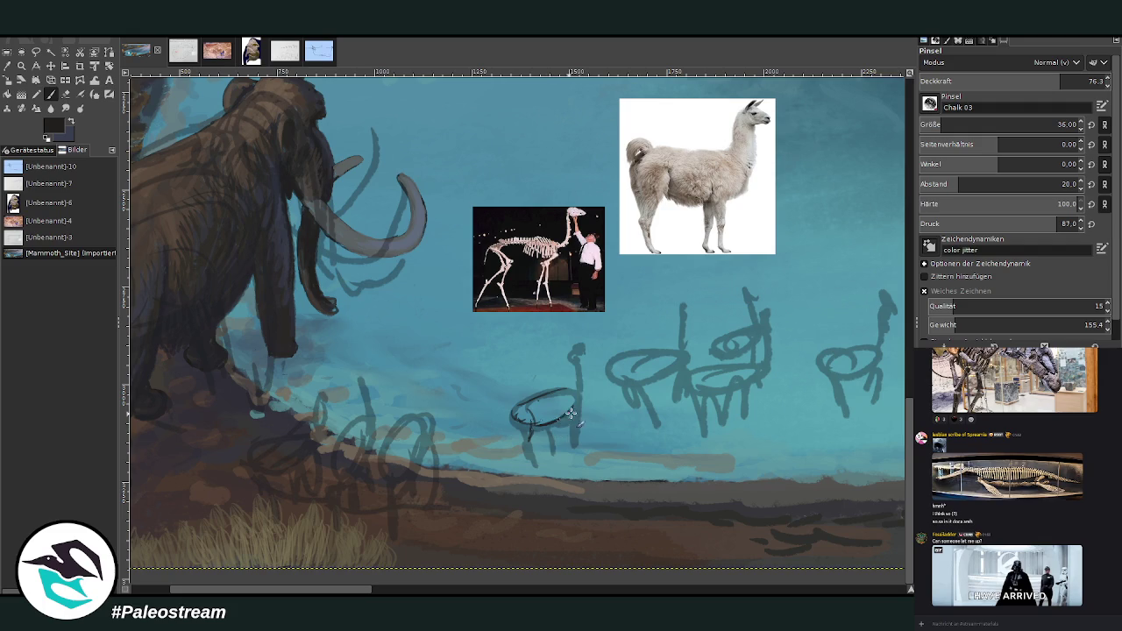
pyautogui.moveTo(533, 426)
pyautogui.mouseDown()
pyautogui.moveTo(578, 407)
pyautogui.moveTo(569, 447)
pyautogui.moveTo(579, 359)
pyautogui.moveTo(585, 419)
pyautogui.moveTo(579, 354)
pyautogui.mouseUp()
pyautogui.moveTo(572, 399)
pyautogui.mouseDown()
pyautogui.moveTo(574, 344)
pyautogui.moveTo(596, 347)
pyautogui.moveTo(563, 453)
pyautogui.mouseUp()
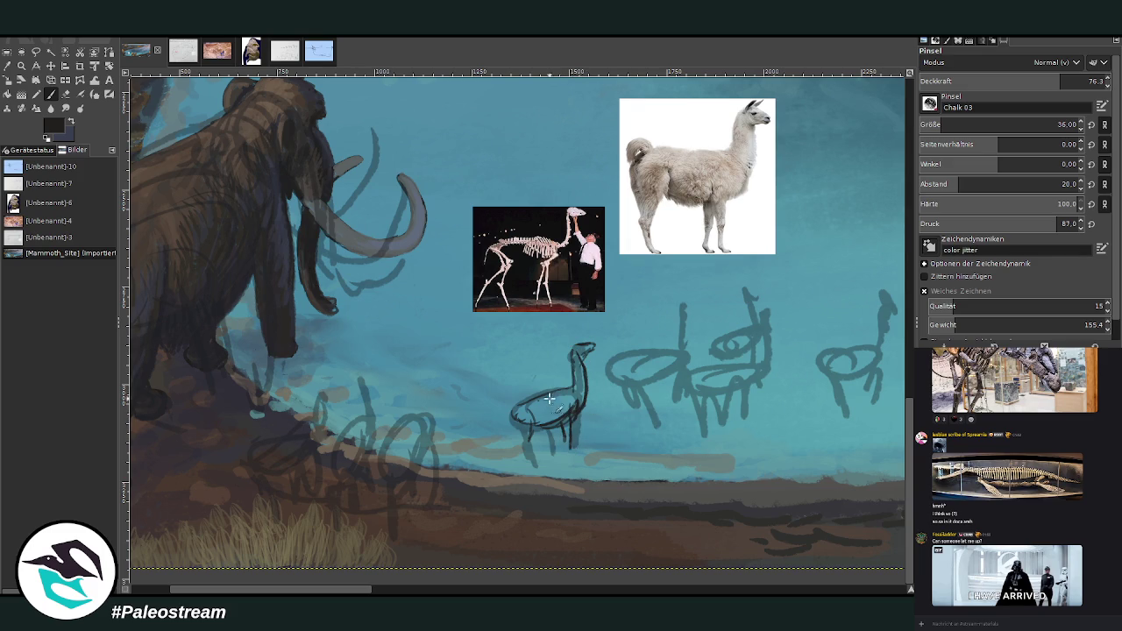
pyautogui.moveTo(557, 392); pyautogui.dragTo(504, 413)
pyautogui.moveTo(518, 422); pyautogui.dragTo(532, 468)
# Step: Strengthen the first camelid's hind leg and begin the second camelid's back line
pyautogui.moveTo(549, 406); pyautogui.dragTo(497, 466)
pyautogui.moveTo(513, 417); pyautogui.dragTo(507, 451)
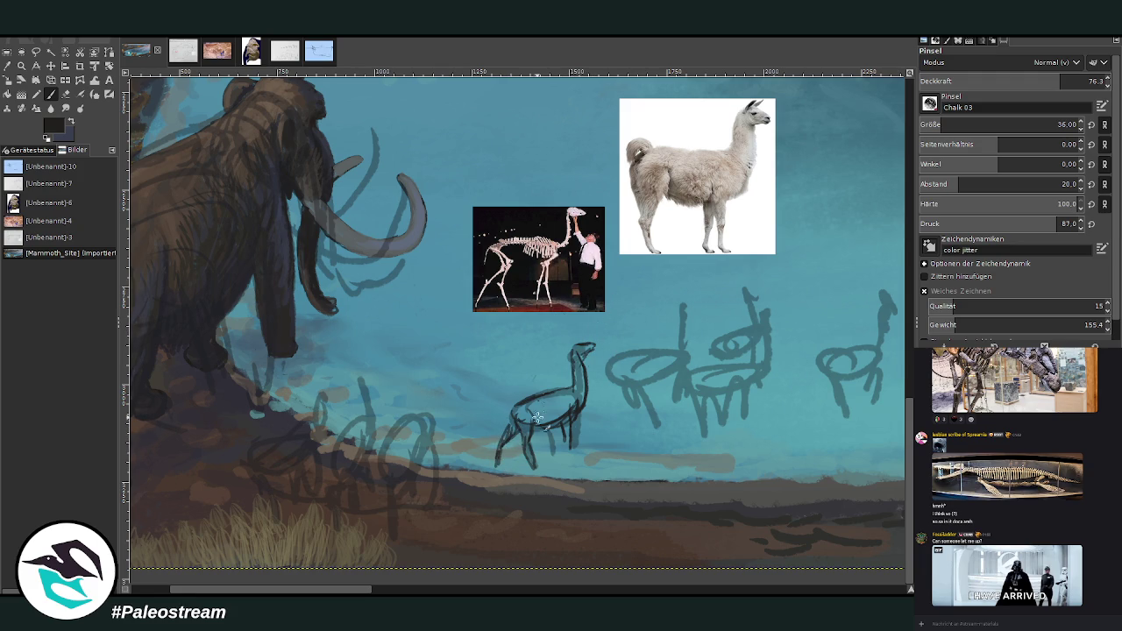
pyautogui.moveTo(505, 410)
pyautogui.mouseDown()
pyautogui.moveTo(514, 439)
pyautogui.moveTo(531, 400)
pyautogui.mouseUp()
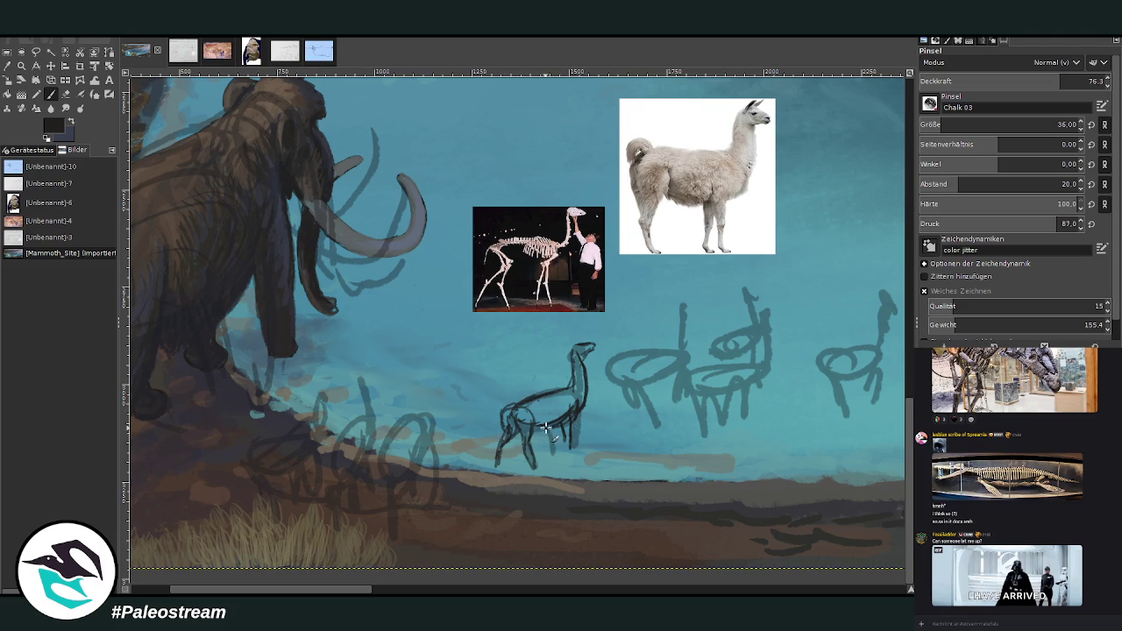
pyautogui.moveTo(572, 419); pyautogui.dragTo(579, 454)
pyautogui.moveTo(673, 348)
pyautogui.mouseDown()
pyautogui.moveTo(626, 354)
pyautogui.moveTo(658, 423)
pyautogui.mouseUp()
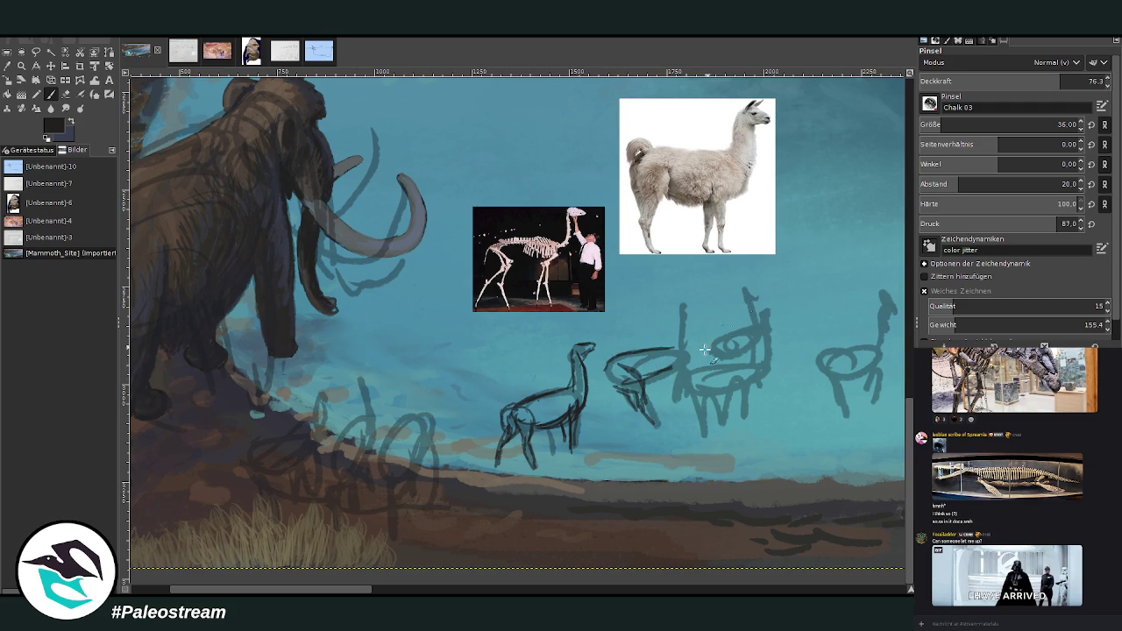
# Step: Sketch the second llama's neck, head, snout and front legs, and redraw the first llama's head and ears
pyautogui.moveTo(683, 370); pyautogui.dragTo(638, 388)
pyautogui.moveTo(683, 359); pyautogui.dragTo(658, 426)
pyautogui.moveTo(656, 377)
pyautogui.mouseDown()
pyautogui.moveTo(668, 404)
pyautogui.moveTo(656, 412)
pyautogui.mouseUp()
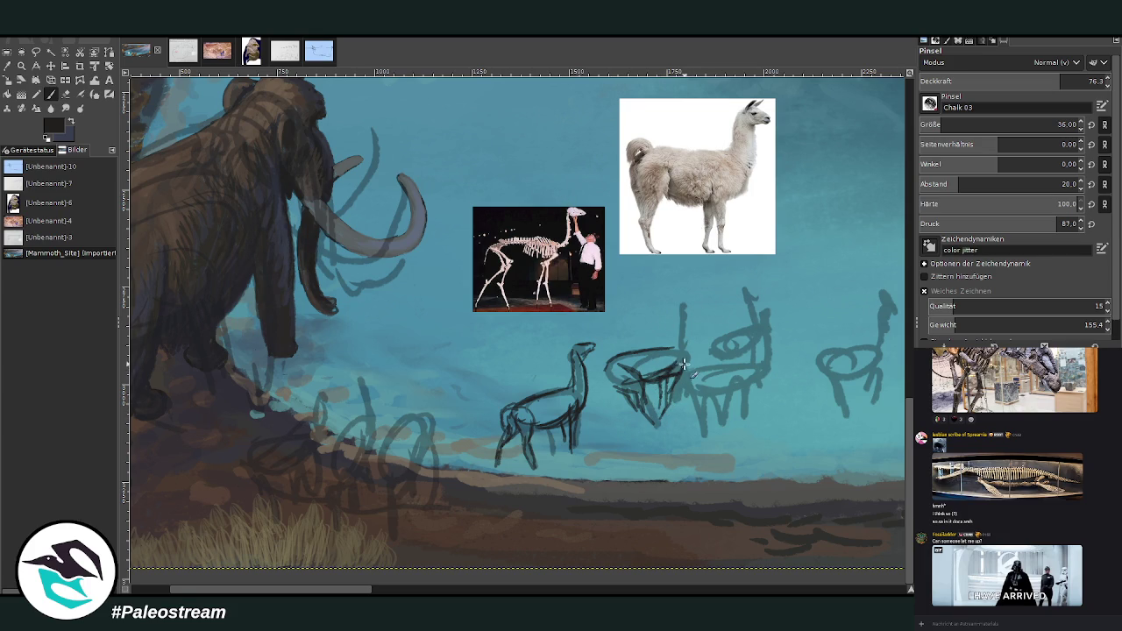
pyautogui.moveTo(678, 355)
pyautogui.mouseDown()
pyautogui.moveTo(680, 316)
pyautogui.moveTo(688, 364)
pyautogui.mouseUp()
pyautogui.moveTo(683, 312)
pyautogui.mouseDown()
pyautogui.moveTo(694, 366)
pyautogui.moveTo(672, 318)
pyautogui.mouseUp()
pyautogui.moveTo(577, 336); pyautogui.dragTo(572, 366)
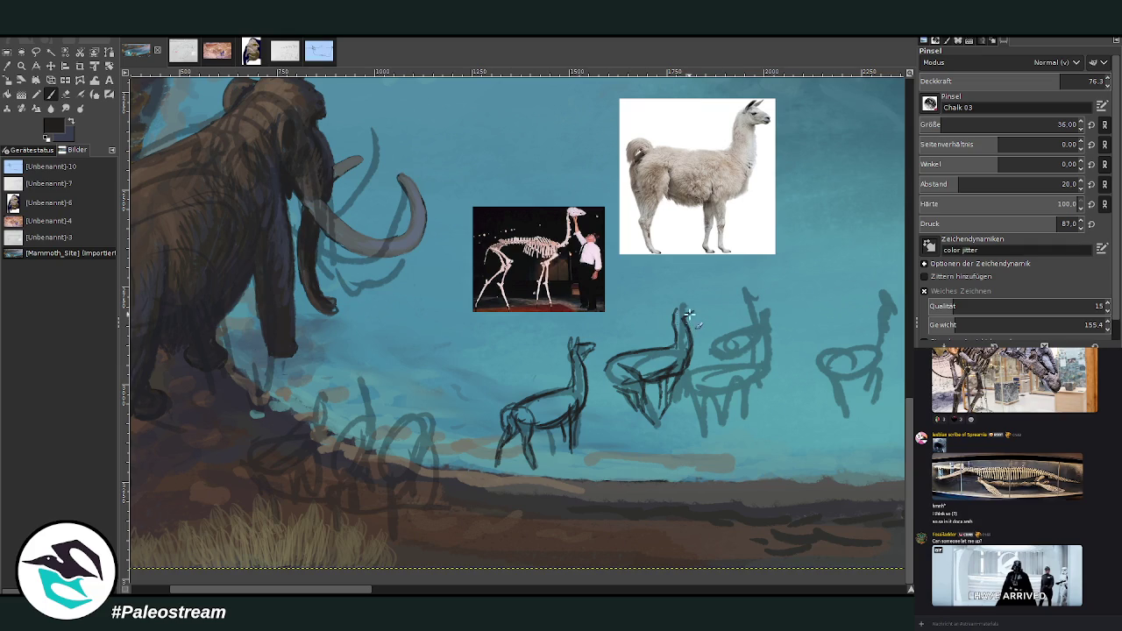
pyautogui.moveTo(681, 312)
pyautogui.mouseDown()
pyautogui.moveTo(698, 309)
pyautogui.moveTo(679, 302)
pyautogui.moveTo(682, 325)
pyautogui.mouseUp()
# Step: Draw a dark back line on the third camelid, running from its neck toward its rump
pyautogui.moveTo(730, 372)
pyautogui.mouseDown()
pyautogui.moveTo(754, 379)
pyautogui.moveTo(697, 386)
pyautogui.moveTo(767, 370)
pyautogui.moveTo(740, 366)
pyautogui.mouseUp()
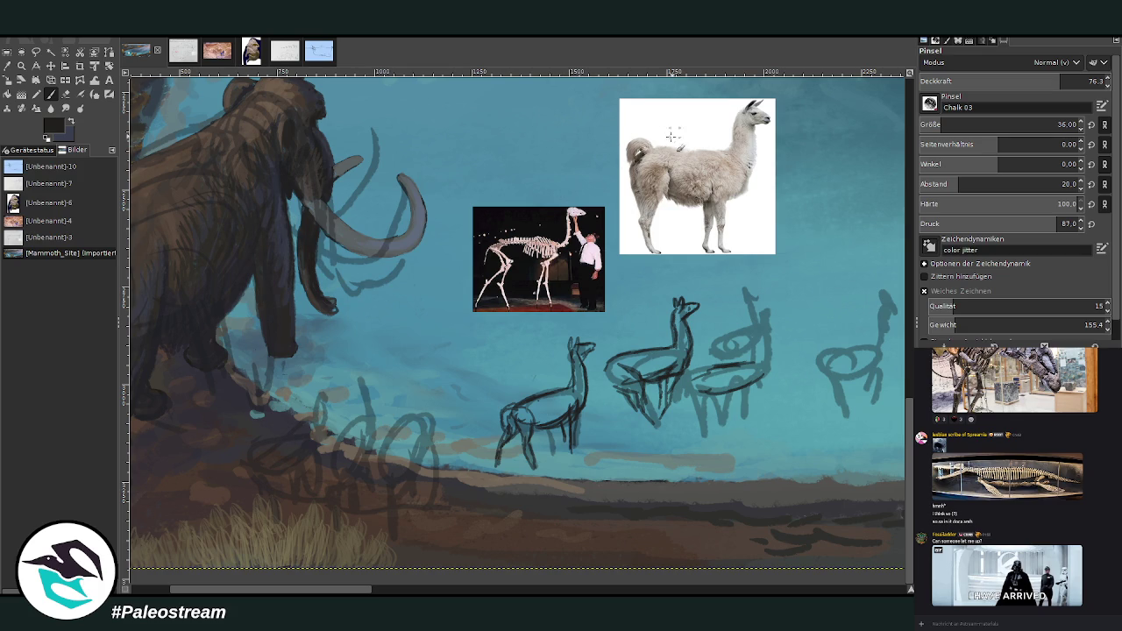
# Step: Move the skeleton photo layer up and place it right of the llama photo
pyautogui.press('m')
pyautogui.moveTo(530, 220)
pyautogui.mouseDown()
pyautogui.moveTo(658, 188)
pyautogui.moveTo(840, 114)
pyautogui.mouseUp()
pyautogui.moveTo(707, 170); pyautogui.dragTo(691, 165)
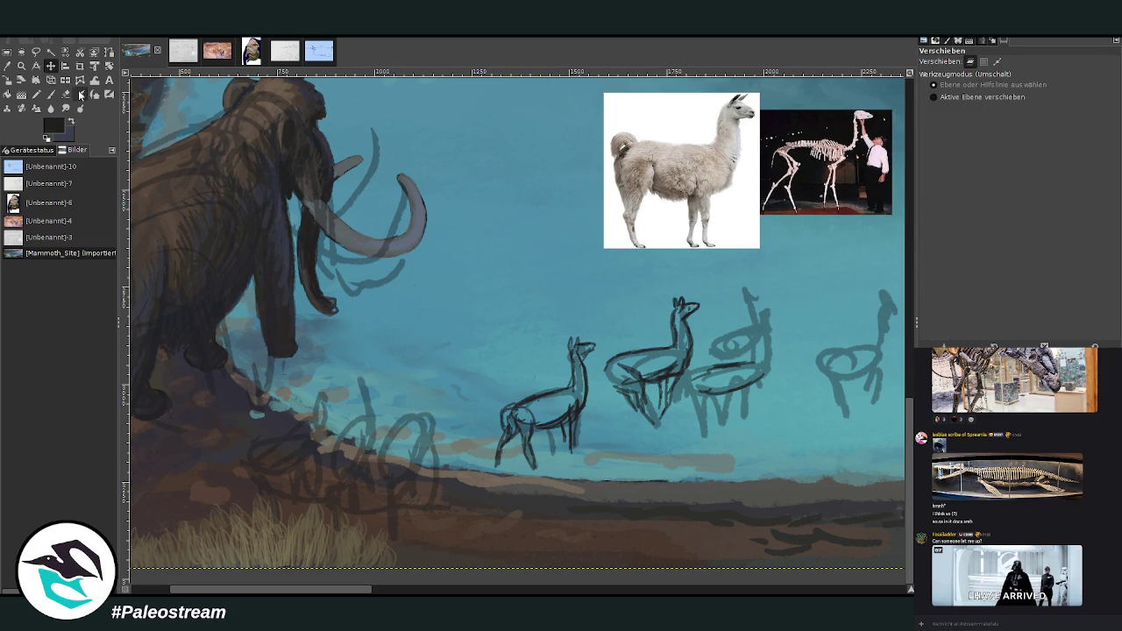
# Step: Sketch the third llama's neck underside, two legs and chest, then show the size-comparison sheet
pyautogui.click(50, 94)
pyautogui.moveTo(695, 373); pyautogui.dragTo(745, 366)
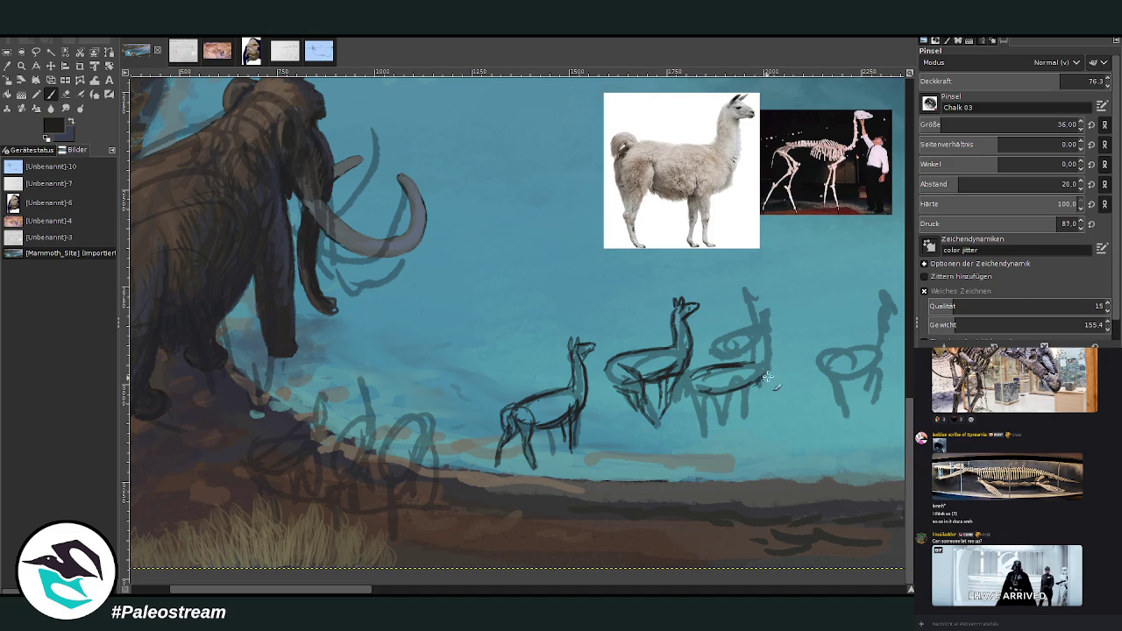
pyautogui.moveTo(760, 382); pyautogui.dragTo(739, 423)
pyautogui.moveTo(761, 377); pyautogui.dragTo(763, 415)
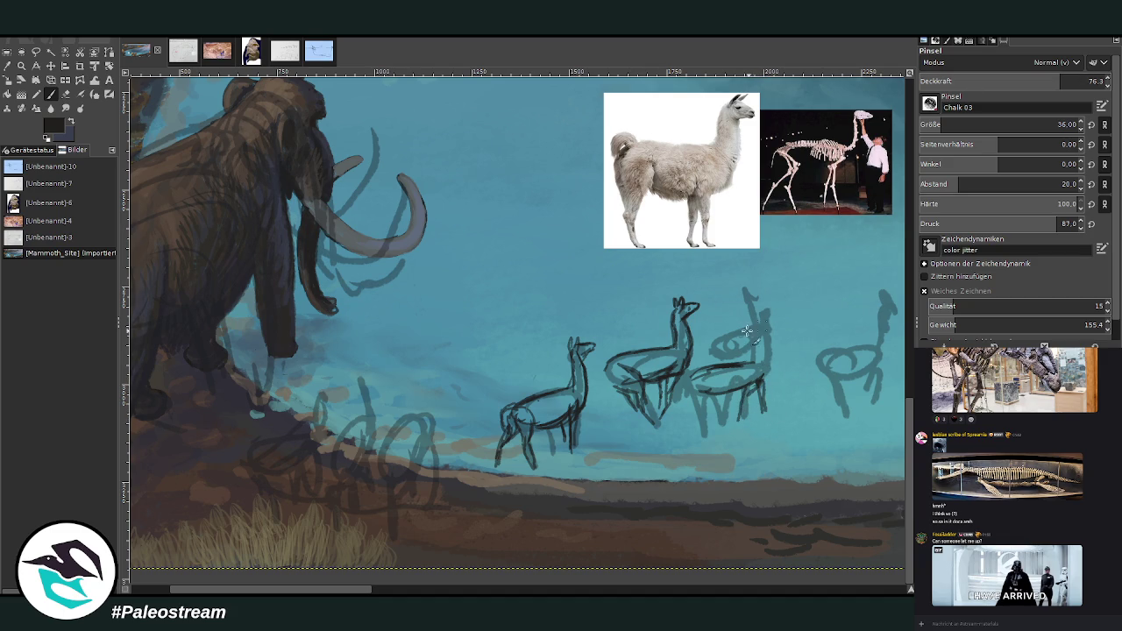
pyautogui.moveTo(765, 341); pyautogui.dragTo(769, 379)
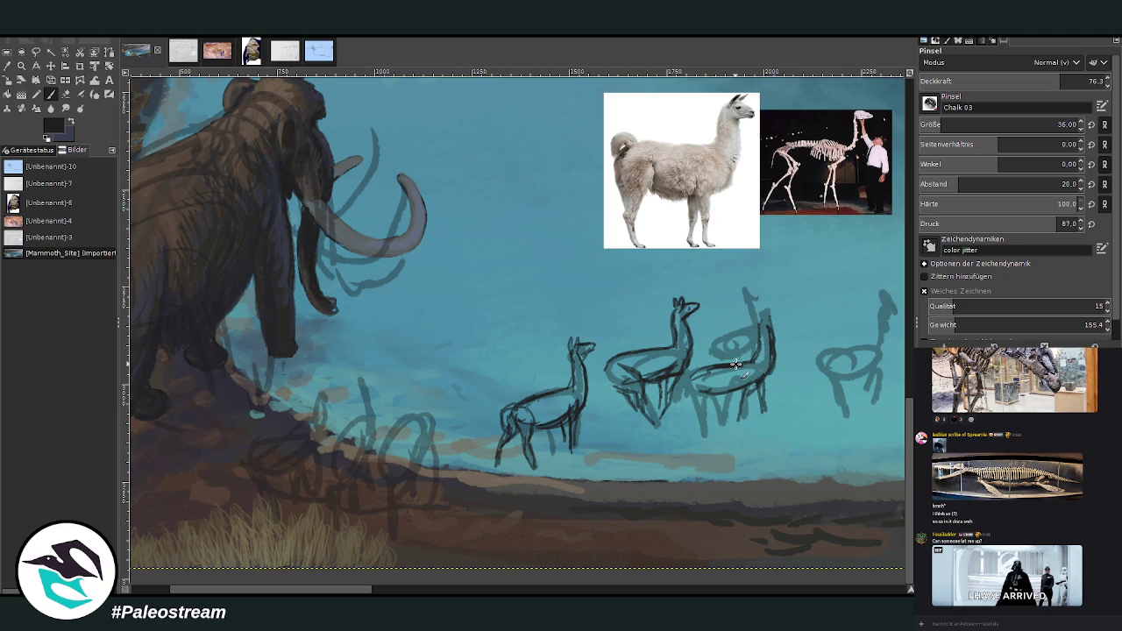
pyautogui.click(285, 52)
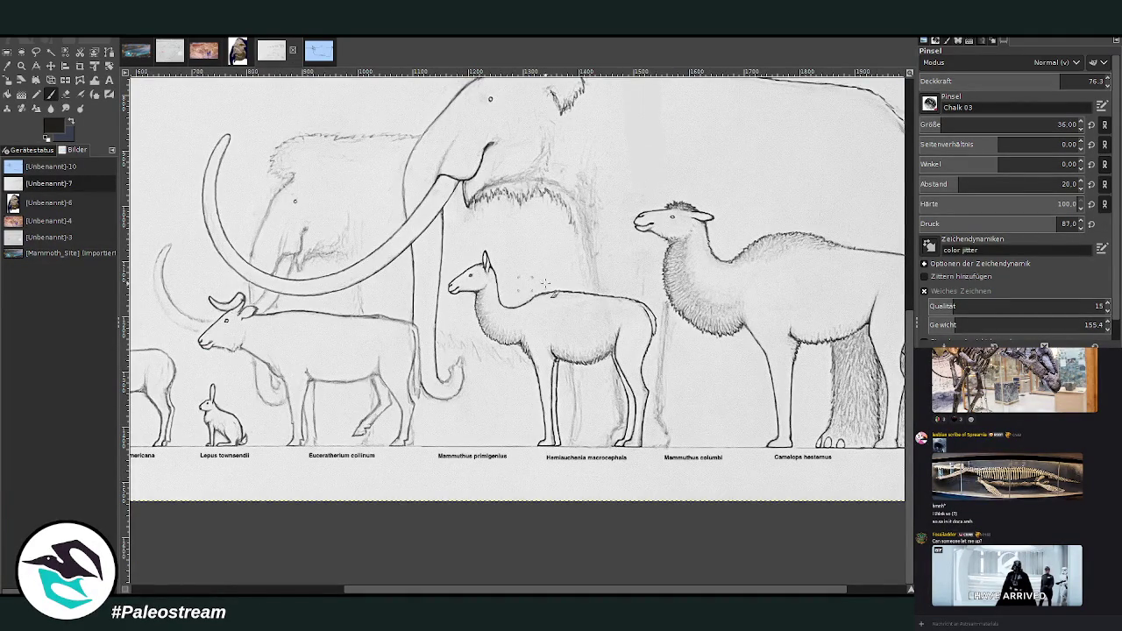
pyautogui.click(138, 53)
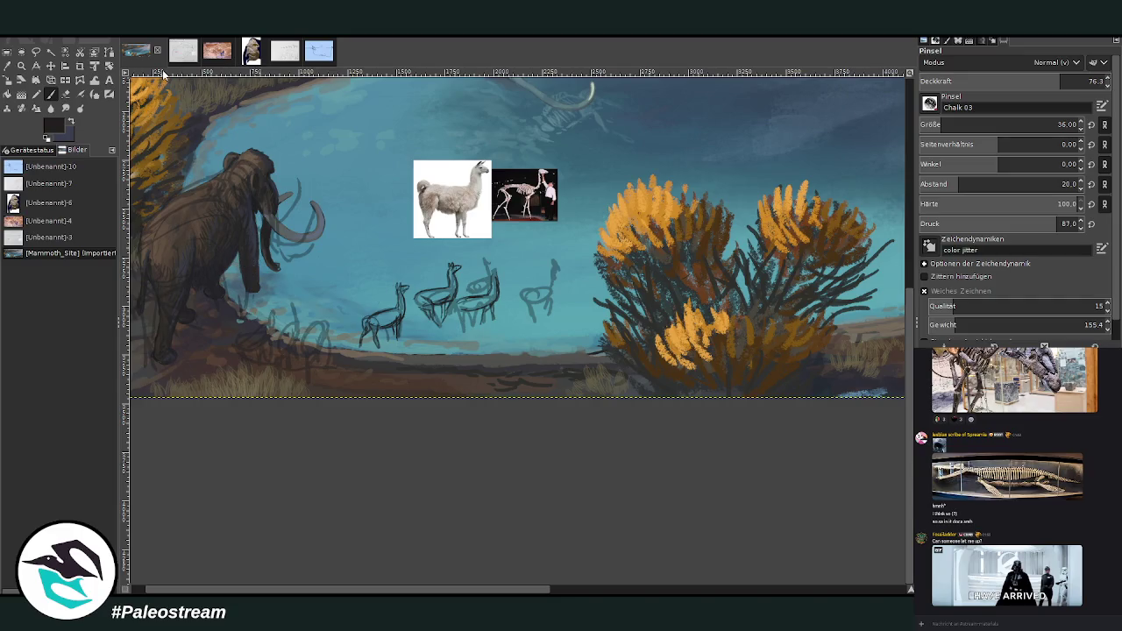
pyautogui.click(21, 66)
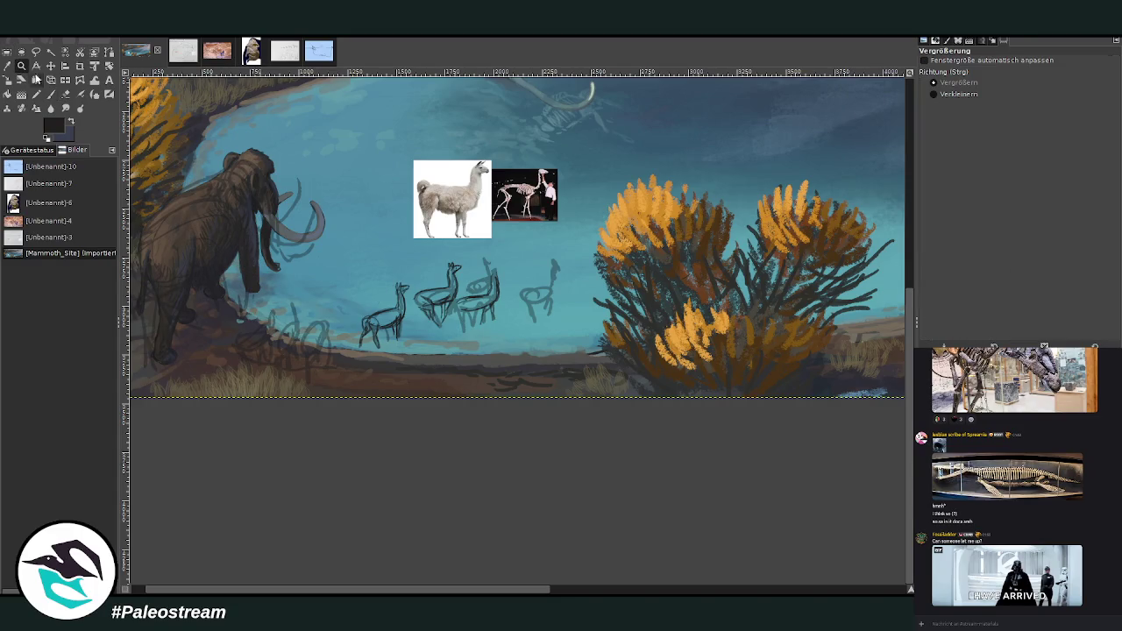
pyautogui.moveTo(298, 152); pyautogui.dragTo(566, 379)
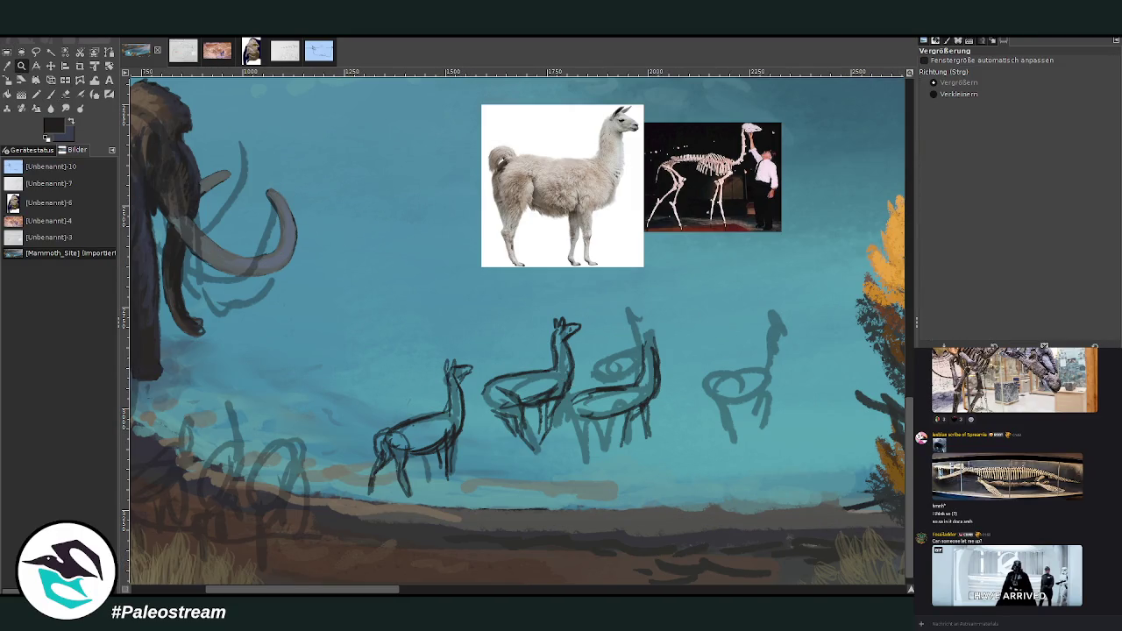
pyautogui.press('p')
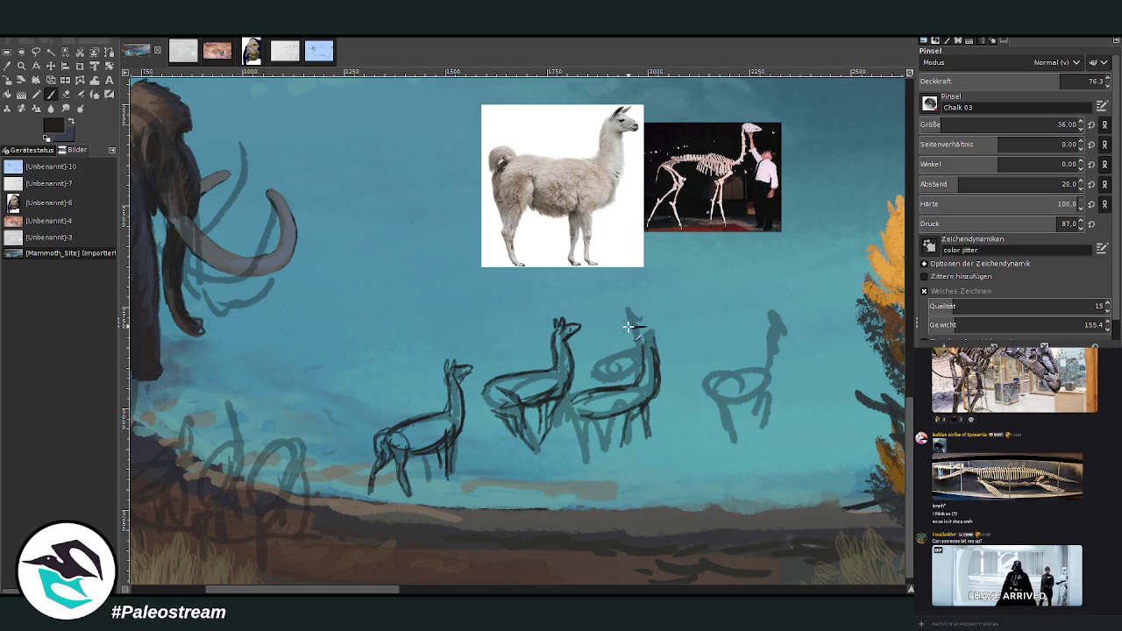
# Step: Define and darken the third llama's head and neck with dark strokes
pyautogui.moveTo(627, 326); pyautogui.dragTo(642, 345)
pyautogui.moveTo(635, 333); pyautogui.dragTo(654, 338)
pyautogui.moveTo(635, 330)
pyautogui.mouseDown()
pyautogui.moveTo(659, 325)
pyautogui.moveTo(659, 367)
pyautogui.mouseUp()
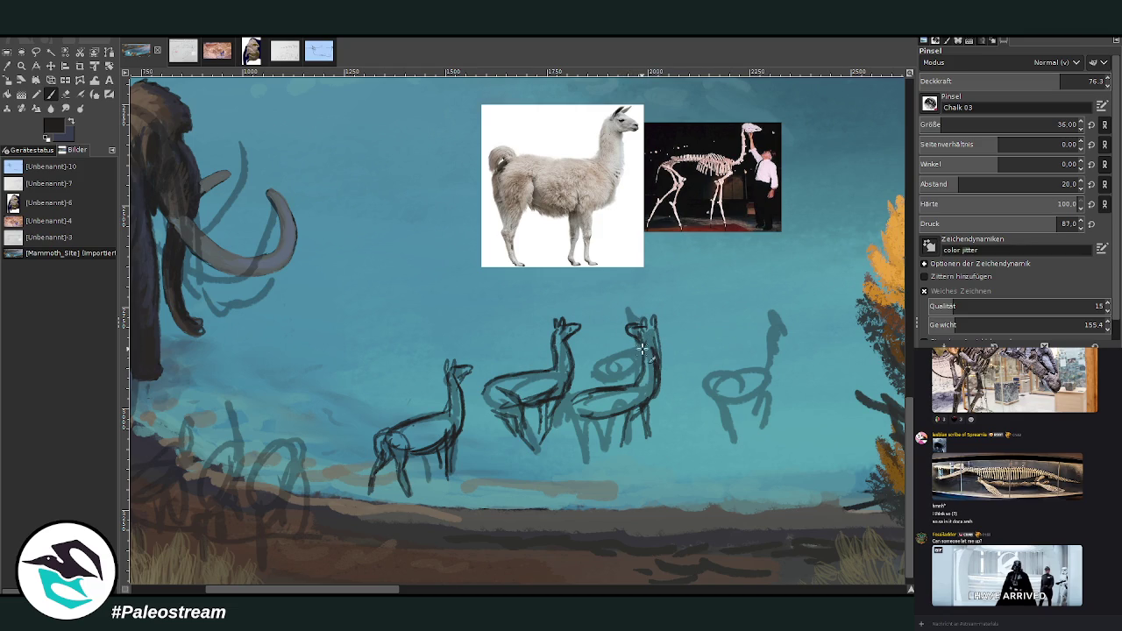
pyautogui.click(66, 94)
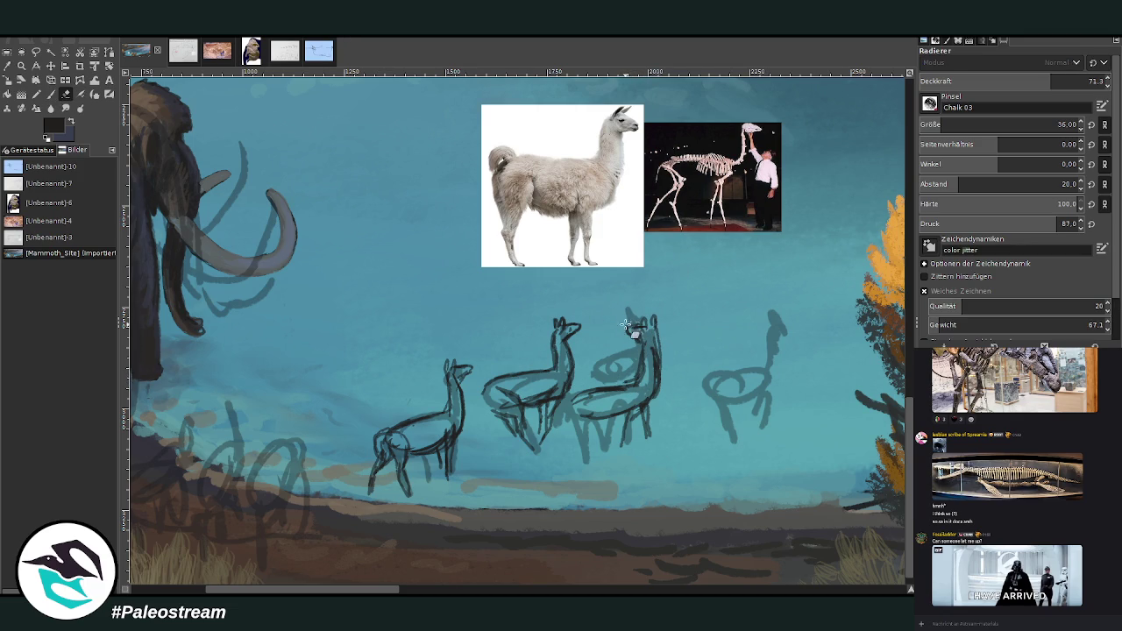
pyautogui.press('p')
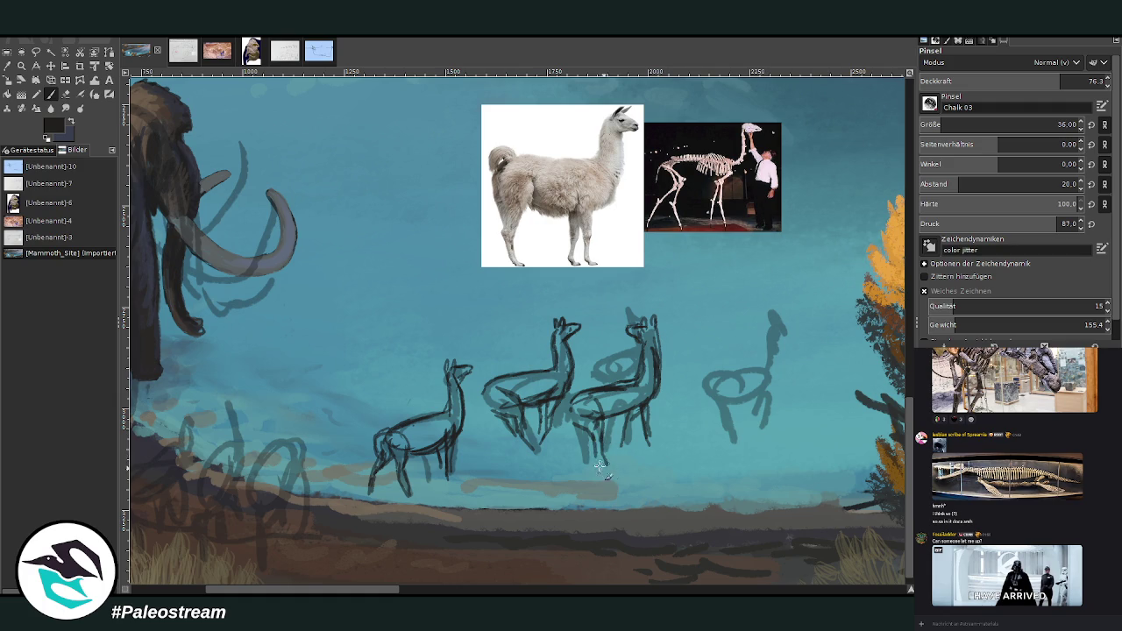
# Step: Raise brush opacity to 82.6, redraw the first llama's head and ears, undoing a stray ring
pyautogui.scroll(-1, 1008, 124)
pyautogui.click(1055, 81)
pyautogui.moveTo(438, 349)
pyautogui.mouseDown()
pyautogui.moveTo(447, 373)
pyautogui.moveTo(463, 377)
pyautogui.mouseUp()
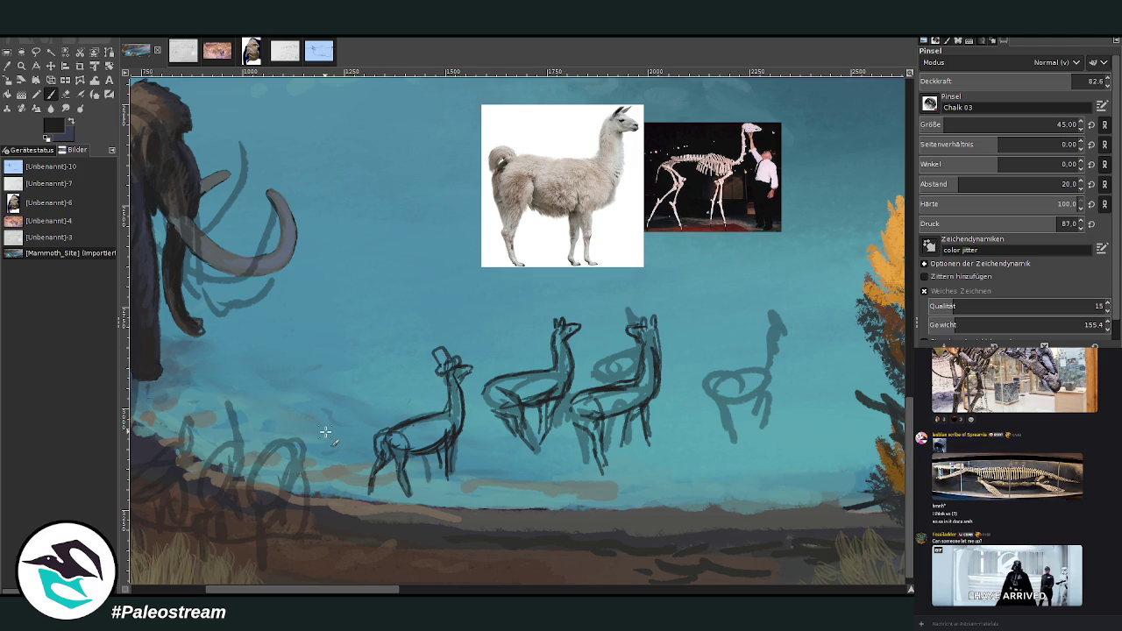
pyautogui.moveTo(664, 338)
pyautogui.mouseDown()
pyautogui.moveTo(649, 318)
pyautogui.moveTo(683, 334)
pyautogui.moveTo(626, 318)
pyautogui.mouseUp()
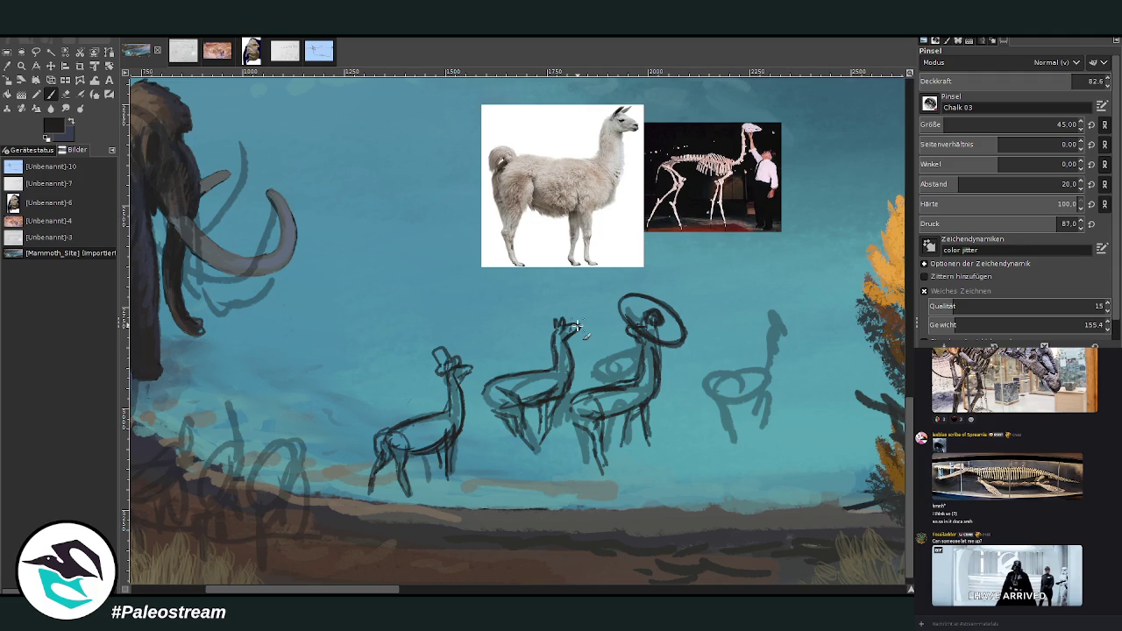
pyautogui.hotkey('ctrl', 'z')
pyautogui.hotkey('ctrl', 'z')
pyautogui.hotkey('ctrl', 'z')
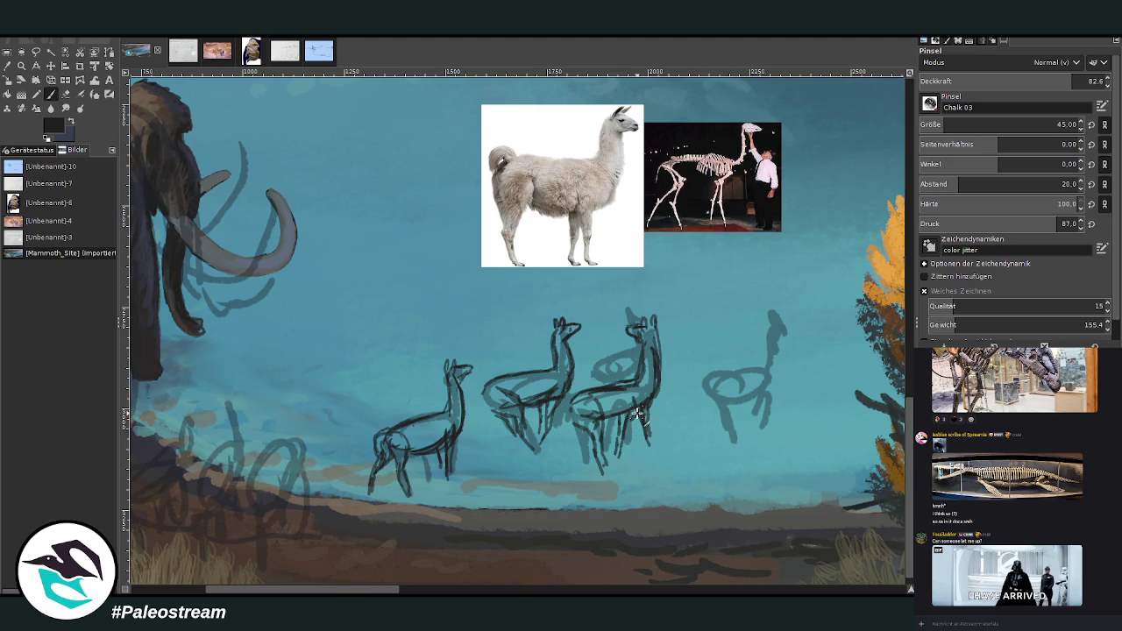
pyautogui.hotkey('shift', 'e')
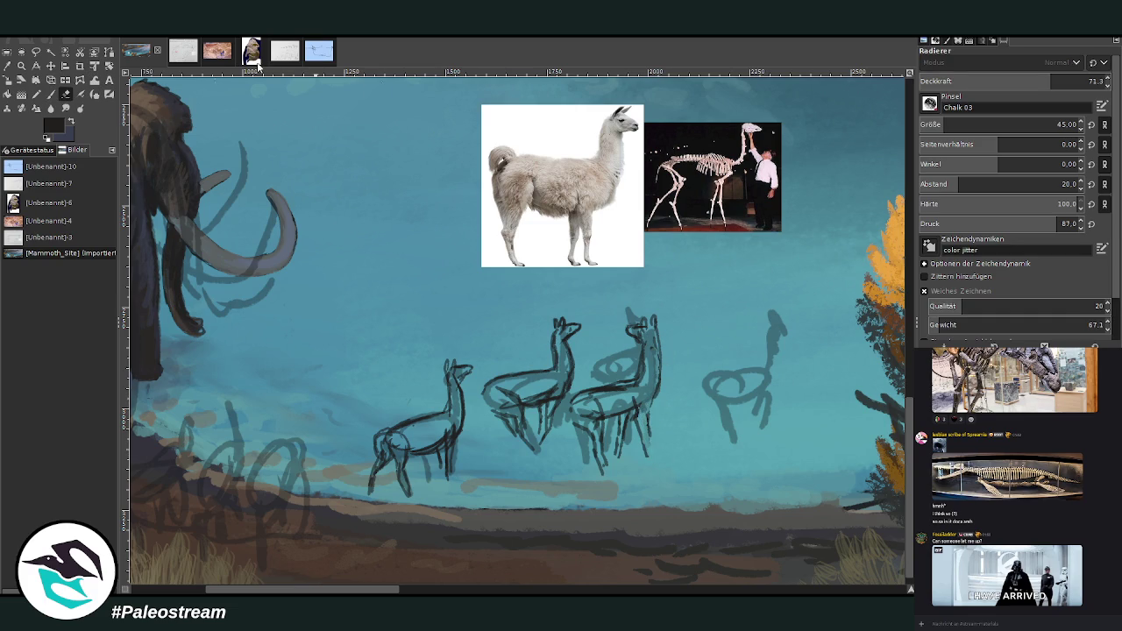
pyautogui.click(51, 93)
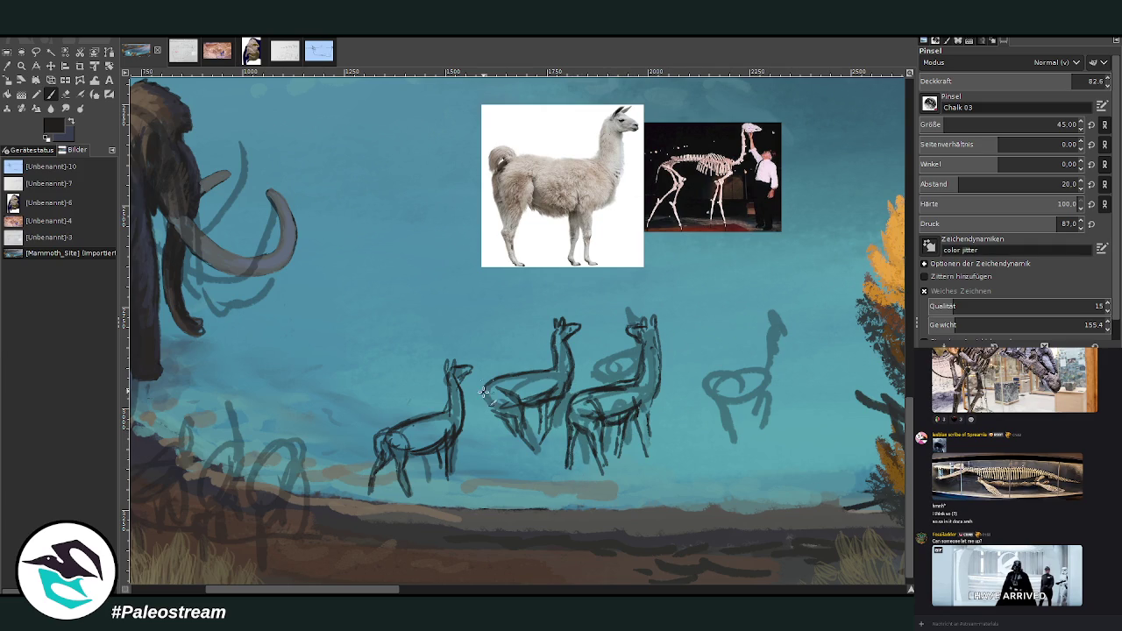
# Step: Darken the second llama's chest and sketch the fourth llama's back, rump, hind legs, neck and chest
pyautogui.moveTo(487, 422); pyautogui.dragTo(489, 400)
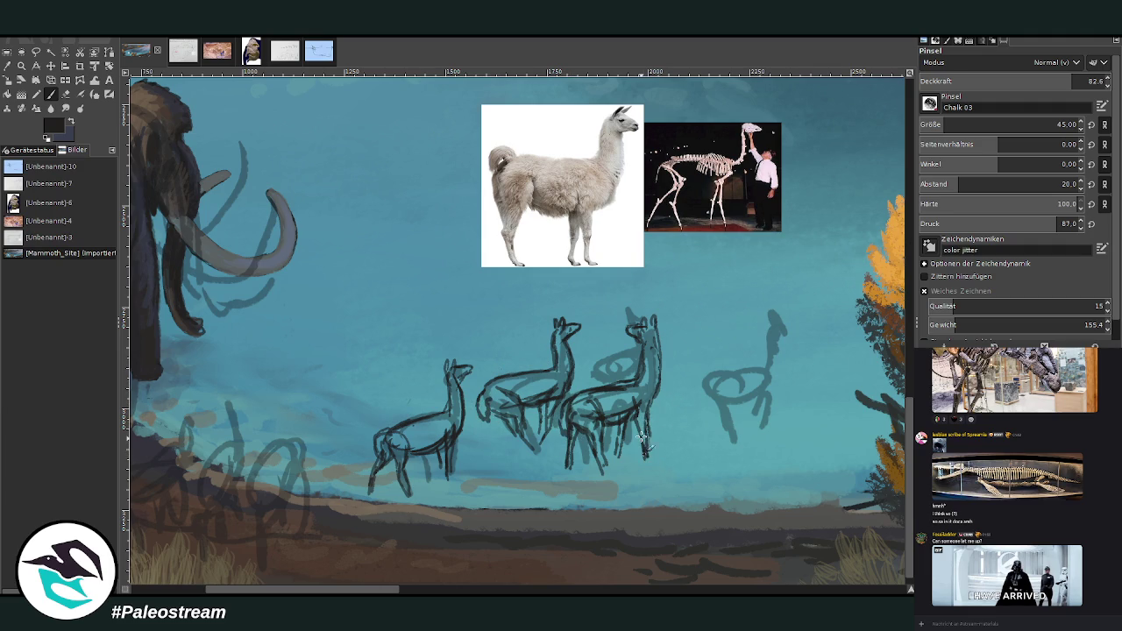
pyautogui.moveTo(758, 374)
pyautogui.mouseDown()
pyautogui.moveTo(772, 386)
pyautogui.moveTo(717, 381)
pyautogui.moveTo(770, 389)
pyautogui.moveTo(711, 415)
pyautogui.moveTo(780, 372)
pyautogui.moveTo(778, 386)
pyautogui.mouseUp()
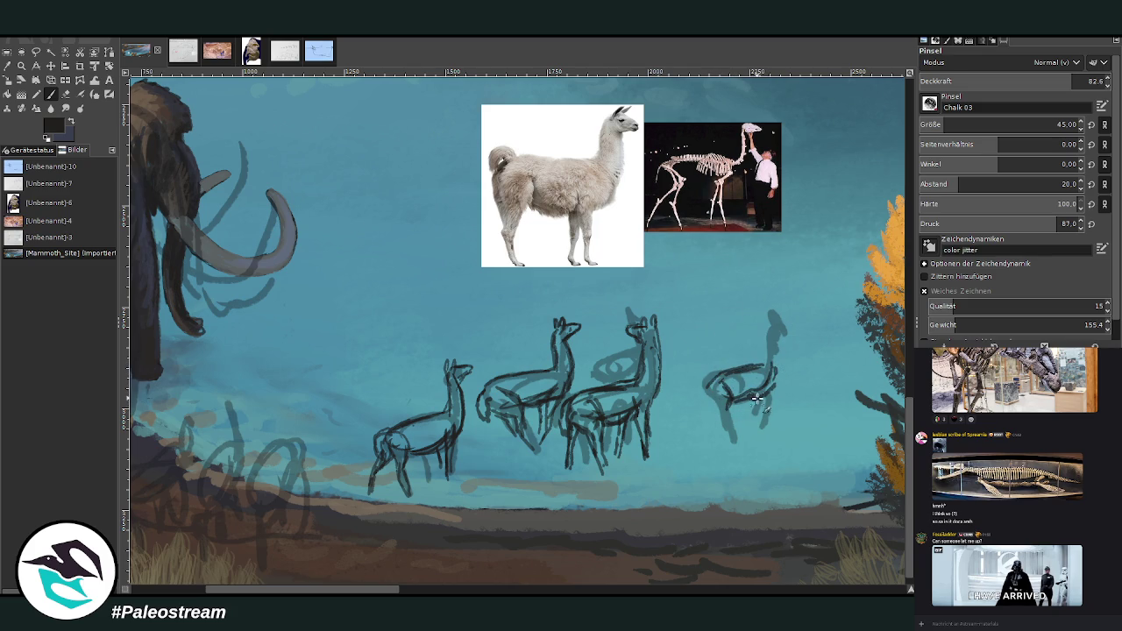
pyautogui.moveTo(780, 398)
pyautogui.mouseDown()
pyautogui.moveTo(768, 434)
pyautogui.moveTo(759, 422)
pyautogui.moveTo(776, 351)
pyautogui.mouseUp()
pyautogui.moveTo(743, 399)
pyautogui.mouseDown()
pyautogui.moveTo(710, 414)
pyautogui.moveTo(727, 443)
pyautogui.mouseUp()
pyautogui.moveTo(771, 375)
pyautogui.mouseDown()
pyautogui.moveTo(756, 318)
pyautogui.moveTo(772, 305)
pyautogui.moveTo(769, 316)
pyautogui.moveTo(786, 314)
pyautogui.mouseUp()
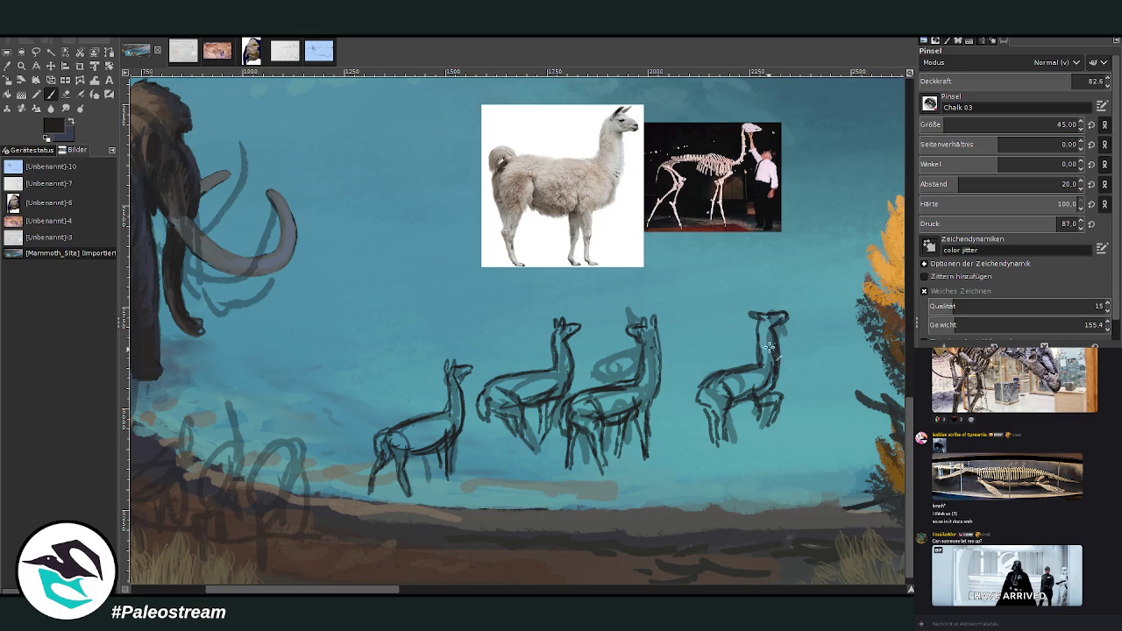
pyautogui.moveTo(688, 401)
pyautogui.mouseDown()
pyautogui.moveTo(756, 399)
pyautogui.moveTo(771, 370)
pyautogui.moveTo(717, 398)
pyautogui.mouseUp()
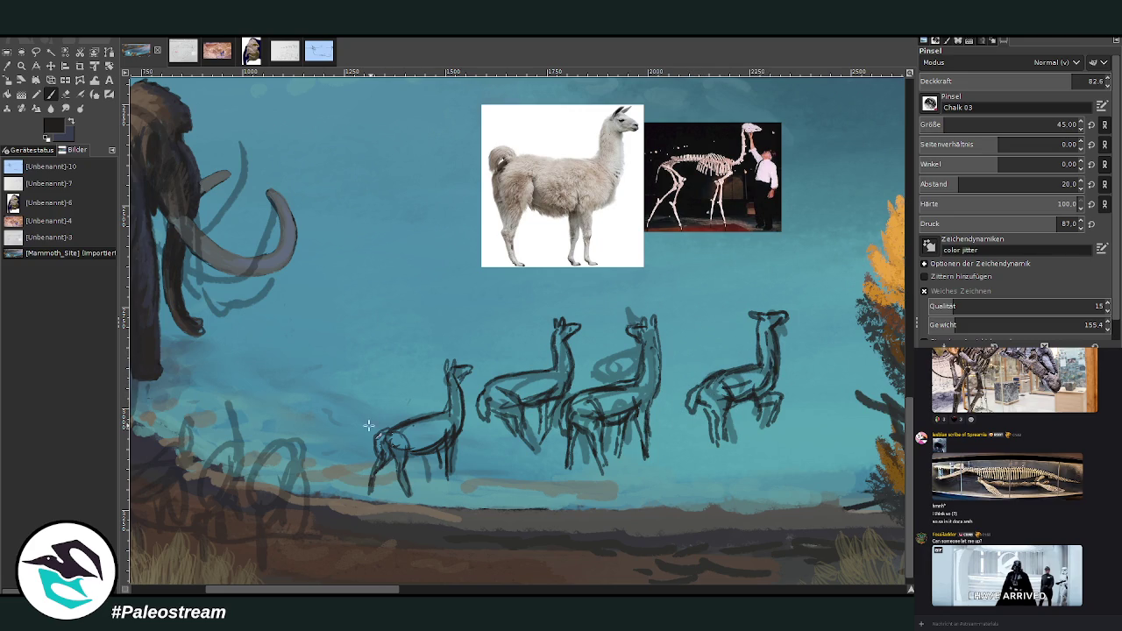
pyautogui.hscroll(-3, 411, 358)
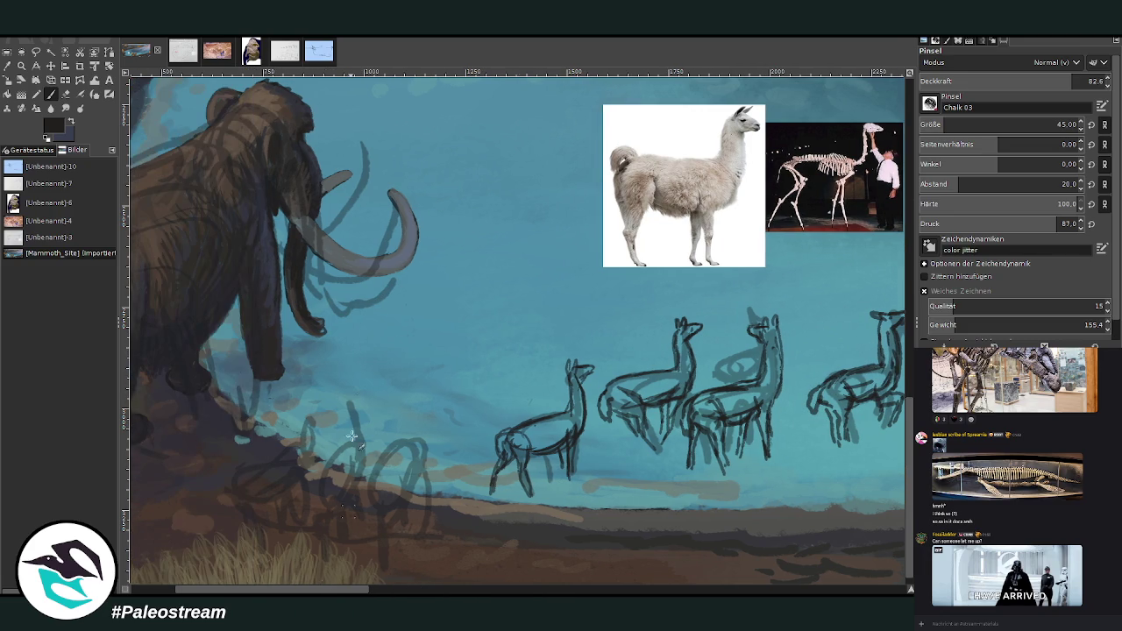
# Step: Sketch a new standing llama near the mammoth's feet: legs, neck and head
pyautogui.moveTo(402, 444)
pyautogui.mouseDown()
pyautogui.moveTo(375, 504)
pyautogui.moveTo(389, 514)
pyautogui.moveTo(380, 508)
pyautogui.moveTo(377, 529)
pyautogui.moveTo(386, 561)
pyautogui.mouseUp()
pyautogui.moveTo(409, 491); pyautogui.dragTo(404, 551)
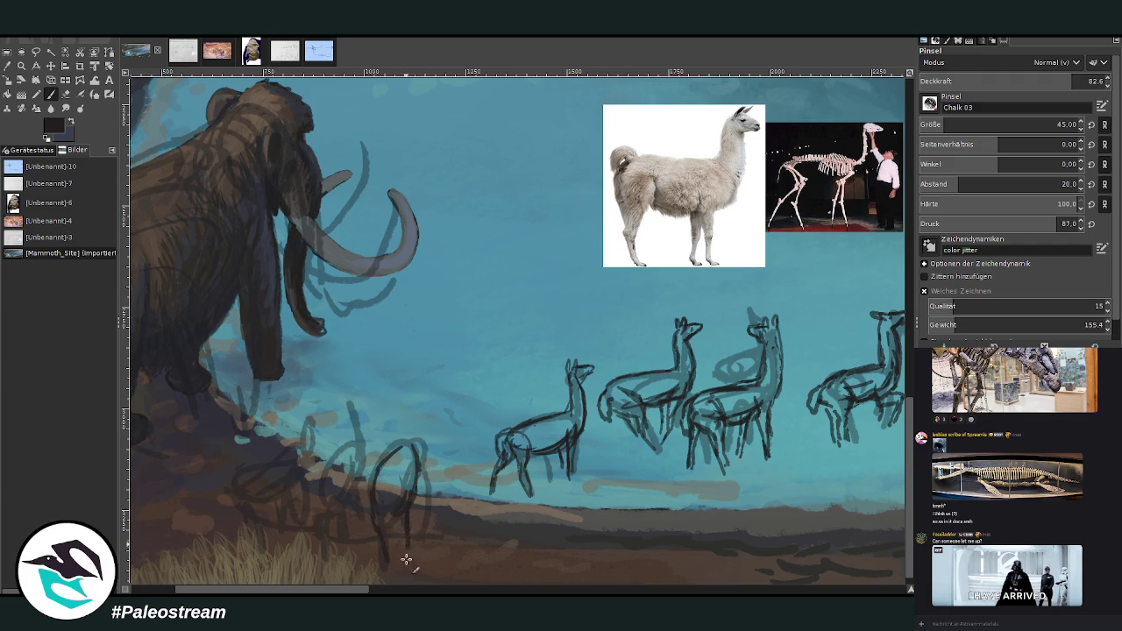
pyautogui.moveTo(401, 501)
pyautogui.mouseDown()
pyautogui.moveTo(394, 530)
pyautogui.moveTo(371, 539)
pyautogui.moveTo(389, 546)
pyautogui.moveTo(379, 523)
pyautogui.mouseUp()
pyautogui.moveTo(418, 483); pyautogui.dragTo(419, 533)
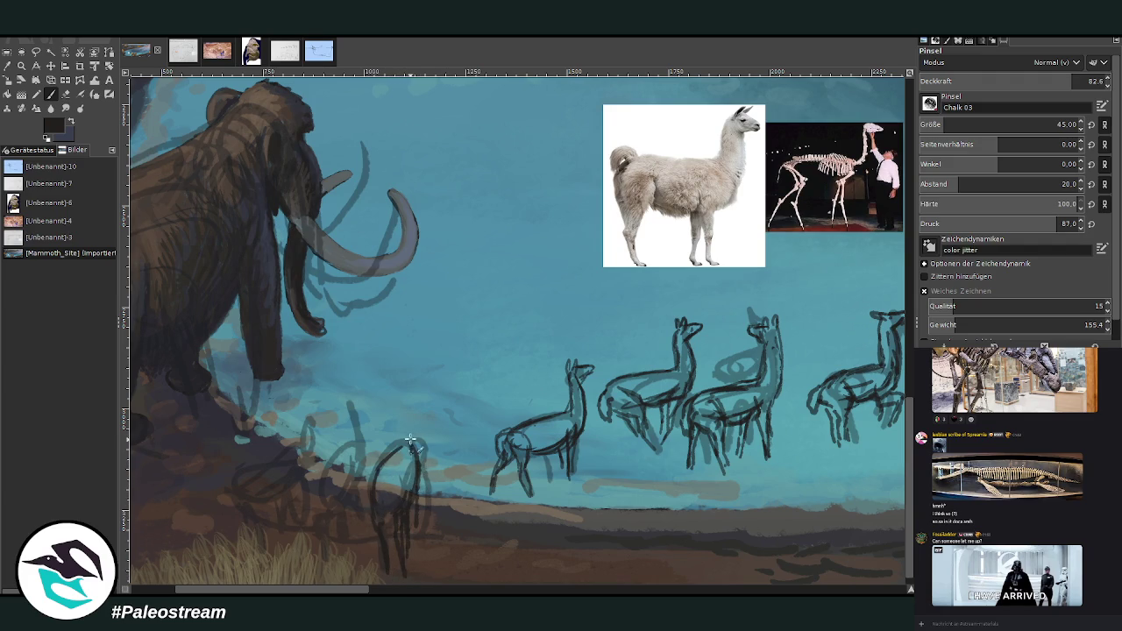
pyautogui.moveTo(397, 406)
pyautogui.mouseDown()
pyautogui.moveTo(397, 449)
pyautogui.moveTo(419, 467)
pyautogui.moveTo(394, 458)
pyautogui.mouseUp()
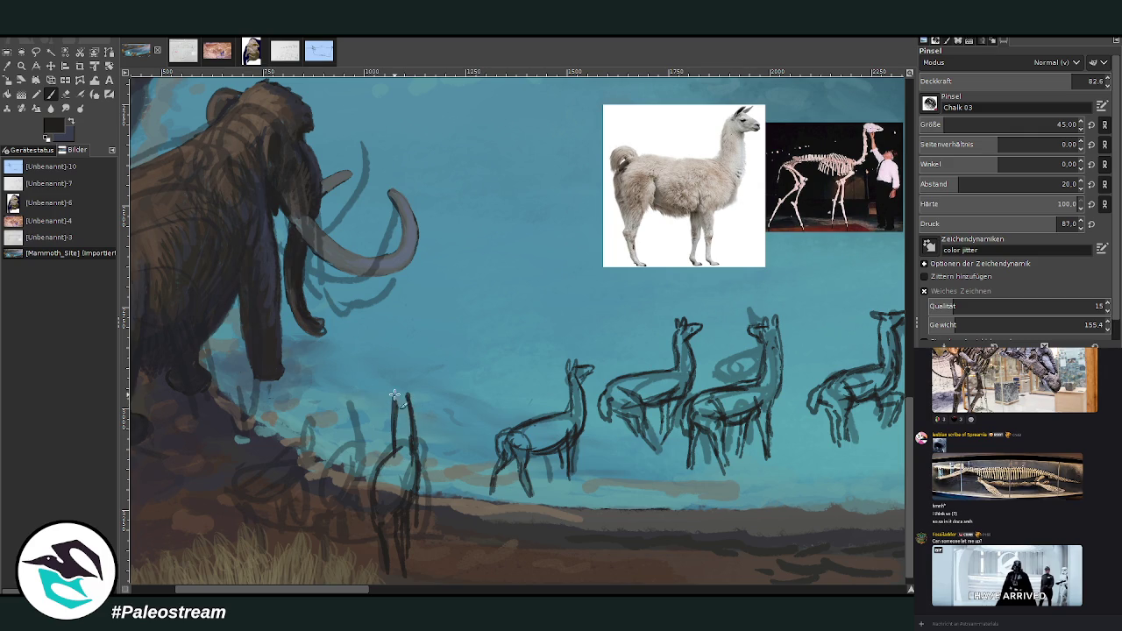
pyautogui.moveTo(404, 382)
pyautogui.mouseDown()
pyautogui.moveTo(384, 379)
pyautogui.moveTo(394, 398)
pyautogui.moveTo(406, 392)
pyautogui.mouseUp()
# Step: Add the new llama's chest and front legs, darken its legs, then view the sinkhole plan map
pyautogui.moveTo(394, 433); pyautogui.dragTo(383, 502)
pyautogui.moveTo(386, 463)
pyautogui.mouseDown()
pyautogui.moveTo(371, 501)
pyautogui.moveTo(391, 534)
pyautogui.moveTo(397, 504)
pyautogui.mouseUp()
pyautogui.moveTo(382, 542); pyautogui.dragTo(391, 577)
pyautogui.moveTo(372, 517); pyautogui.dragTo(384, 584)
pyautogui.moveTo(423, 469)
pyautogui.mouseDown()
pyautogui.moveTo(426, 505)
pyautogui.moveTo(415, 471)
pyautogui.mouseUp()
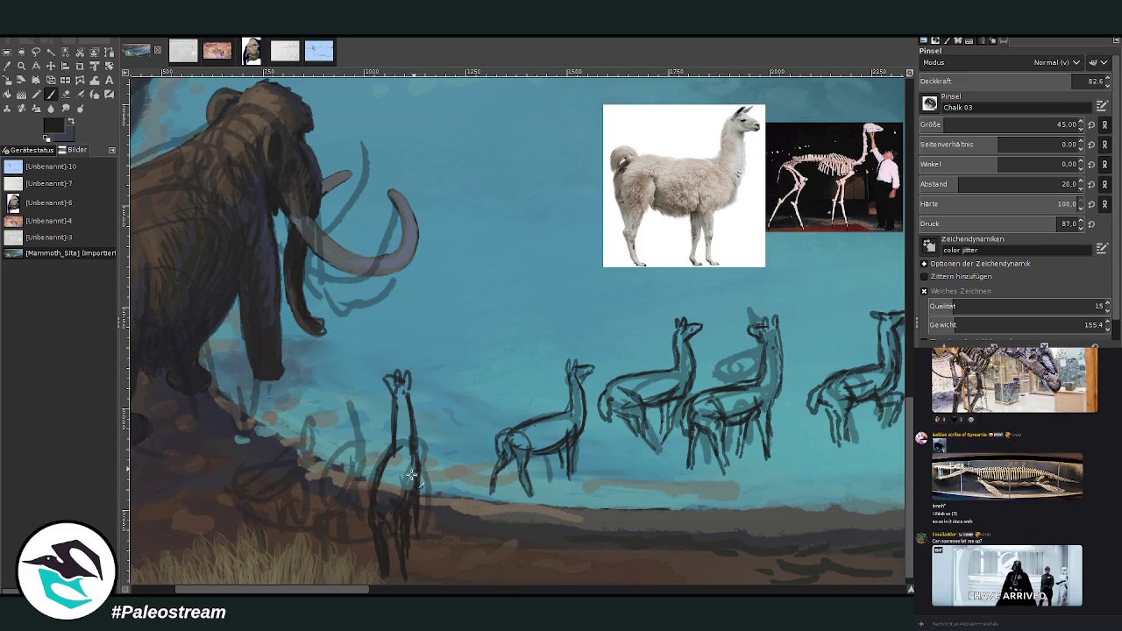
pyautogui.click(181, 53)
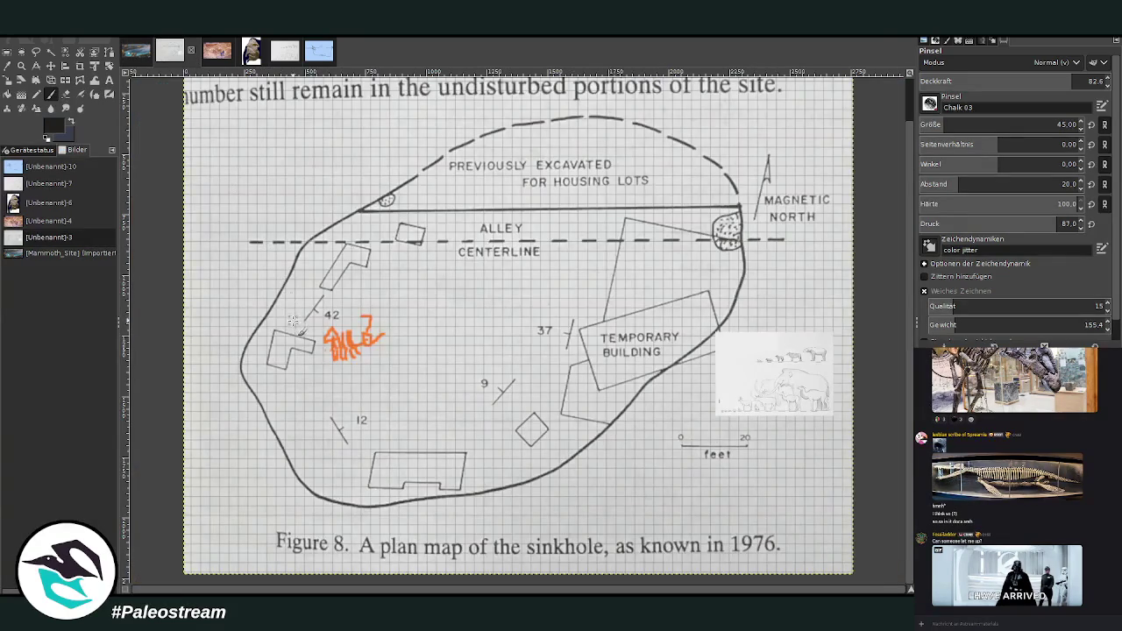
# Step: Fit the whole animal size-comparison drawing in view, then return to the mammoth painting
pyautogui.click(283, 54)
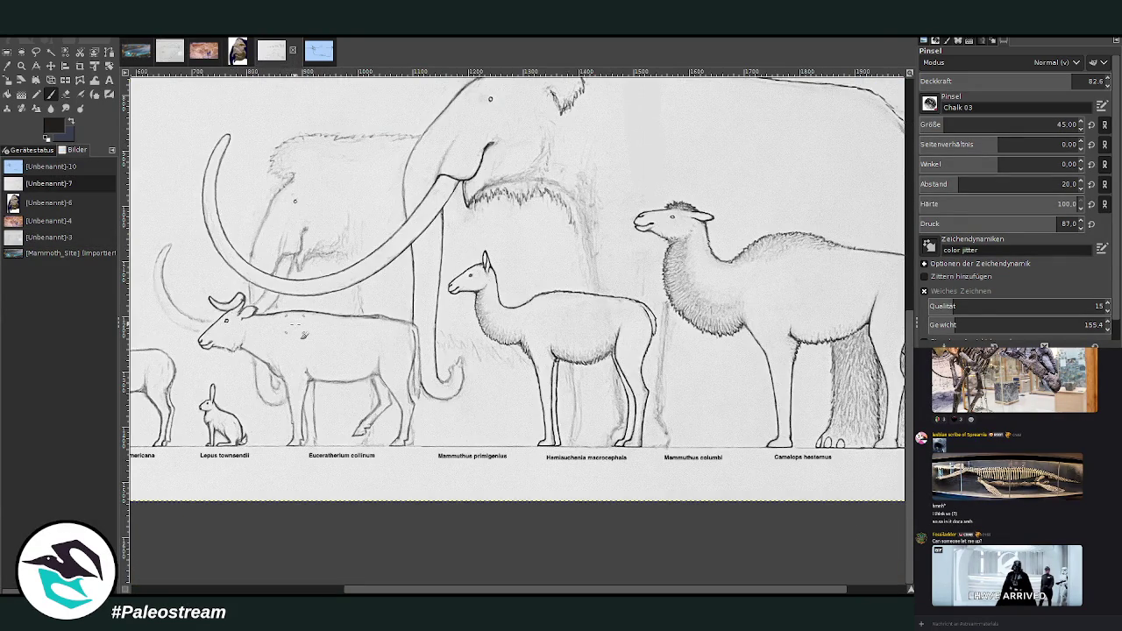
pyautogui.hotkey('shift', 'ctrl', 'j')
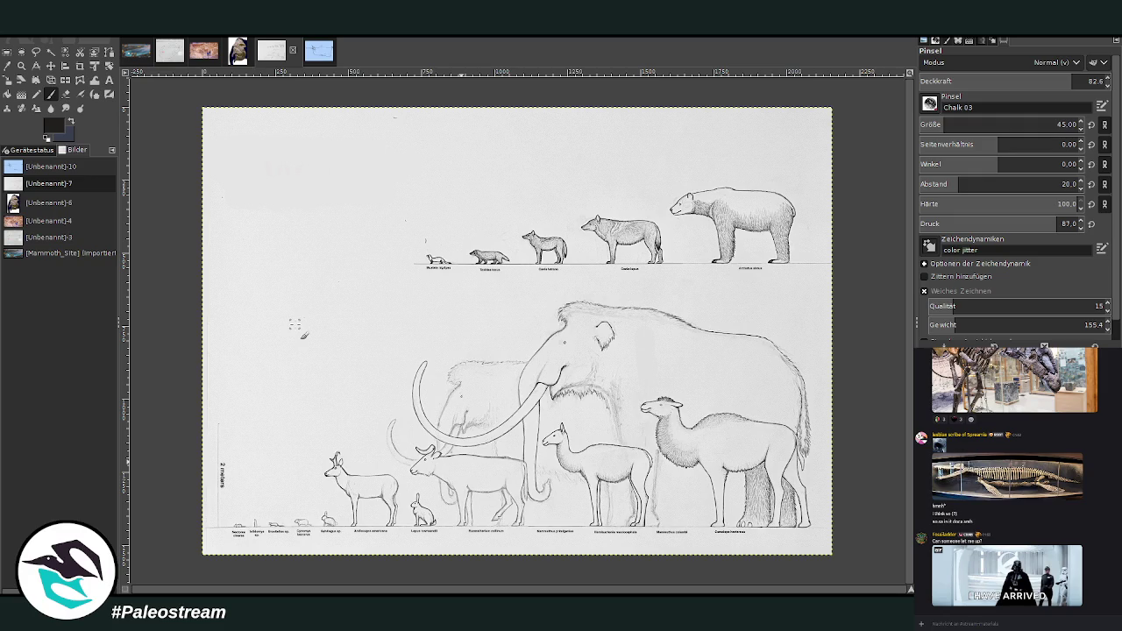
pyautogui.click(132, 52)
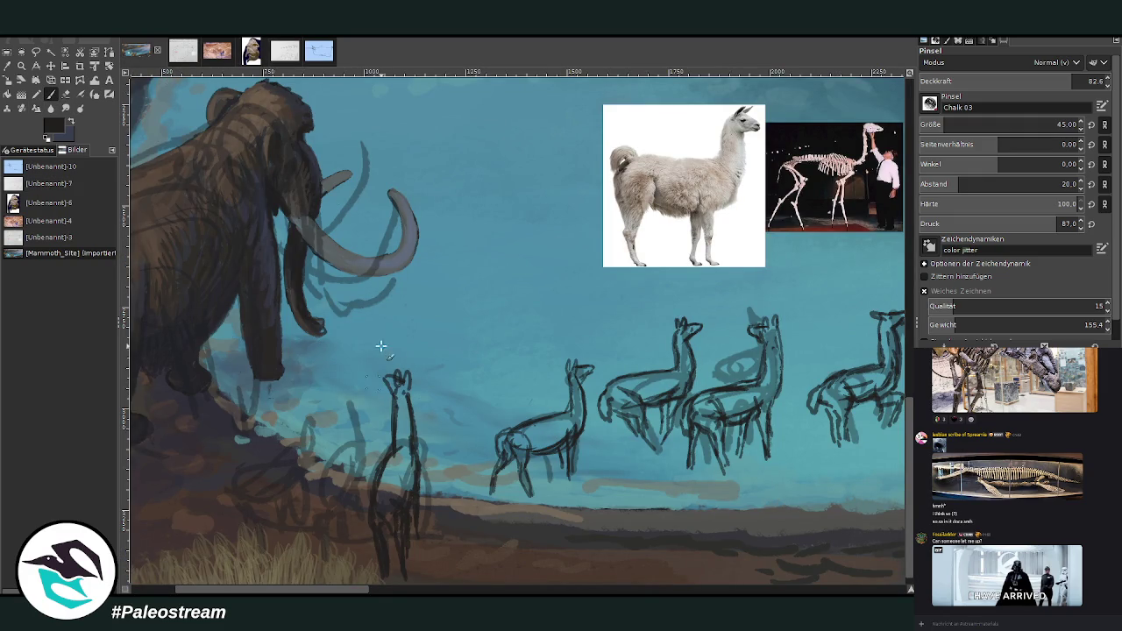
# Step: Sketch ground strokes around the standing llama and at the mammoth's feet
pyautogui.hscroll(-5, 482, 325)
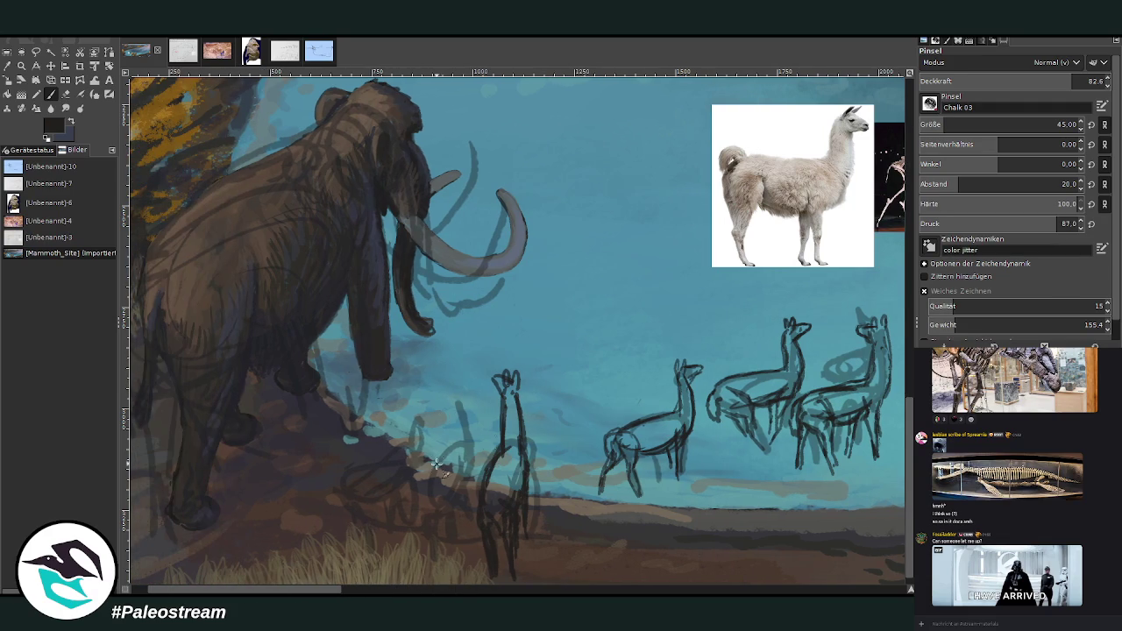
pyautogui.moveTo(448, 462)
pyautogui.mouseDown()
pyautogui.moveTo(474, 449)
pyautogui.moveTo(428, 481)
pyautogui.mouseUp()
pyautogui.moveTo(482, 456)
pyautogui.mouseDown()
pyautogui.moveTo(464, 491)
pyautogui.moveTo(421, 481)
pyautogui.moveTo(461, 469)
pyautogui.moveTo(421, 516)
pyautogui.mouseUp()
pyautogui.moveTo(412, 478)
pyautogui.mouseDown()
pyautogui.moveTo(425, 500)
pyautogui.moveTo(399, 509)
pyautogui.moveTo(431, 494)
pyautogui.moveTo(443, 548)
pyautogui.moveTo(408, 498)
pyautogui.moveTo(396, 515)
pyautogui.mouseUp()
pyautogui.moveTo(472, 469); pyautogui.dragTo(463, 502)
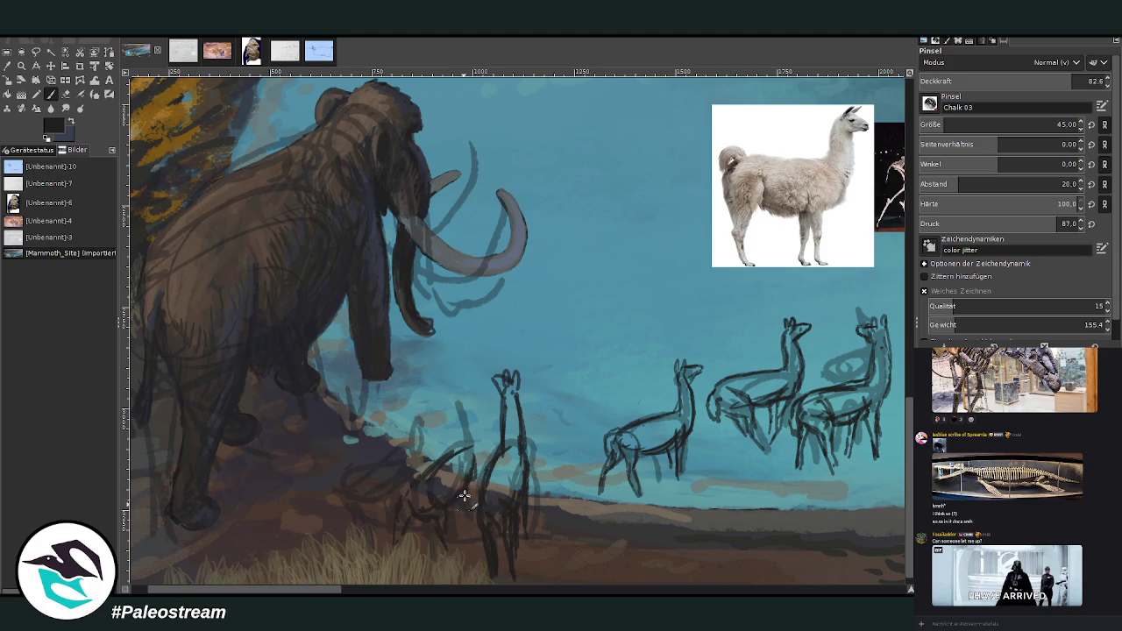
# Step: Sketch a second llama's neck, legs and eared head, then zoom out to the whole painting
pyautogui.moveTo(465, 449)
pyautogui.mouseDown()
pyautogui.moveTo(460, 399)
pyautogui.moveTo(481, 438)
pyautogui.moveTo(466, 395)
pyautogui.moveTo(449, 386)
pyautogui.moveTo(480, 417)
pyautogui.mouseUp()
pyautogui.moveTo(447, 382)
pyautogui.mouseDown()
pyautogui.moveTo(467, 402)
pyautogui.moveTo(461, 450)
pyautogui.moveTo(478, 486)
pyautogui.mouseUp()
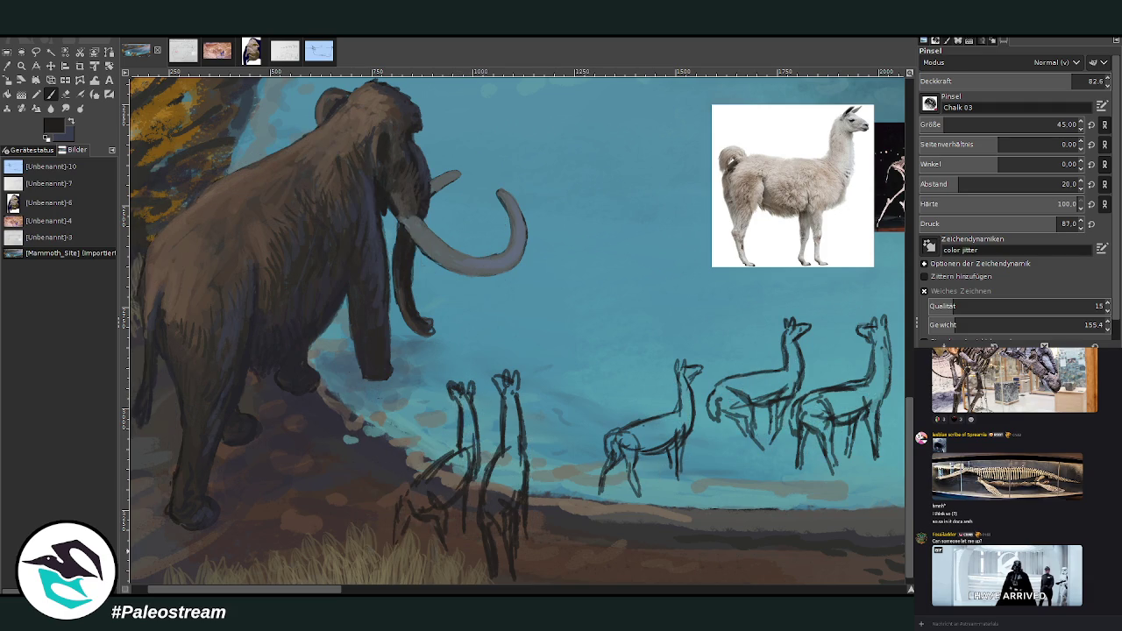
pyautogui.press('-')
pyautogui.press('-')
pyautogui.press('-')
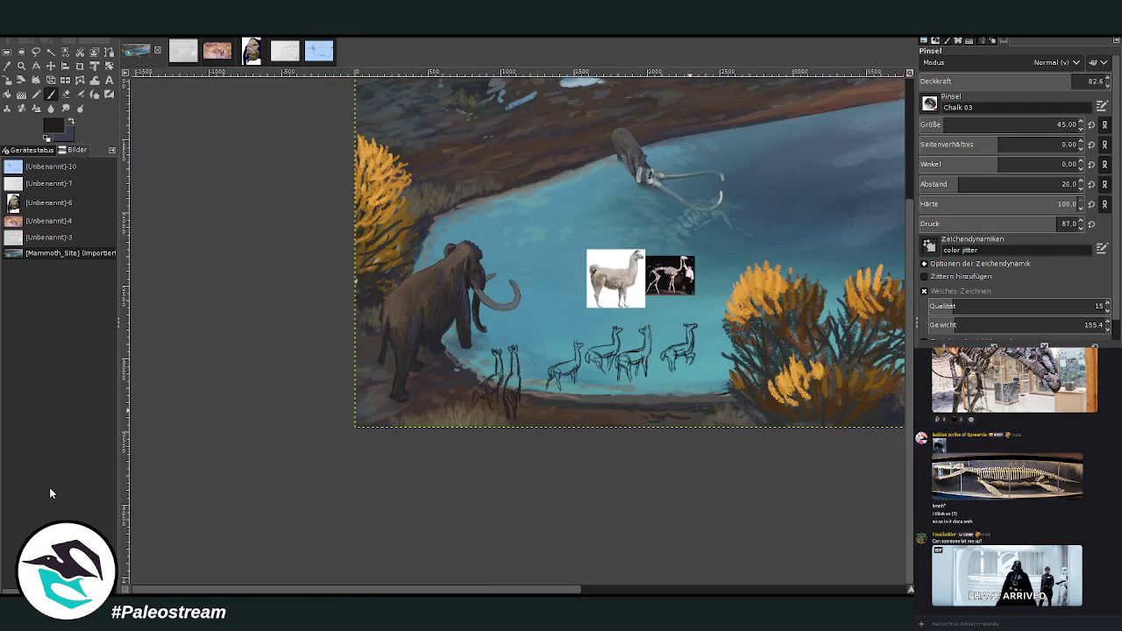
# Step: Zoom in on the herd, undo a stray stroke and redraw the rightmost llama's legs
pyautogui.press('z')
pyautogui.moveTo(476, 215); pyautogui.dragTo(727, 431)
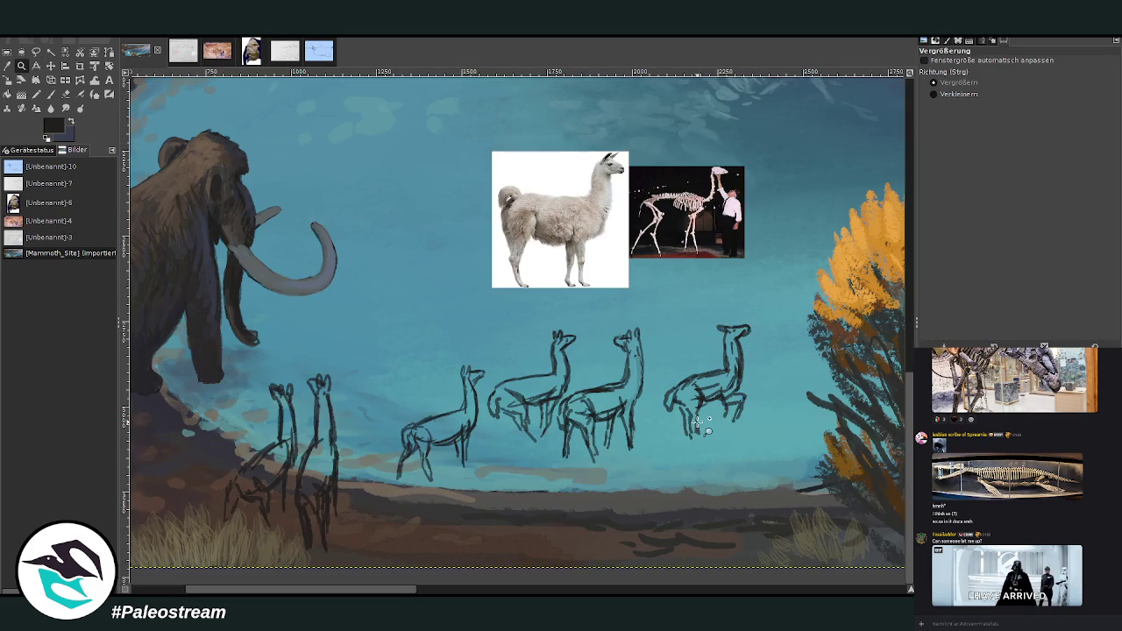
pyautogui.hotkey('shift', 'e')
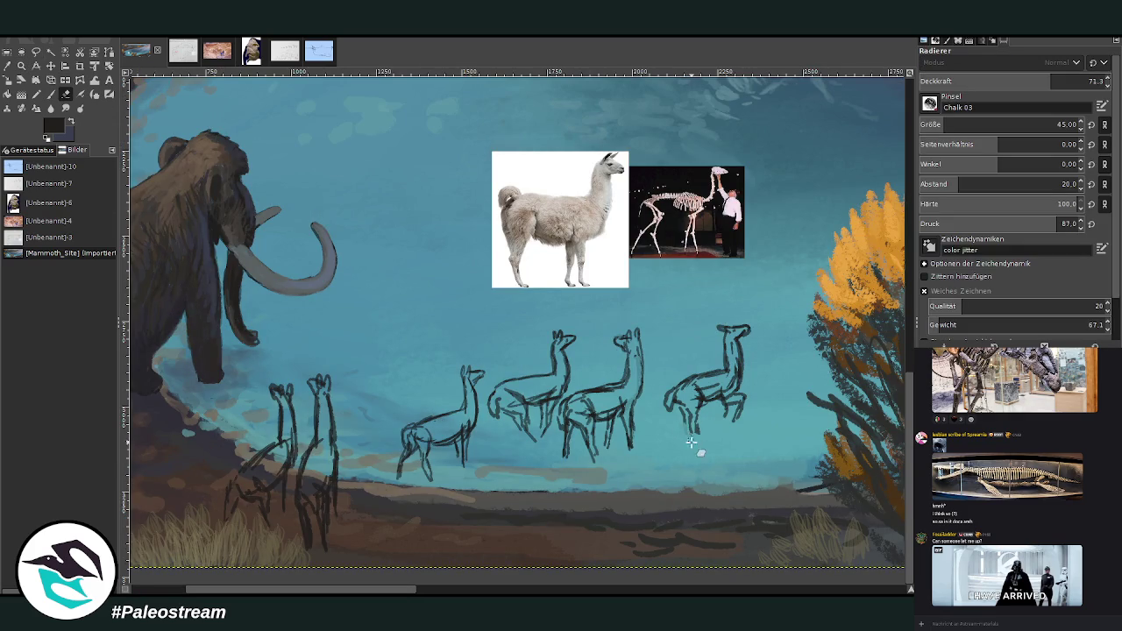
pyautogui.press('p')
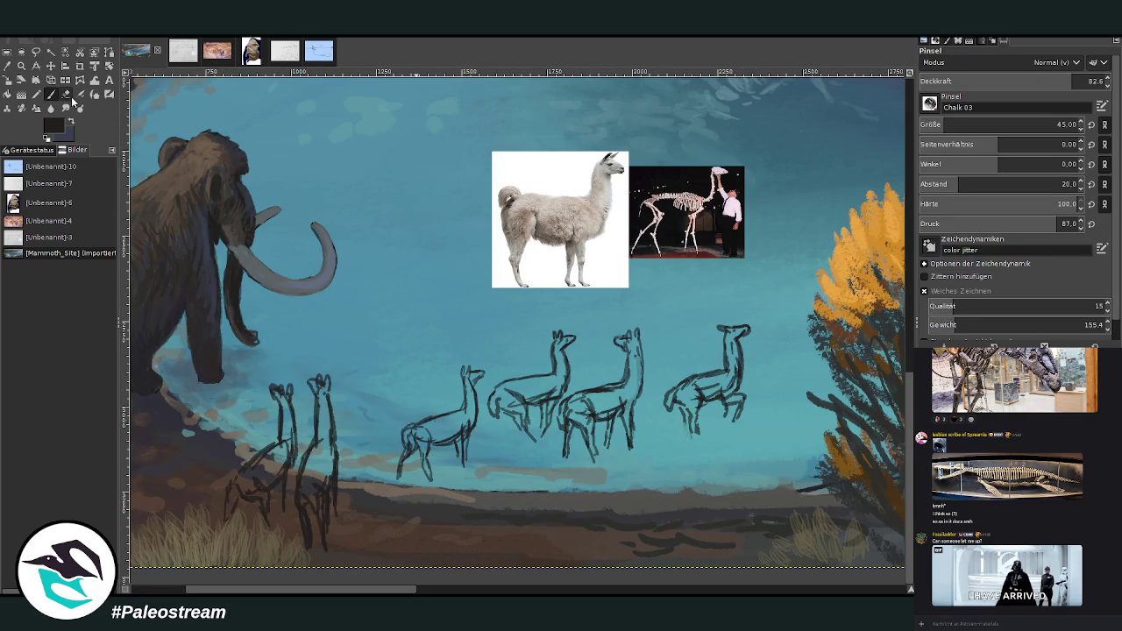
pyautogui.hotkey('ctrl', 'z')
pyautogui.moveTo(692, 412); pyautogui.dragTo(700, 439)
pyautogui.hotkey('shift', 'e')
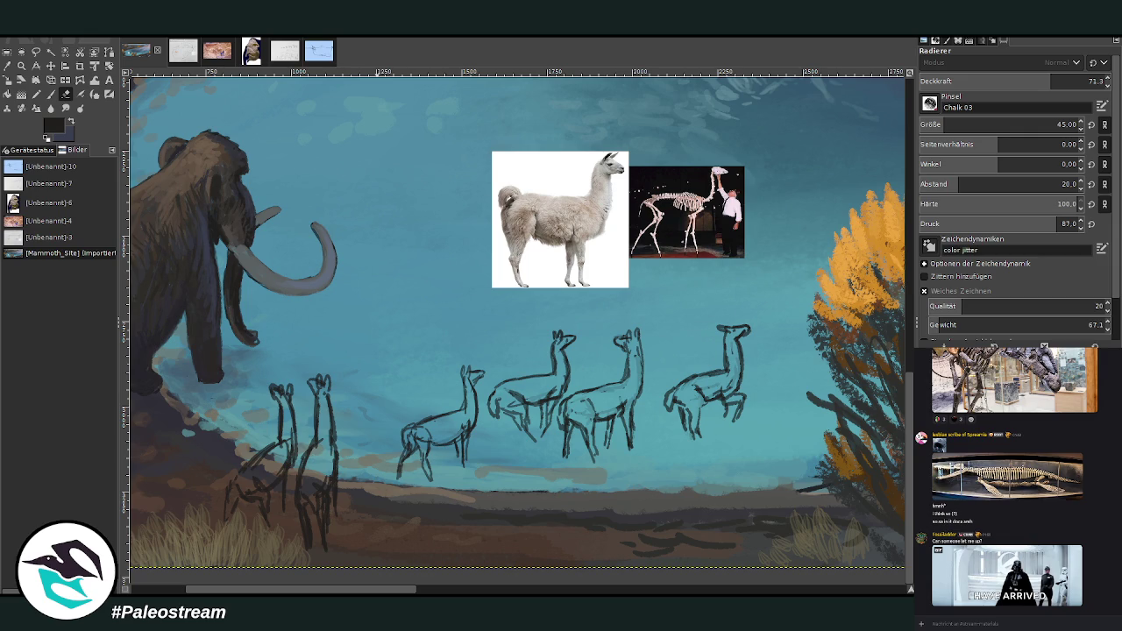
pyautogui.press('o')
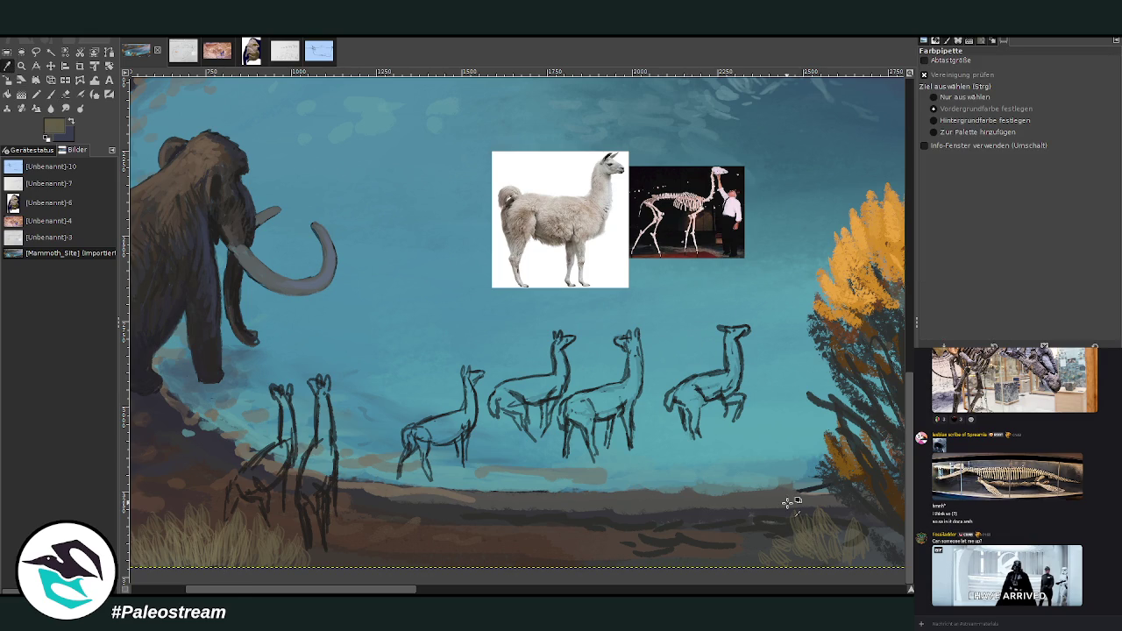
# Step: Pick an olive-tan colour, set brush size 82, and fill the four herd llamas' bodies
pyautogui.click(50, 93)
pyautogui.keyDown('ctrl'); pyautogui.click(895, 281); pyautogui.keyUp('ctrl')
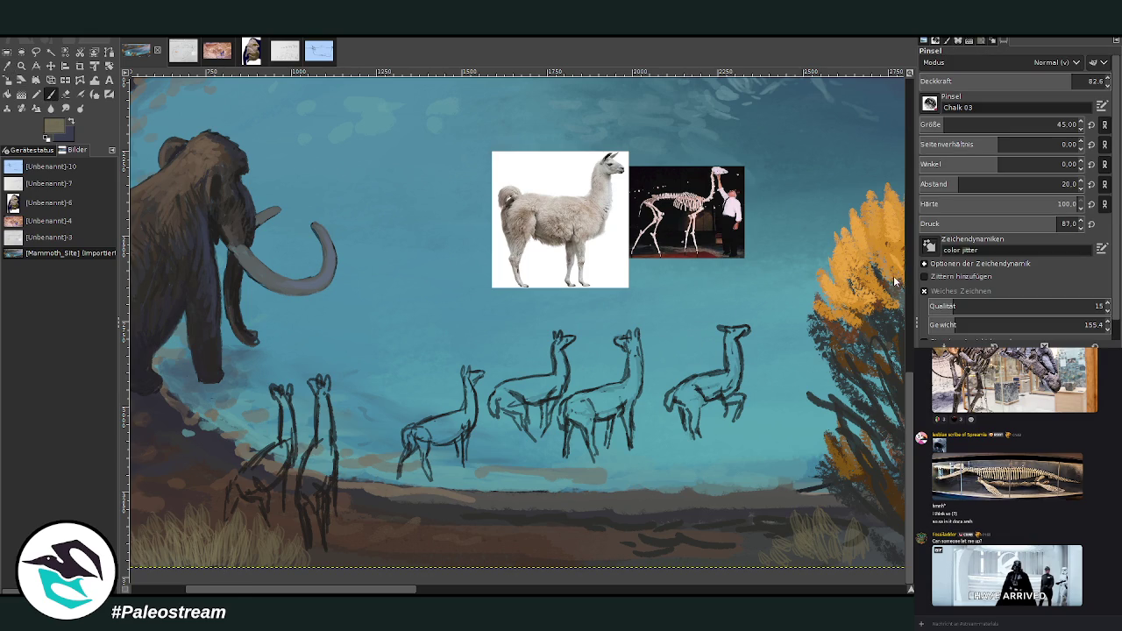
pyautogui.press(']')
pyautogui.press(']')
pyautogui.press(']')
pyautogui.press(']')
pyautogui.press(']')
pyautogui.press(']')
pyautogui.moveTo(617, 395)
pyautogui.mouseDown()
pyautogui.moveTo(578, 398)
pyautogui.moveTo(583, 425)
pyautogui.moveTo(606, 399)
pyautogui.moveTo(633, 408)
pyautogui.moveTo(636, 347)
pyautogui.moveTo(622, 404)
pyautogui.mouseUp()
pyautogui.moveTo(730, 369)
pyautogui.mouseDown()
pyautogui.moveTo(670, 400)
pyautogui.moveTo(701, 407)
pyautogui.moveTo(682, 390)
pyautogui.moveTo(735, 373)
pyautogui.moveTo(677, 396)
pyautogui.moveTo(735, 369)
pyautogui.moveTo(728, 353)
pyautogui.mouseUp()
pyautogui.moveTo(547, 384)
pyautogui.mouseDown()
pyautogui.moveTo(500, 393)
pyautogui.moveTo(495, 405)
pyautogui.moveTo(565, 379)
pyautogui.moveTo(555, 356)
pyautogui.mouseUp()
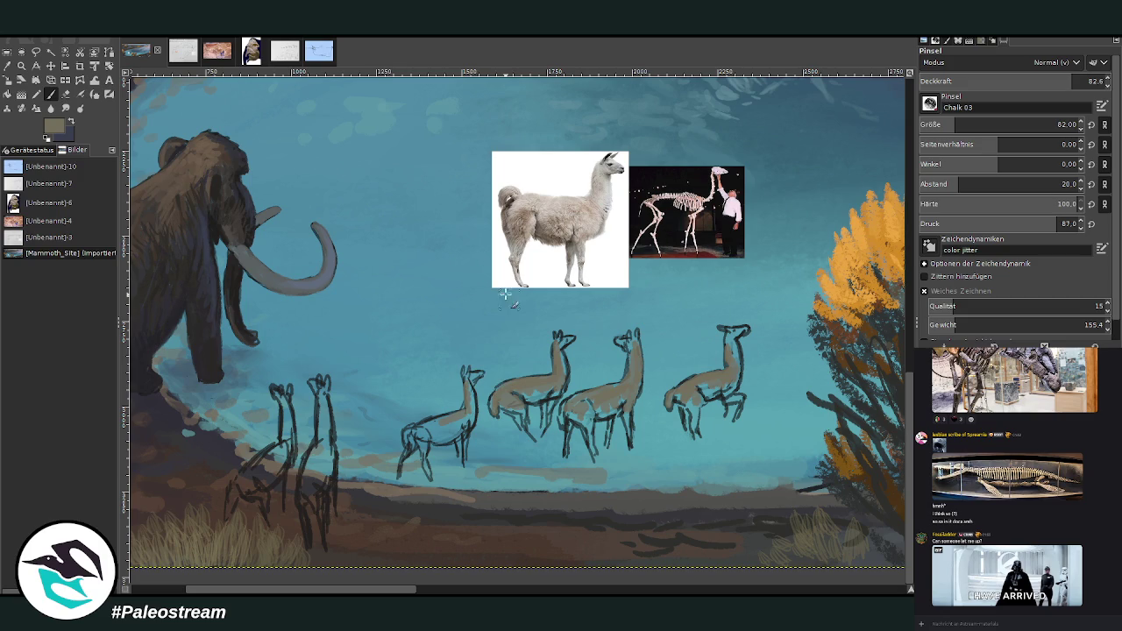
pyautogui.moveTo(464, 410)
pyautogui.mouseDown()
pyautogui.moveTo(471, 396)
pyautogui.moveTo(474, 412)
pyautogui.moveTo(443, 434)
pyautogui.moveTo(407, 436)
pyautogui.moveTo(431, 433)
pyautogui.mouseUp()
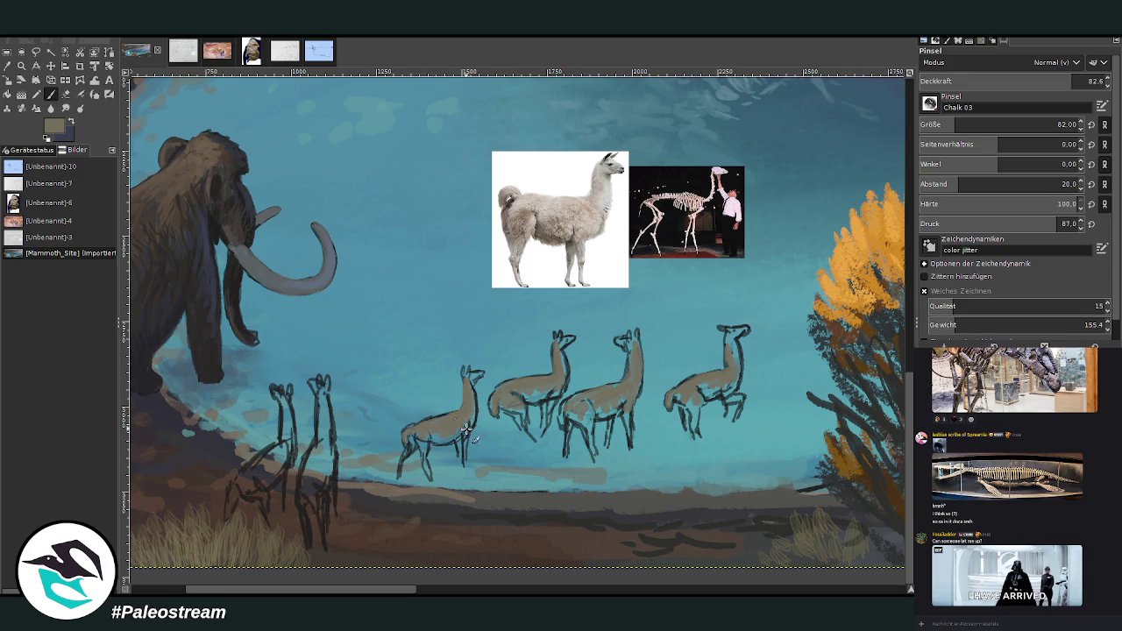
# Step: Fill both standing llamas with tan, then at opacity 66.9 add more tan to the right llamas
pyautogui.moveTo(315, 446)
pyautogui.mouseDown()
pyautogui.moveTo(307, 491)
pyautogui.moveTo(325, 517)
pyautogui.moveTo(326, 393)
pyautogui.mouseUp()
pyautogui.moveTo(243, 478)
pyautogui.mouseDown()
pyautogui.moveTo(267, 502)
pyautogui.moveTo(230, 502)
pyautogui.moveTo(298, 432)
pyautogui.moveTo(292, 407)
pyautogui.moveTo(338, 445)
pyautogui.mouseUp()
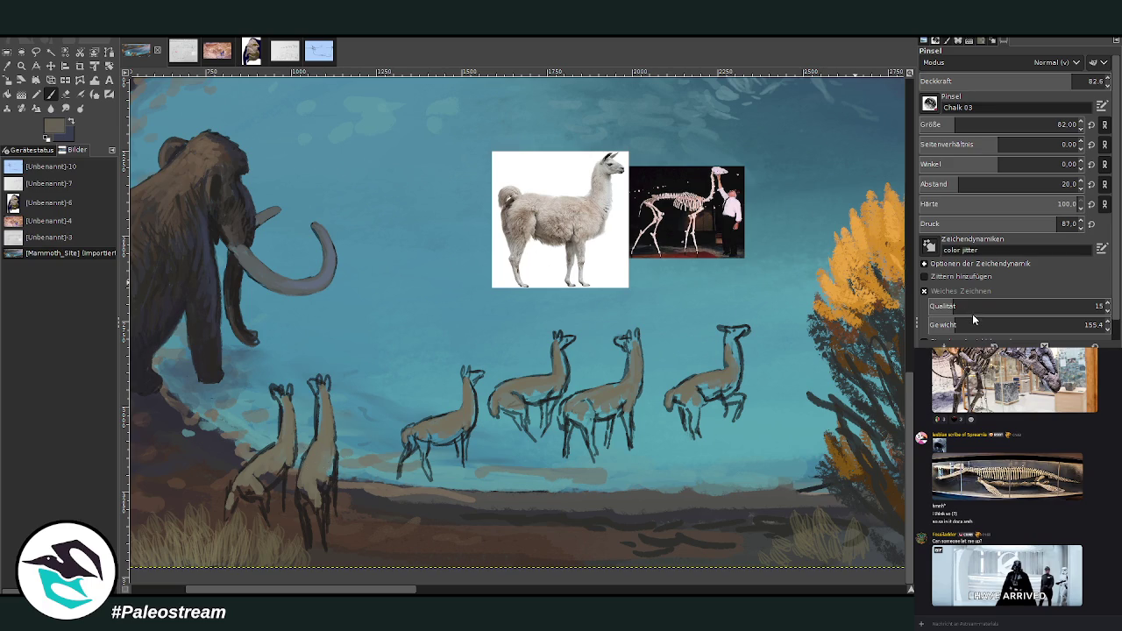
pyautogui.click(1044, 80)
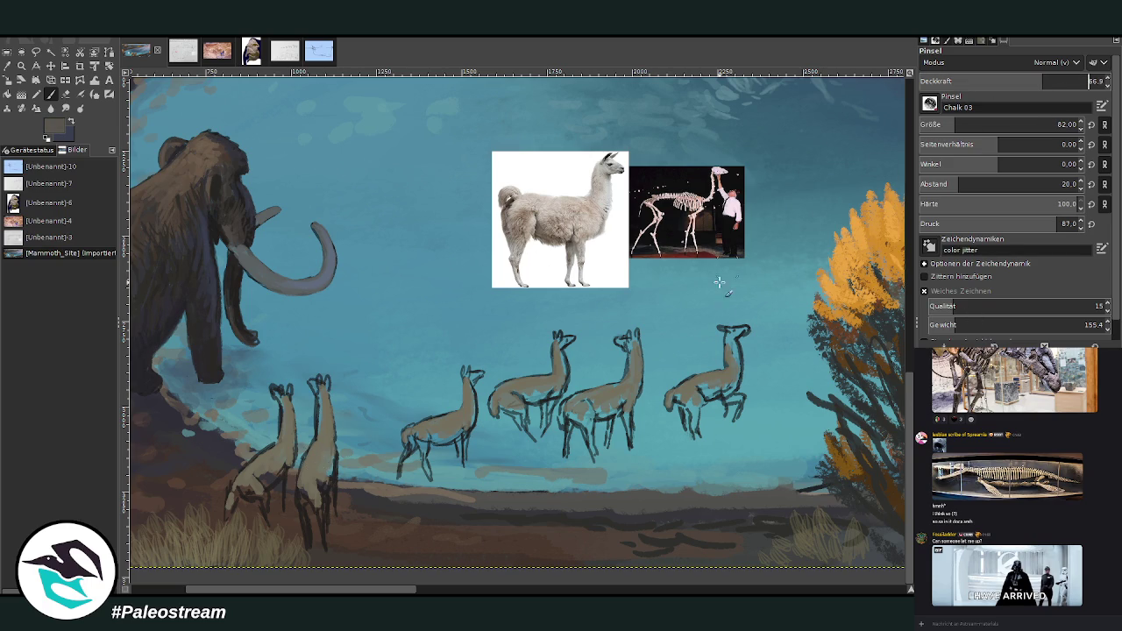
pyautogui.moveTo(614, 396)
pyautogui.mouseDown()
pyautogui.moveTo(603, 410)
pyautogui.moveTo(627, 405)
pyautogui.moveTo(636, 351)
pyautogui.mouseUp()
pyautogui.moveTo(722, 382)
pyautogui.mouseDown()
pyautogui.moveTo(708, 390)
pyautogui.moveTo(726, 382)
pyautogui.moveTo(733, 340)
pyautogui.mouseUp()
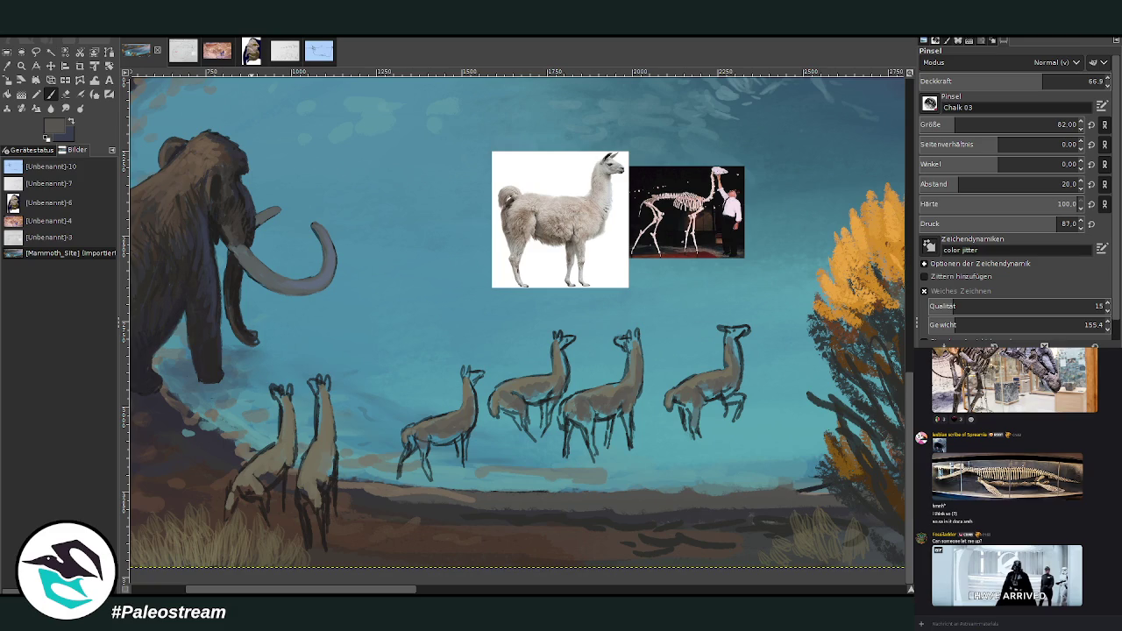
# Step: Zoom in on the herd, sample a lighter grey from the painting, and set brush size 38
pyautogui.click(21, 65)
pyautogui.moveTo(198, 152); pyautogui.dragTo(803, 545)
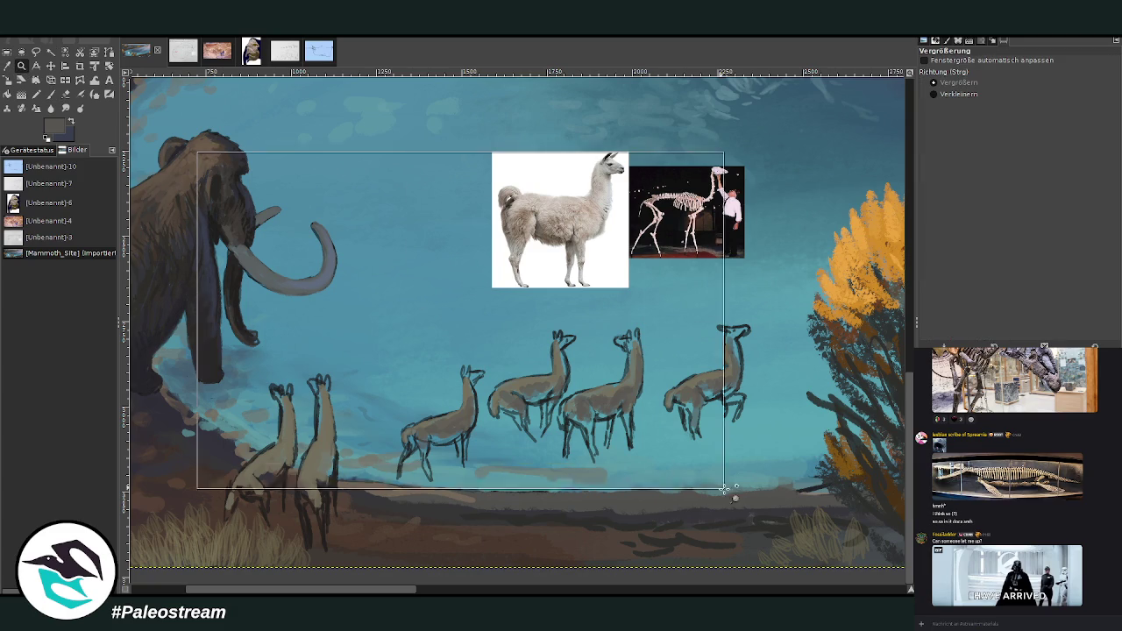
pyautogui.click(7, 65)
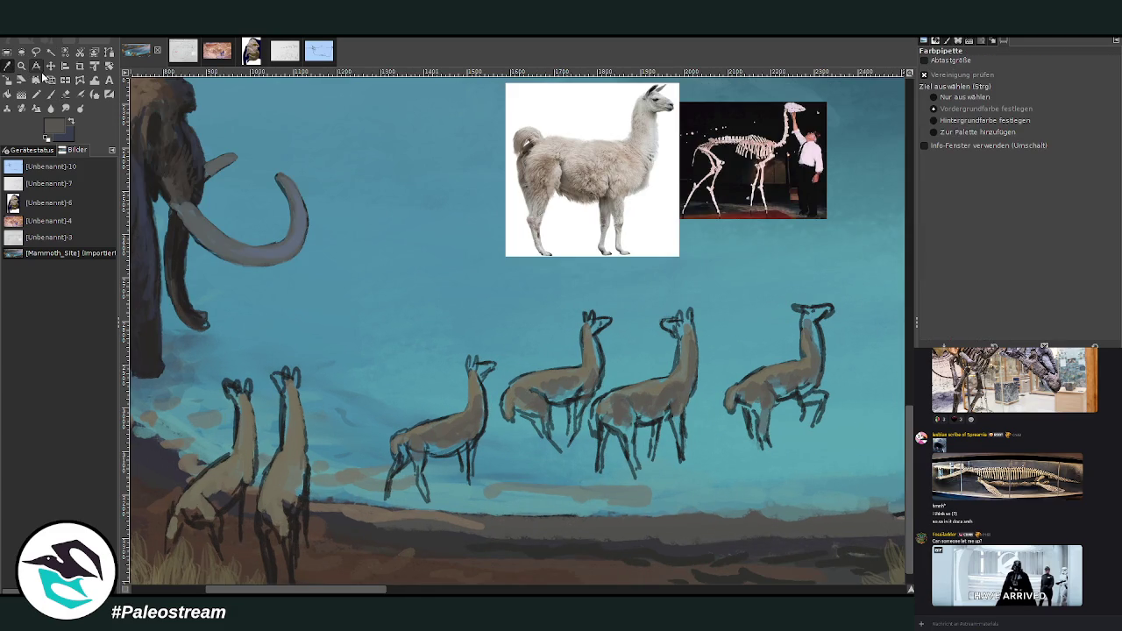
pyautogui.click(871, 277)
pyautogui.press('p')
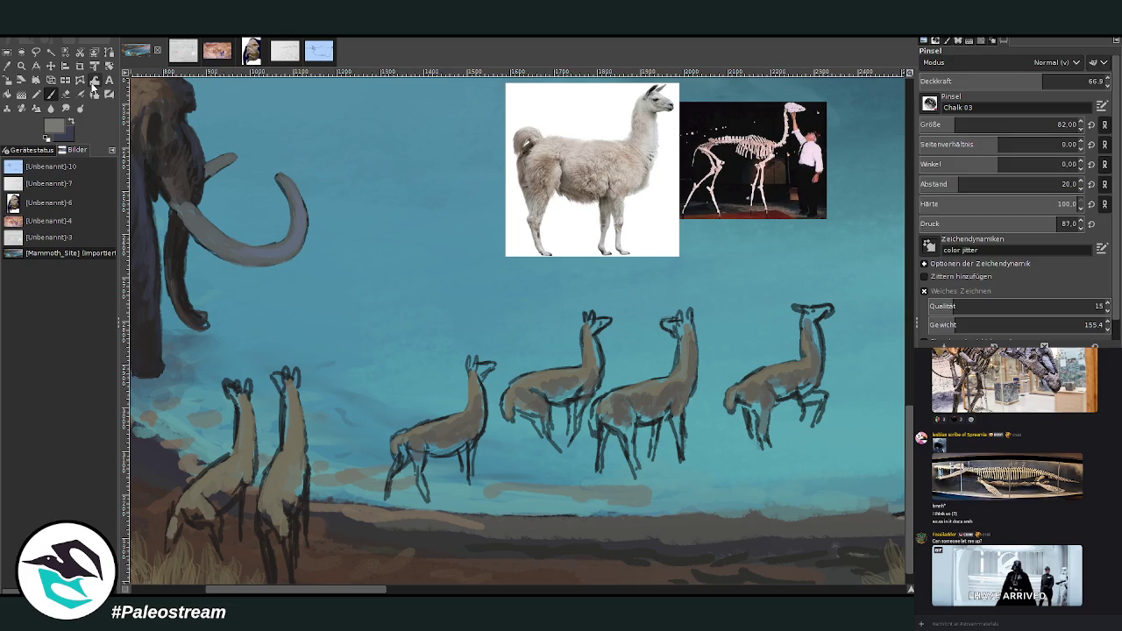
pyautogui.press('Tab')
pyautogui.write('59')
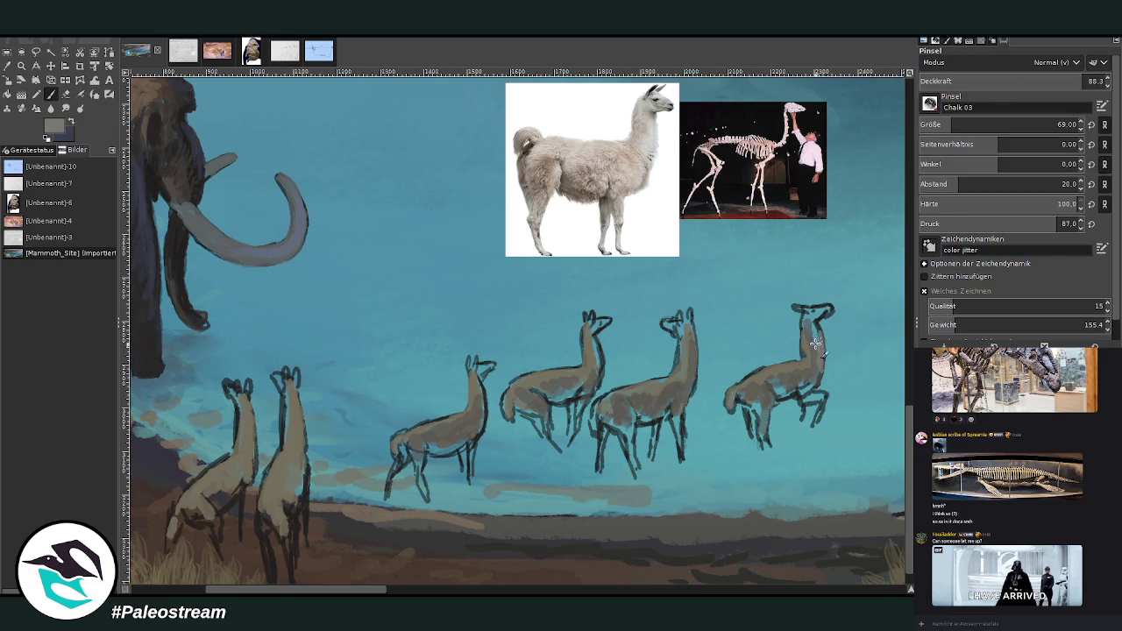
pyautogui.write('38')
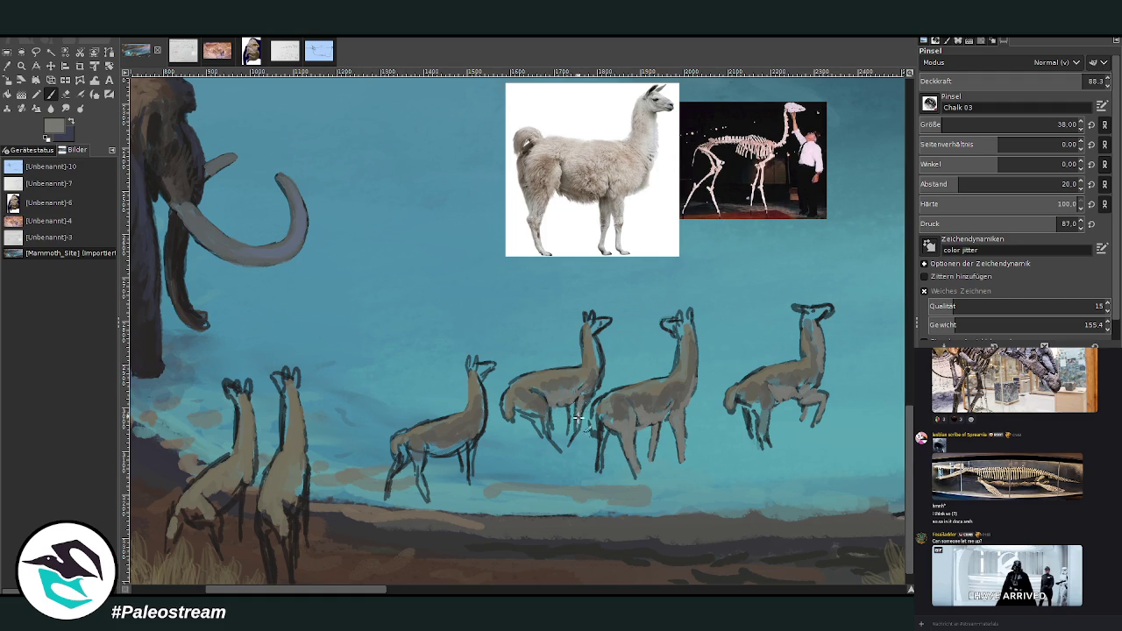
# Step: Shade the third llama's chest, middle llama's neck, second's hind leg and first herd llama's front leg
pyautogui.moveTo(607, 451)
pyautogui.mouseDown()
pyautogui.moveTo(598, 418)
pyautogui.moveTo(602, 473)
pyautogui.moveTo(604, 412)
pyautogui.mouseUp()
pyautogui.moveTo(597, 350); pyautogui.dragTo(598, 386)
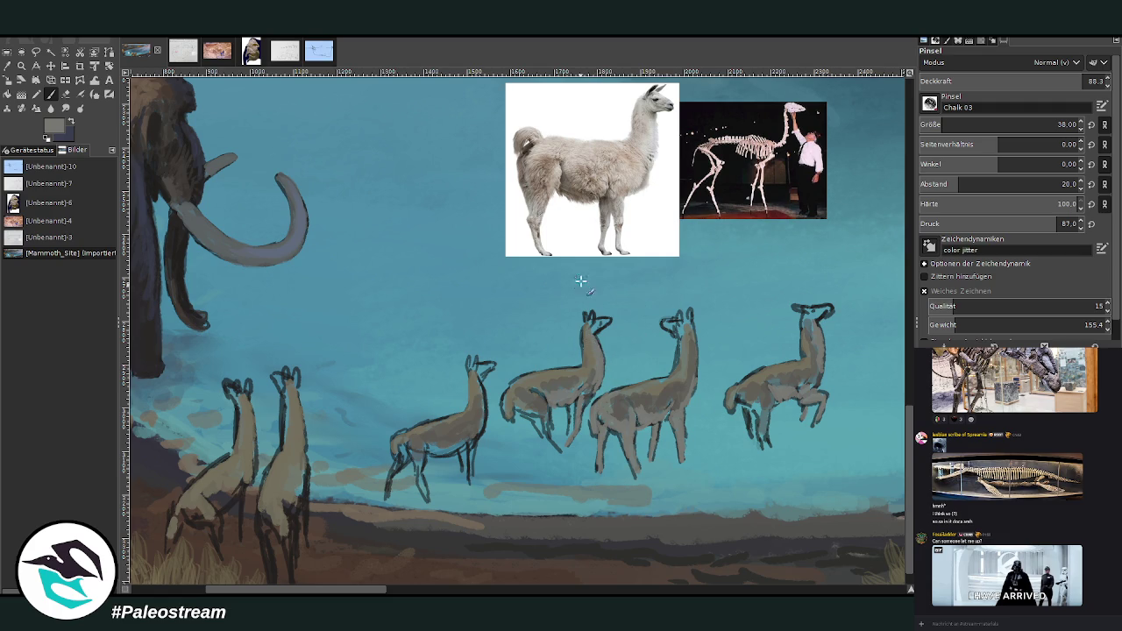
pyautogui.moveTo(545, 419); pyautogui.dragTo(561, 452)
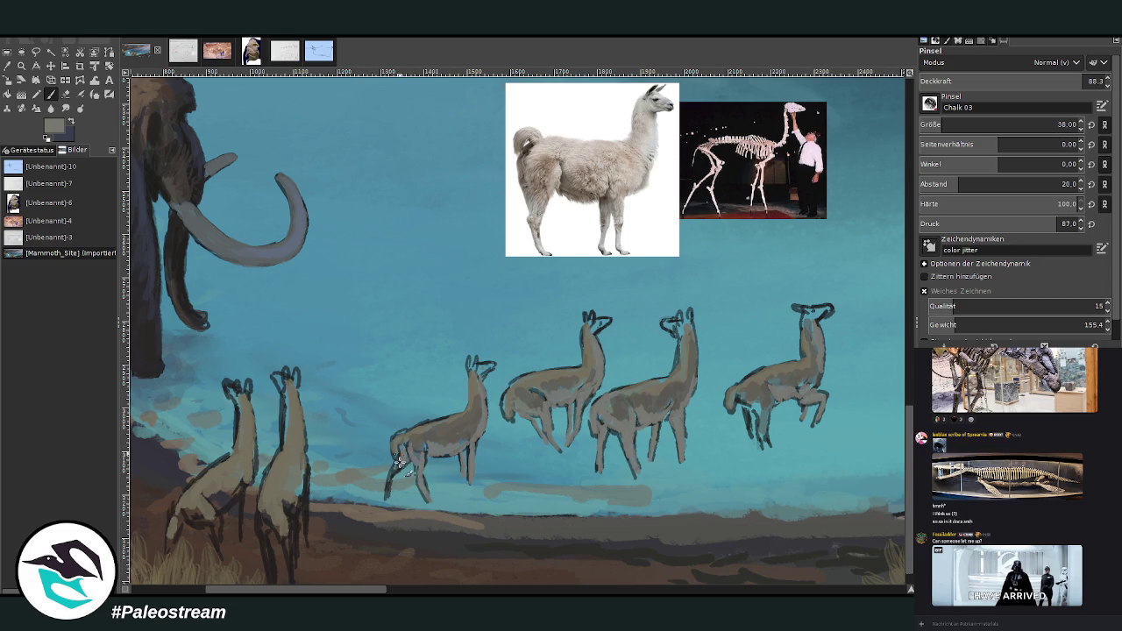
pyautogui.moveTo(385, 501); pyautogui.dragTo(391, 483)
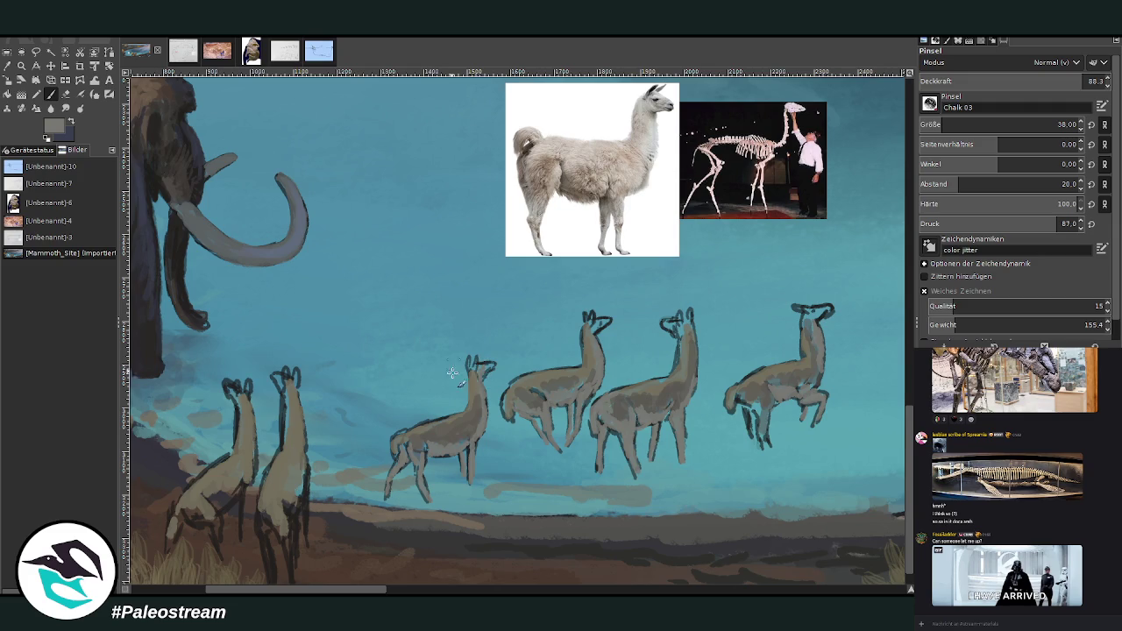
# Step: Paint light tan over the right foreground llama's legs, neck and chest
pyautogui.moveTo(340, 593); pyautogui.dragTo(292, 592)
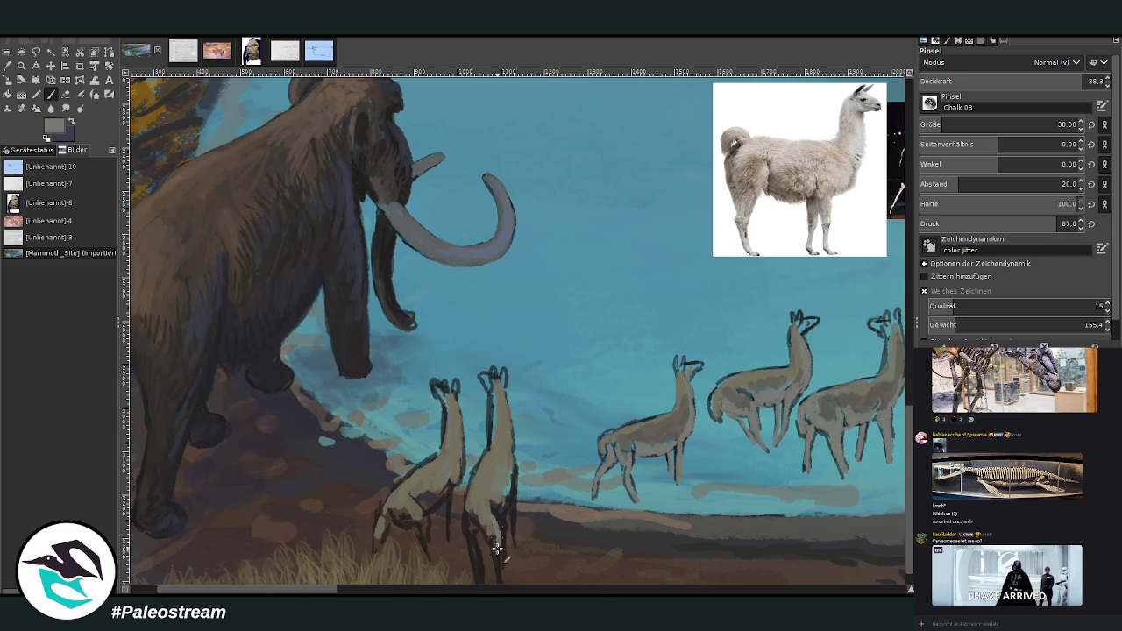
pyautogui.moveTo(471, 556)
pyautogui.mouseDown()
pyautogui.moveTo(471, 534)
pyautogui.moveTo(478, 583)
pyautogui.mouseUp()
pyautogui.moveTo(468, 508)
pyautogui.mouseDown()
pyautogui.moveTo(495, 539)
pyautogui.moveTo(512, 482)
pyautogui.moveTo(521, 551)
pyautogui.mouseUp()
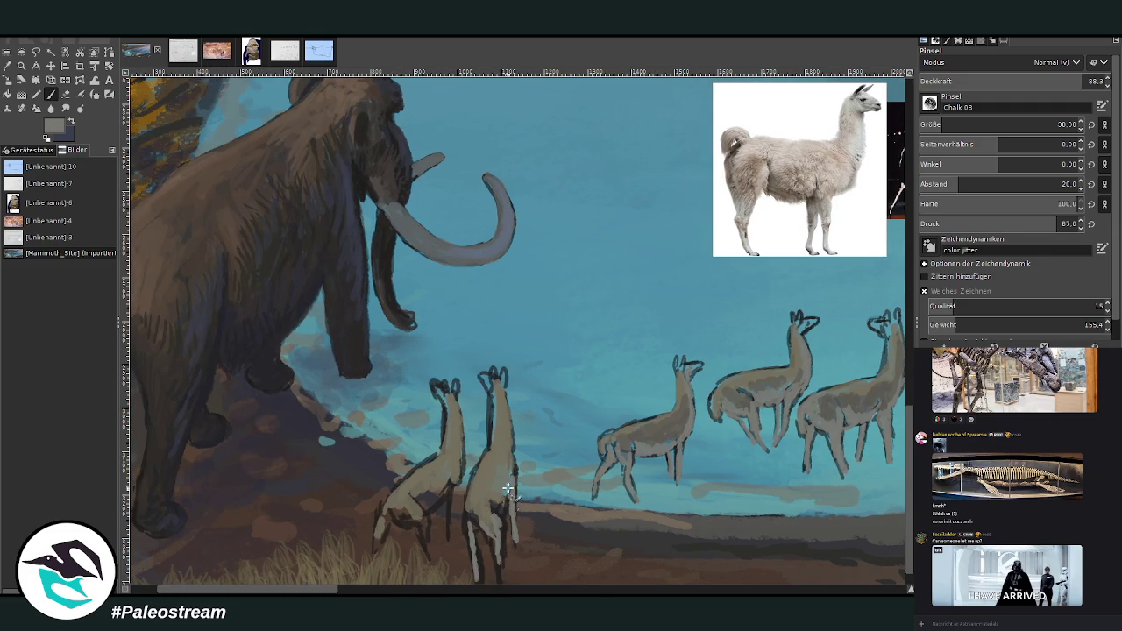
pyautogui.moveTo(495, 464)
pyautogui.mouseDown()
pyautogui.moveTo(494, 402)
pyautogui.moveTo(479, 482)
pyautogui.mouseUp()
pyautogui.moveTo(515, 438); pyautogui.dragTo(514, 456)
# Step: Paint light tan down the left foreground llama's neck, body, haunch and rear leg
pyautogui.moveTo(456, 383); pyautogui.dragTo(449, 543)
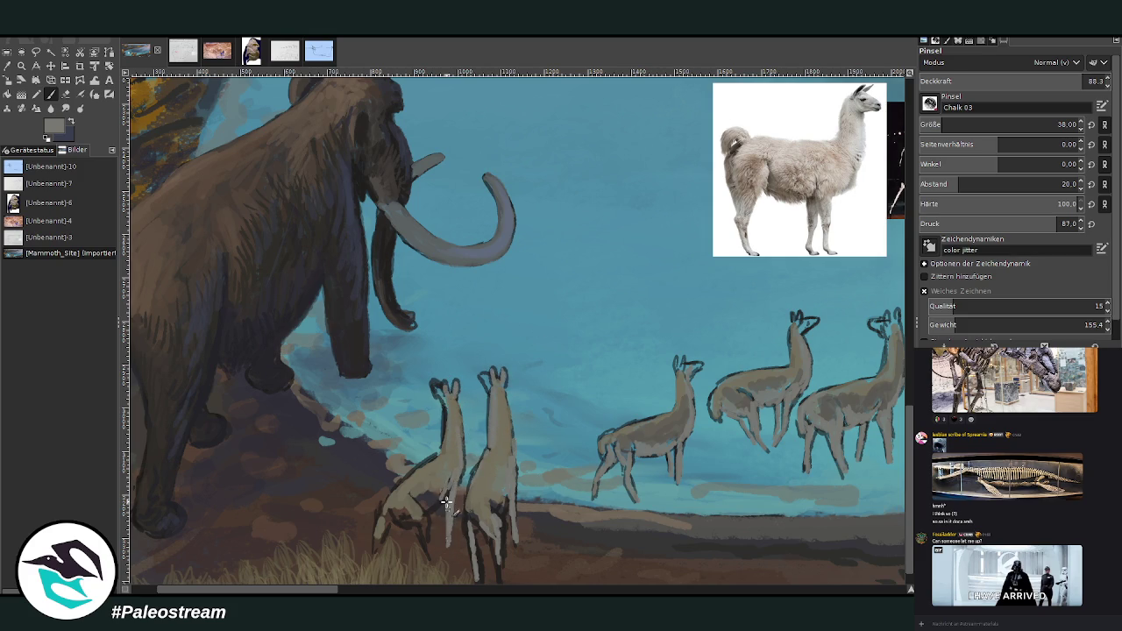
pyautogui.moveTo(443, 496)
pyautogui.mouseDown()
pyautogui.moveTo(422, 507)
pyautogui.moveTo(412, 496)
pyautogui.moveTo(440, 500)
pyautogui.moveTo(421, 539)
pyautogui.moveTo(391, 509)
pyautogui.moveTo(426, 530)
pyautogui.moveTo(442, 574)
pyautogui.mouseUp()
pyautogui.moveTo(425, 513)
pyautogui.mouseDown()
pyautogui.moveTo(377, 533)
pyautogui.moveTo(376, 557)
pyautogui.moveTo(390, 500)
pyautogui.moveTo(421, 466)
pyautogui.mouseUp()
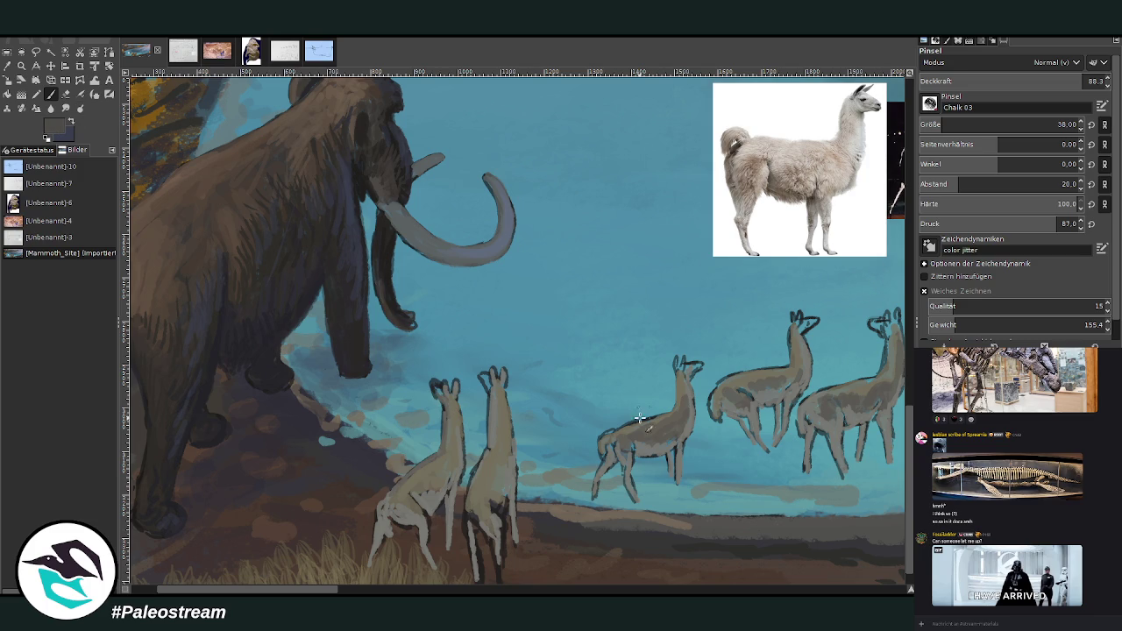
pyautogui.scroll(-2, 396, 493)
# Step: Paint darker, fuller heads and snouts on the small, middle and fourth background llamas
pyautogui.scroll(2, 397, 493)
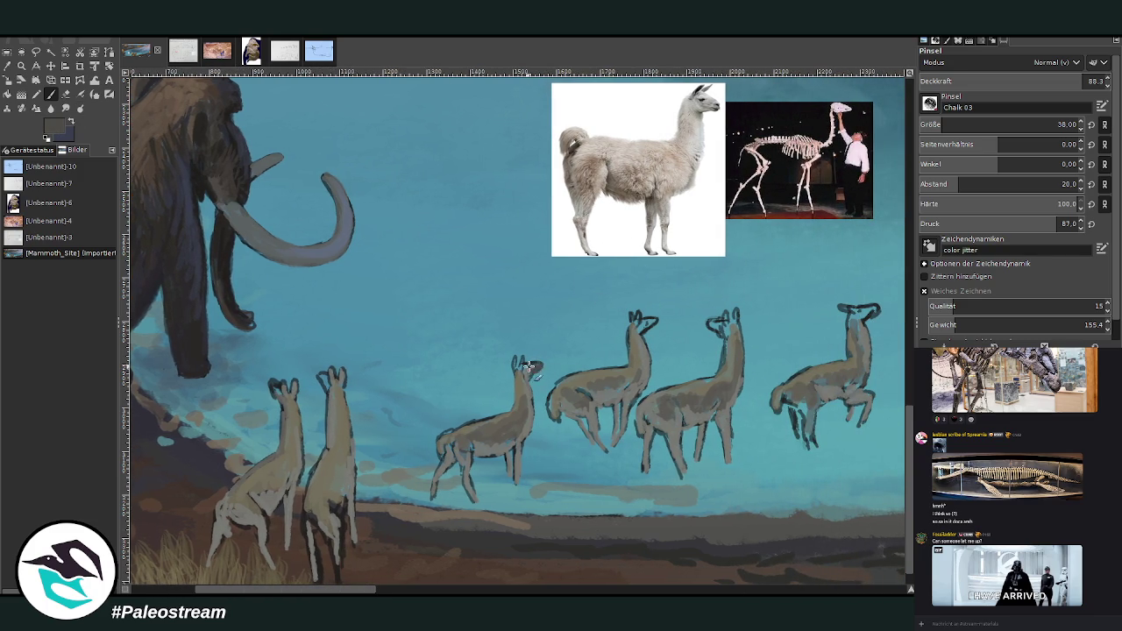
pyautogui.moveTo(531, 368); pyautogui.dragTo(519, 375)
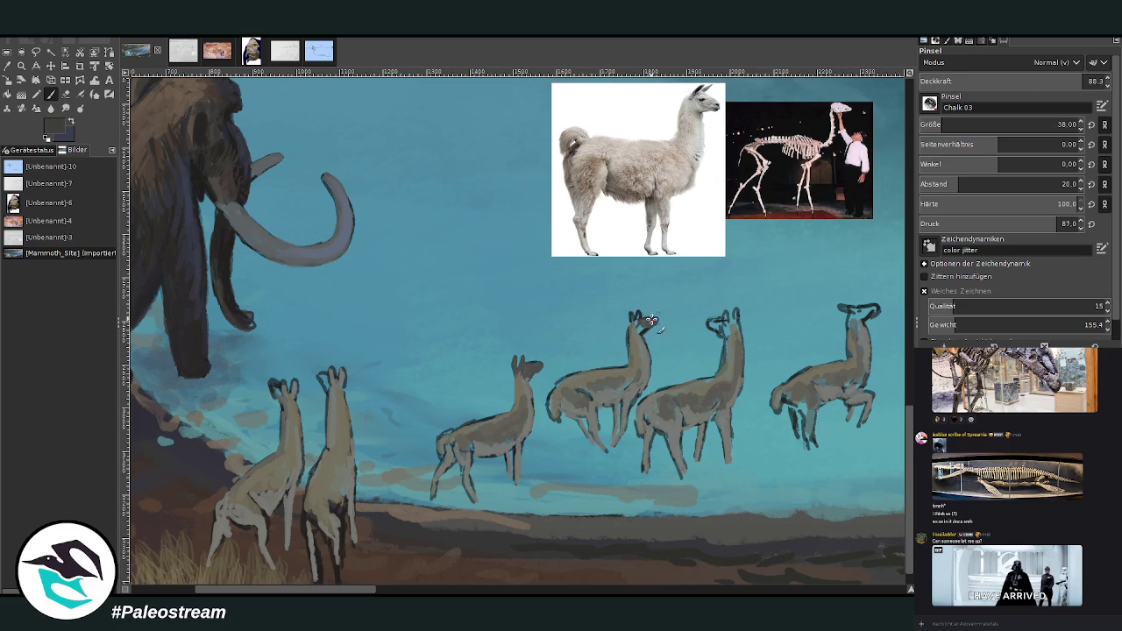
pyautogui.moveTo(656, 318)
pyautogui.mouseDown()
pyautogui.moveTo(645, 332)
pyautogui.moveTo(639, 309)
pyautogui.mouseUp()
pyautogui.moveTo(716, 324)
pyautogui.mouseDown()
pyautogui.moveTo(724, 315)
pyautogui.moveTo(728, 339)
pyautogui.moveTo(699, 319)
pyautogui.mouseUp()
# Step: Fill the fourth llama's head dark brown and darken the rightmost llama's jaw and second llama's head
pyautogui.hscroll(3, 390, 592)
pyautogui.moveTo(697, 317)
pyautogui.mouseDown()
pyautogui.moveTo(711, 309)
pyautogui.moveTo(686, 320)
pyautogui.mouseUp()
pyautogui.moveTo(617, 398); pyautogui.dragTo(610, 409)
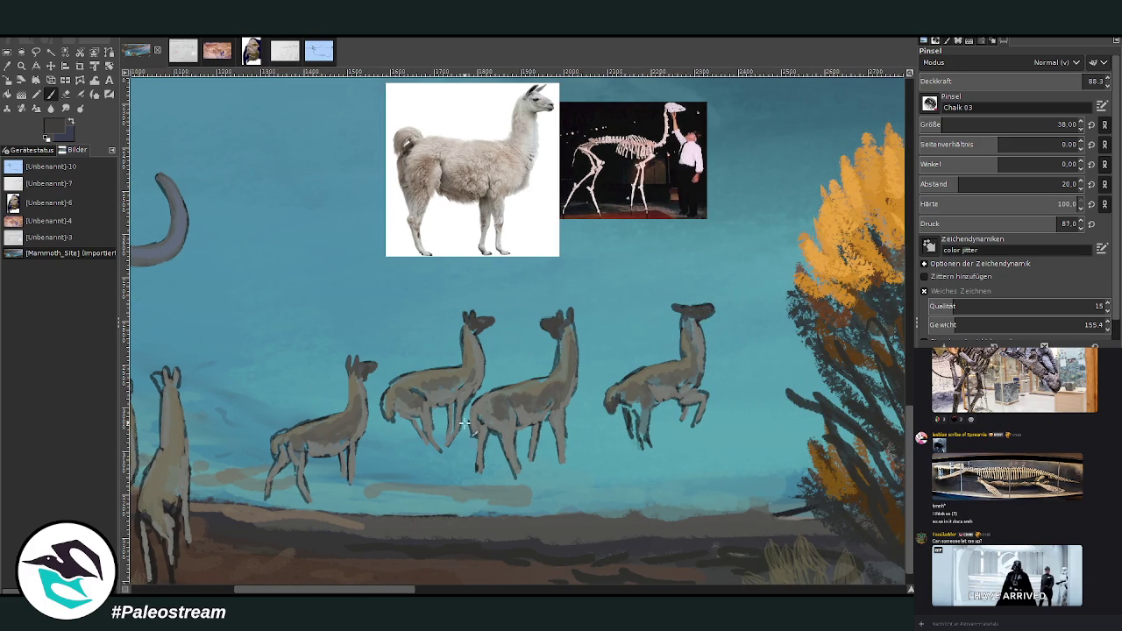
pyautogui.moveTo(391, 407); pyautogui.dragTo(386, 425)
pyautogui.hscroll(-5, 245, 576)
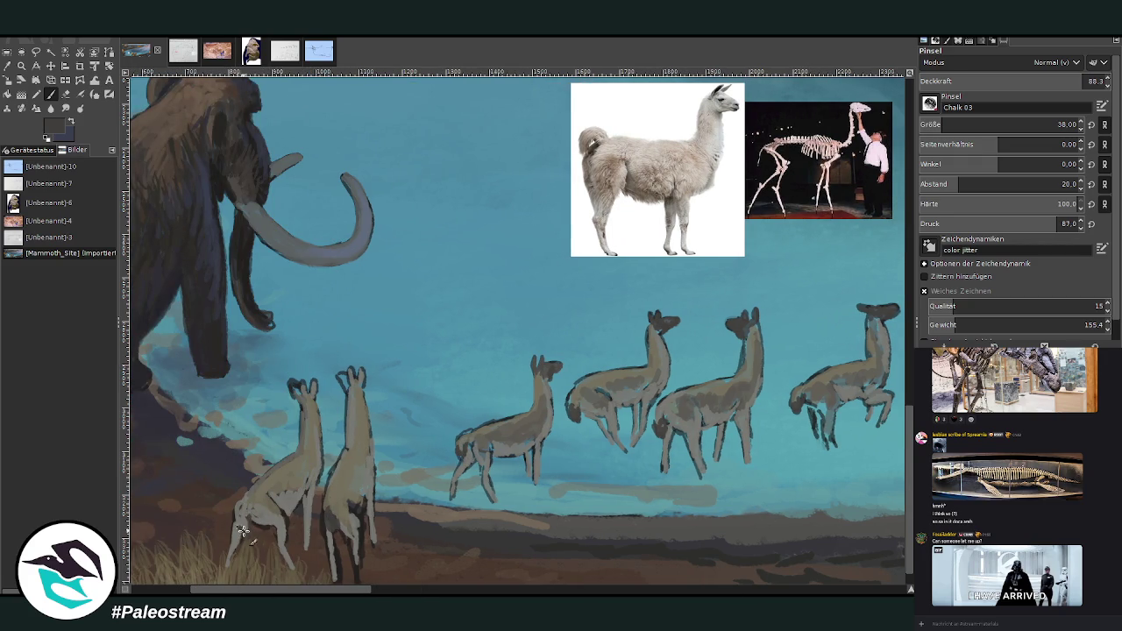
pyautogui.scroll(-5, 201, 328)
pyautogui.scroll(-1, 200, 329)
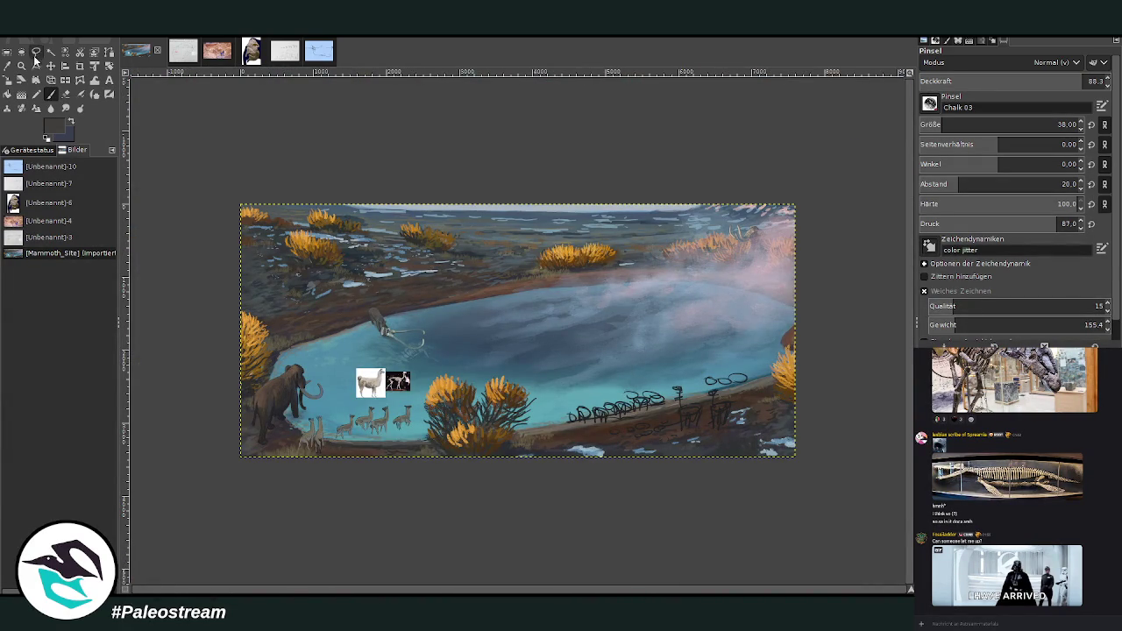
# Step: Zoom in on the llamas by the mammoth and set Warp Transform to Bereich verkleinern, size 377.13
pyautogui.press('z')
pyautogui.moveTo(250, 178); pyautogui.dragTo(710, 540)
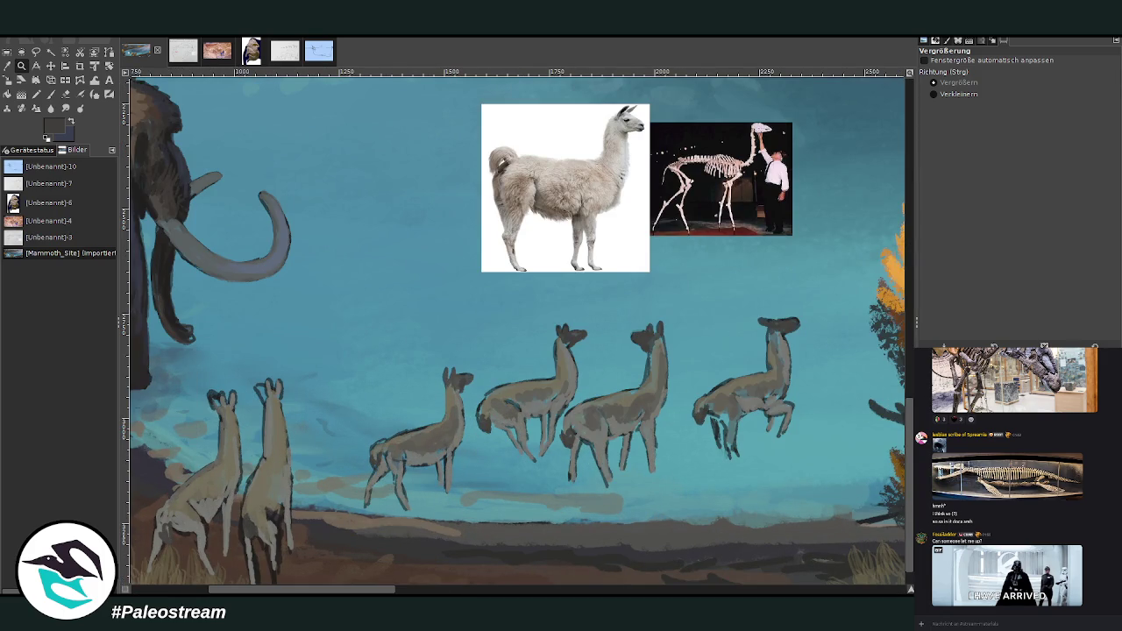
pyautogui.click(95, 79)
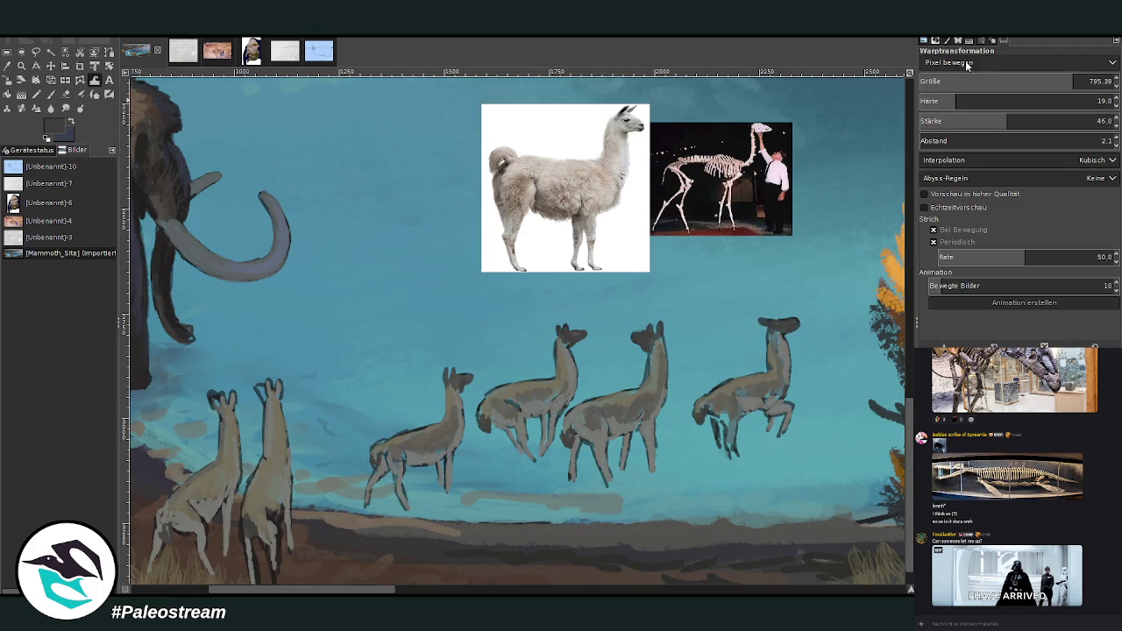
pyautogui.scroll(-3, 945, 83)
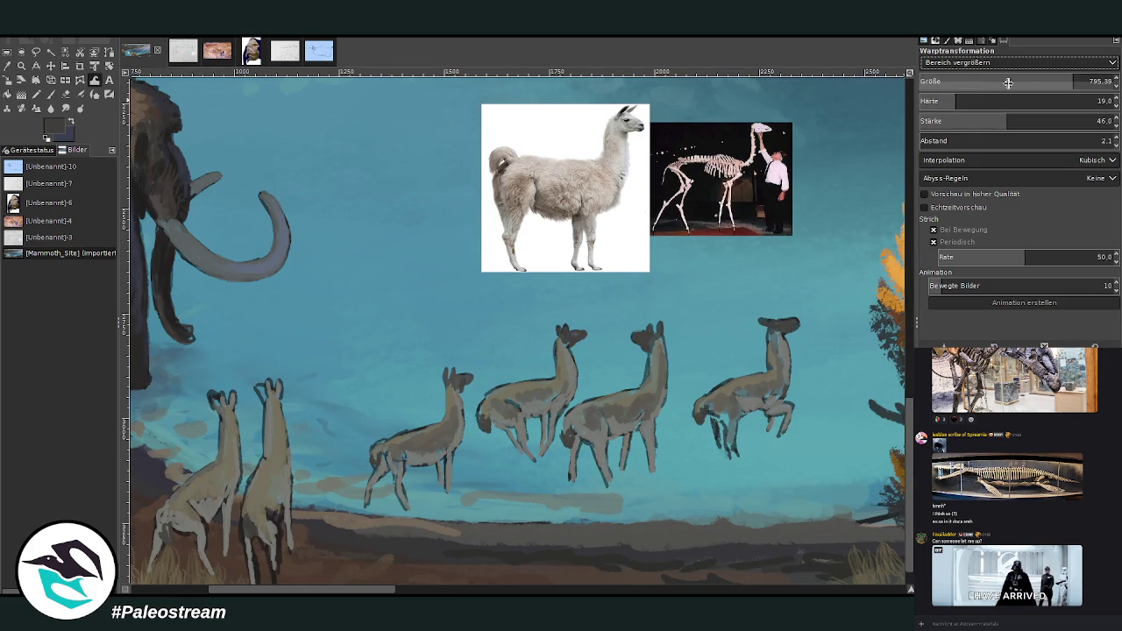
pyautogui.scroll(-1, 958, 63)
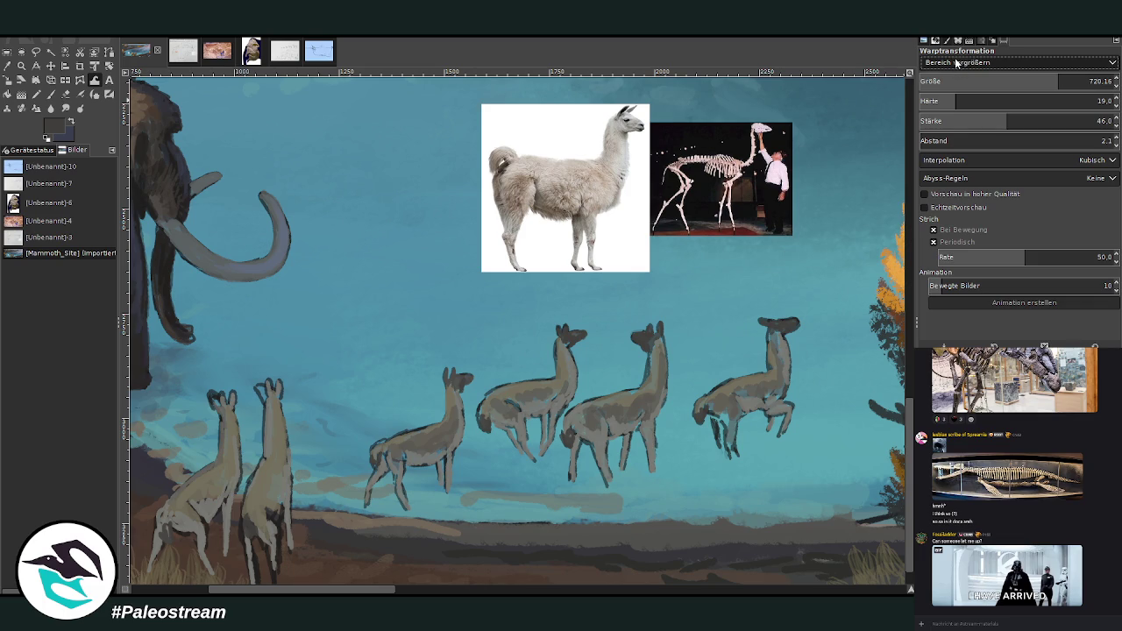
pyautogui.scroll(-1, 965, 63)
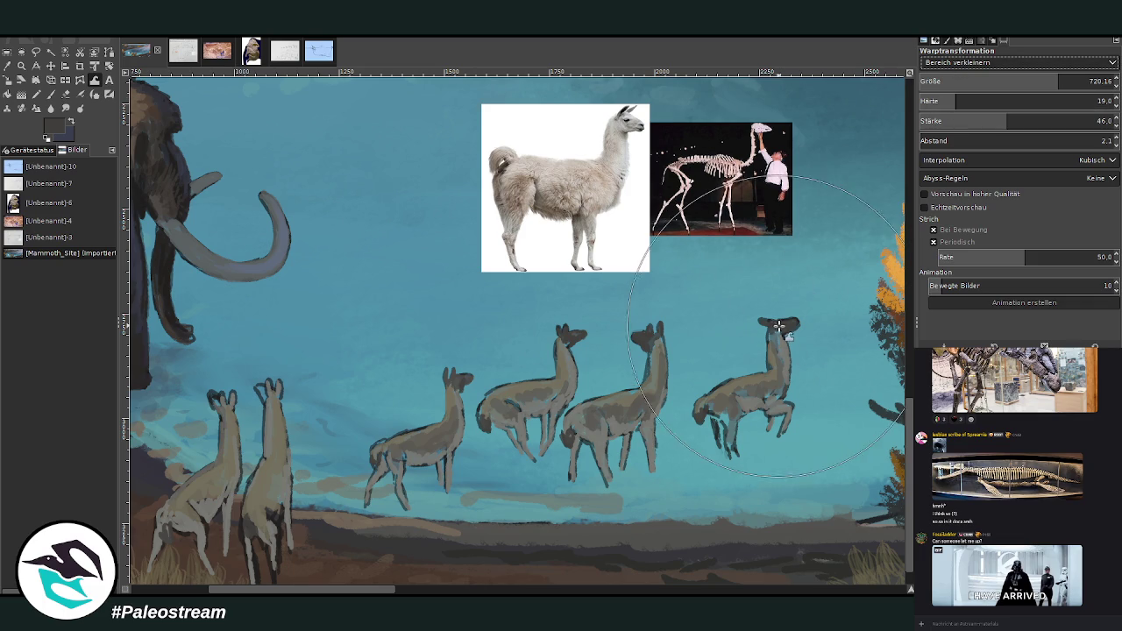
pyautogui.click(994, 77)
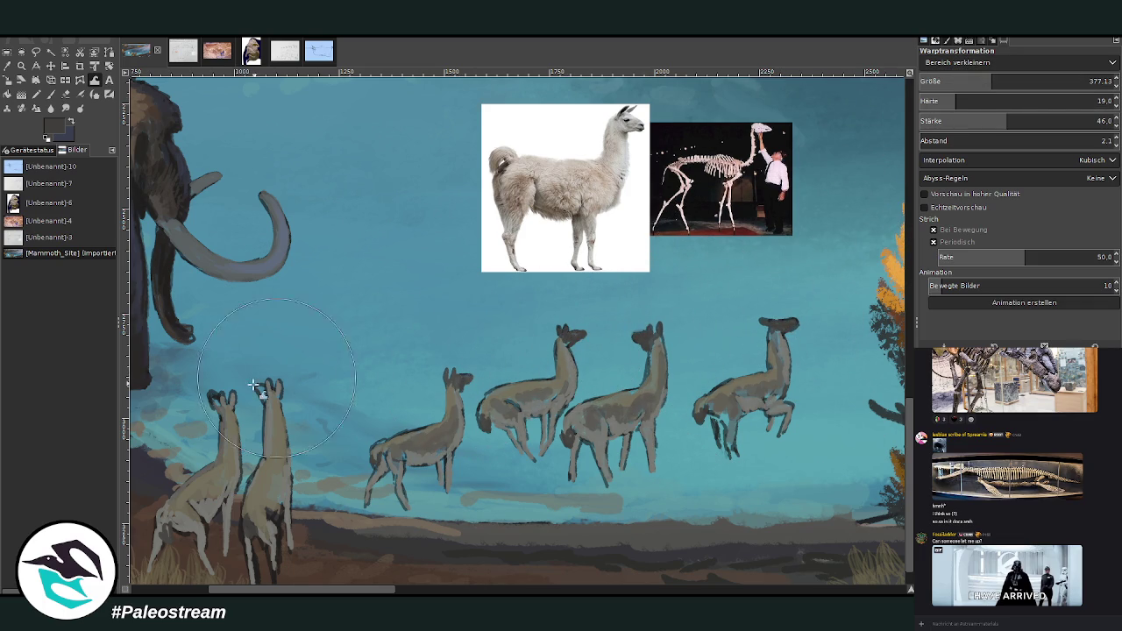
pyautogui.hscroll(-3, 250, 395)
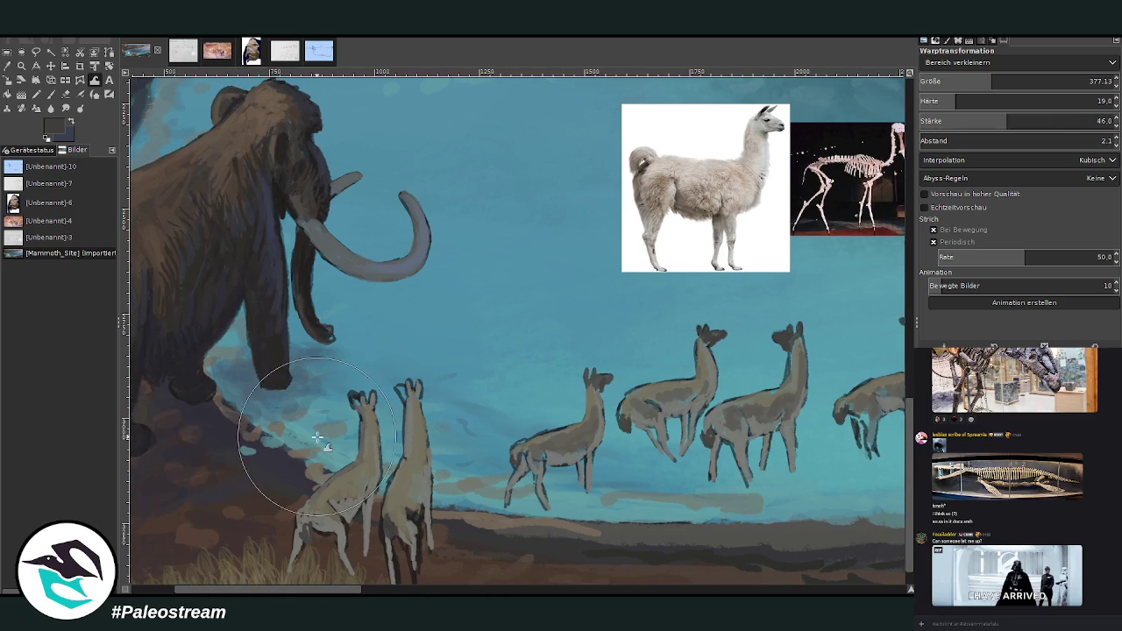
pyautogui.press('p')
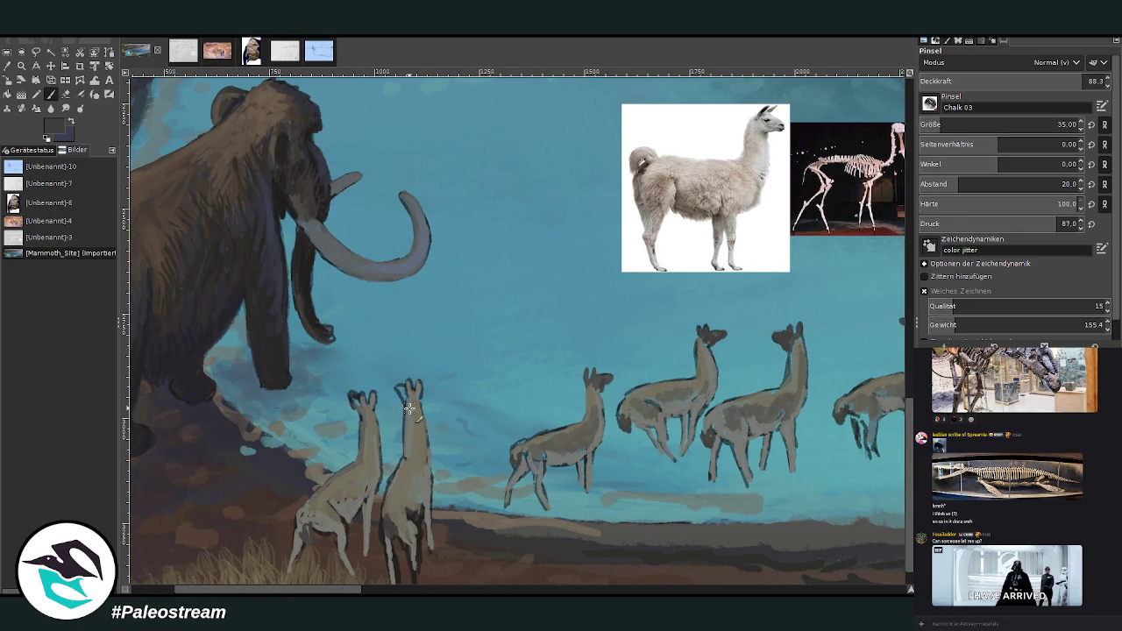
# Step: Darken both foreground llamas' heads and ears, shrinking the brush to size 29
pyautogui.moveTo(354, 393); pyautogui.dragTo(356, 404)
pyautogui.press('[')
pyautogui.press('[')
pyautogui.press('[')
pyautogui.moveTo(419, 391); pyautogui.dragTo(414, 379)
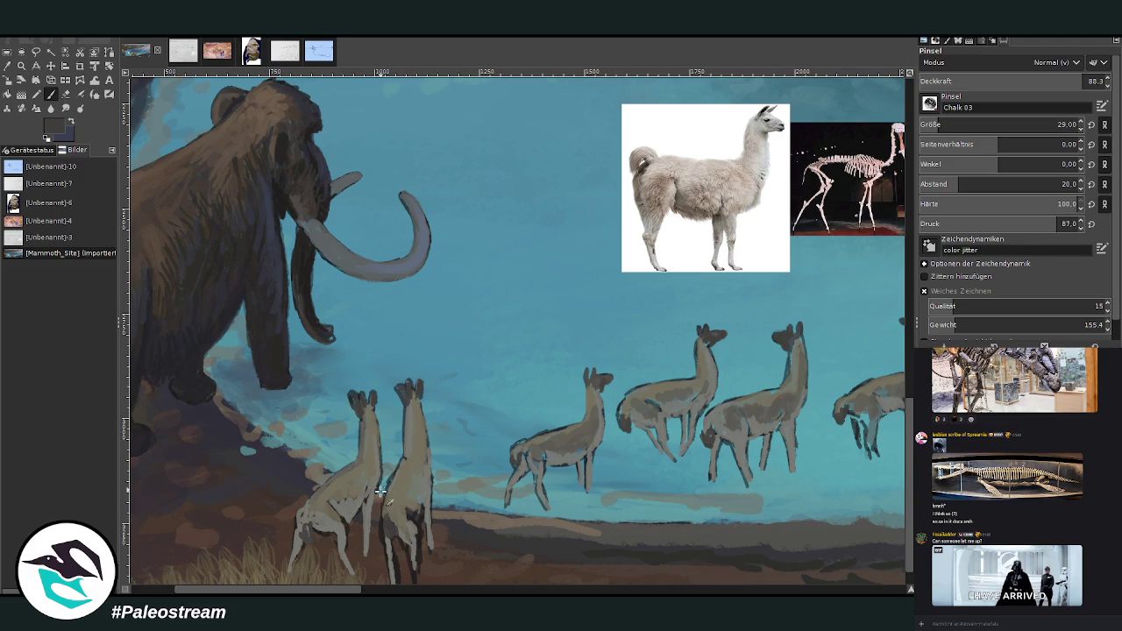
pyautogui.scroll(-1, 880, 294)
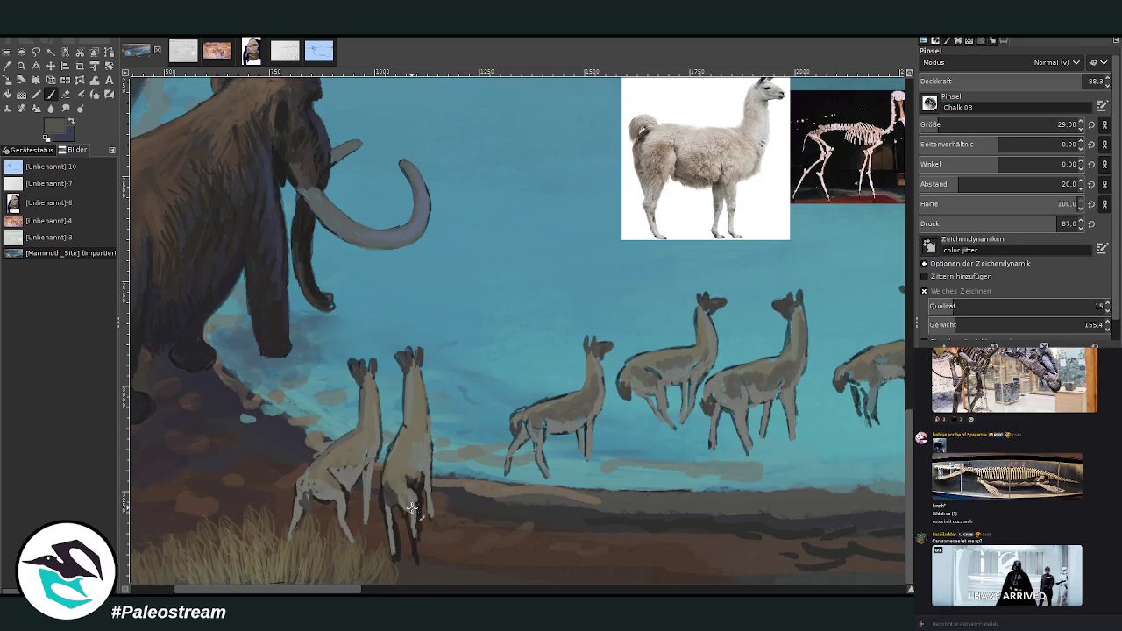
# Step: Add lighter strokes on the right llama's fore and hind legs and the third llama's chest
pyautogui.moveTo(413, 501); pyautogui.dragTo(417, 565)
pyautogui.moveTo(420, 506)
pyautogui.mouseDown()
pyautogui.moveTo(394, 525)
pyautogui.moveTo(404, 565)
pyautogui.moveTo(384, 512)
pyautogui.mouseUp()
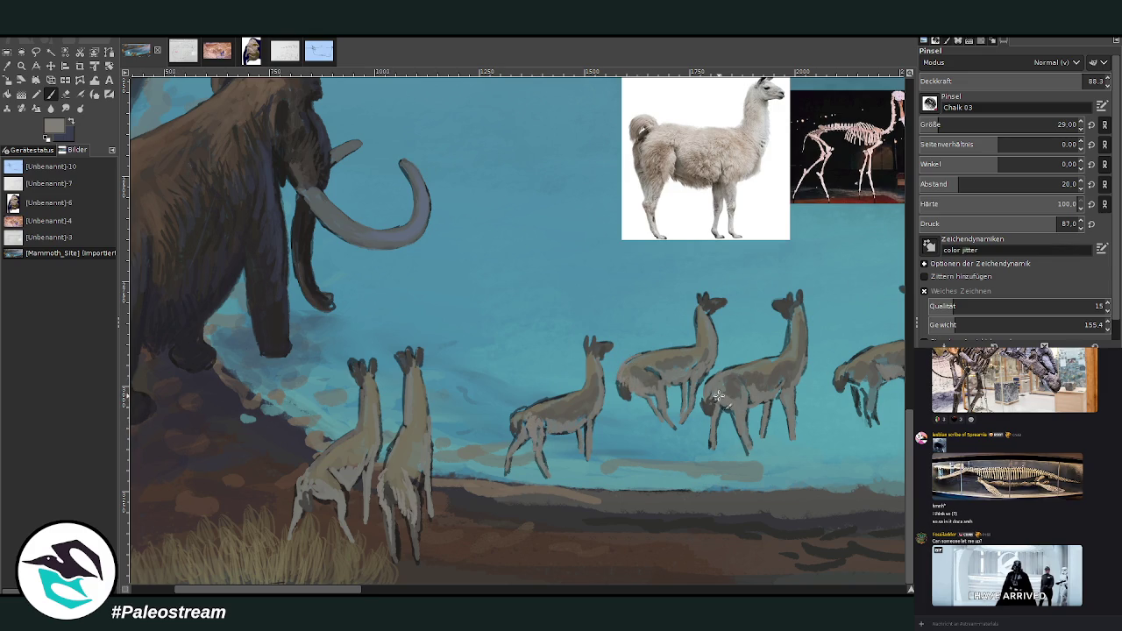
pyautogui.moveTo(717, 398); pyautogui.dragTo(728, 392)
pyautogui.hscroll(5, 728, 391)
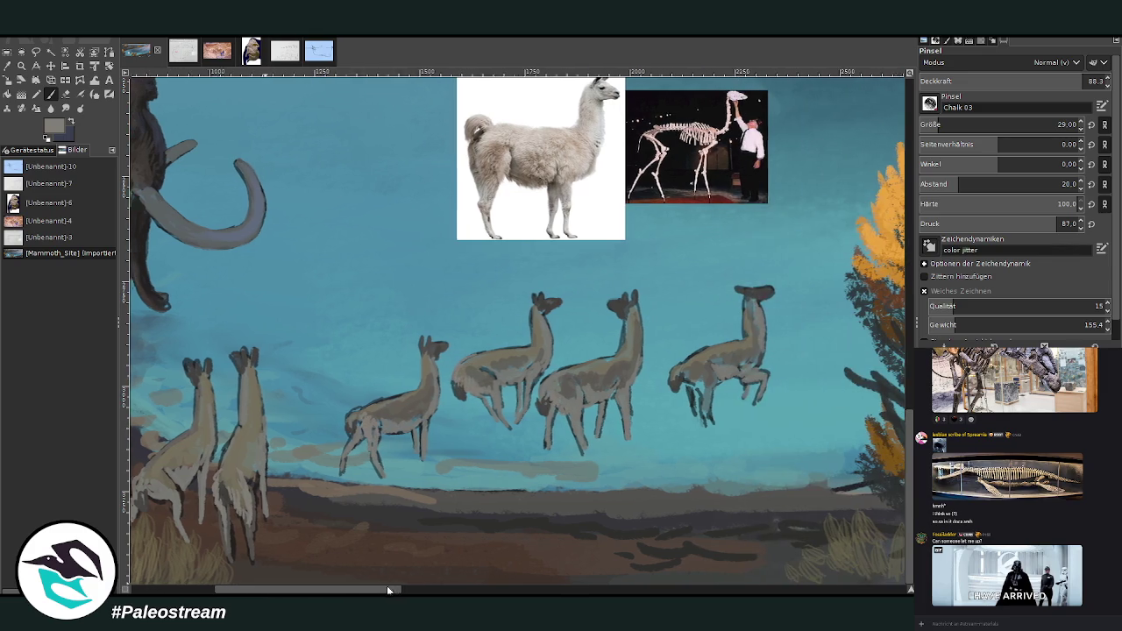
# Step: At 91.2 opacity, try light chest strokes and a dark loop on the llamas, undoing both
pyautogui.click(1063, 81)
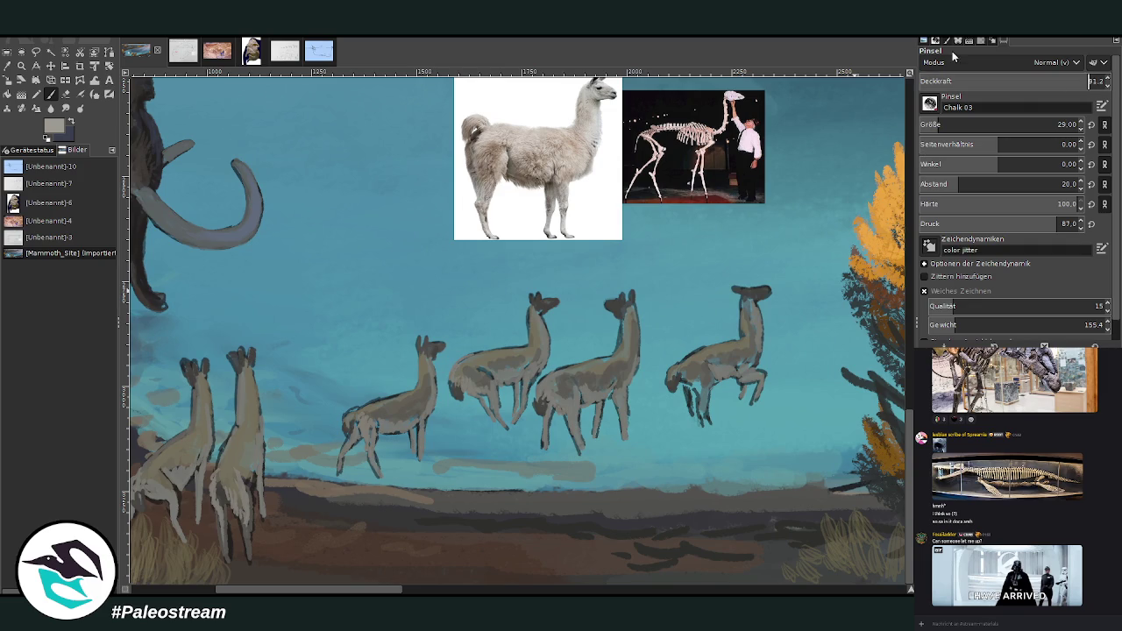
pyautogui.moveTo(532, 388)
pyautogui.mouseDown()
pyautogui.moveTo(549, 388)
pyautogui.moveTo(556, 419)
pyautogui.mouseUp()
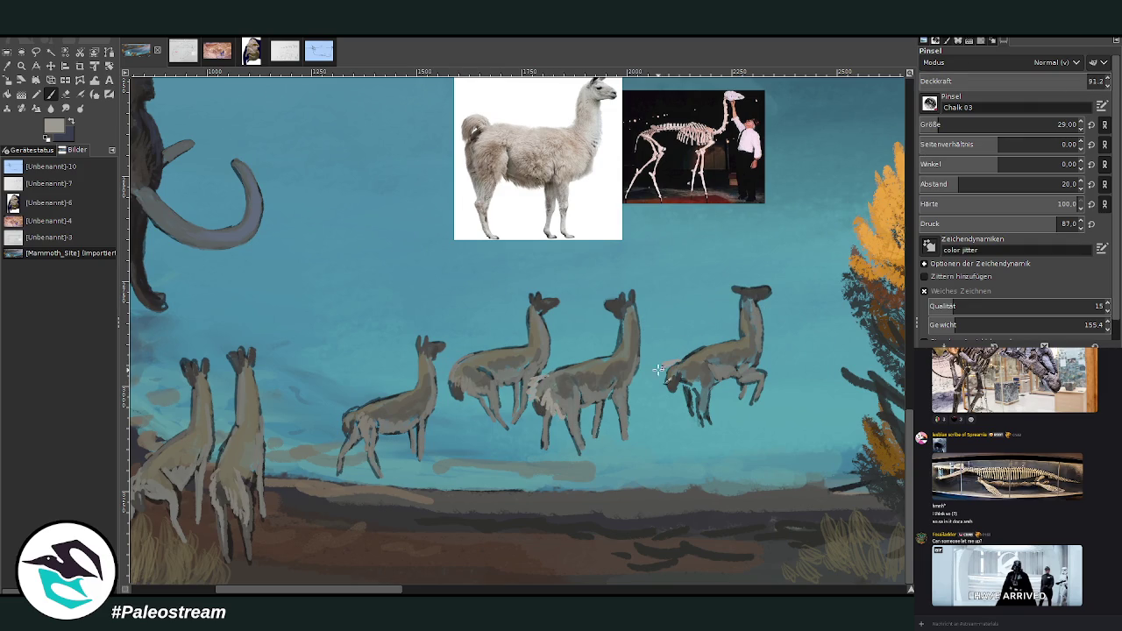
pyautogui.moveTo(688, 367)
pyautogui.mouseDown()
pyautogui.moveTo(692, 391)
pyautogui.moveTo(704, 383)
pyautogui.moveTo(691, 349)
pyautogui.mouseUp()
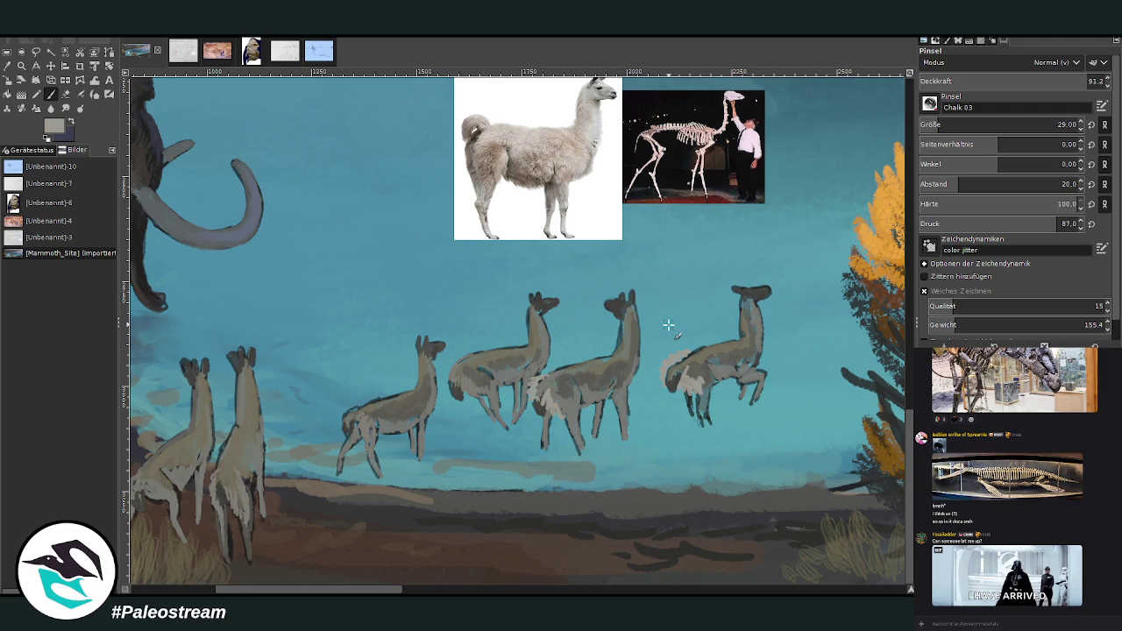
pyautogui.hotkey('ctrl', 'z')
pyautogui.hotkey('ctrl', 'z')
pyautogui.hotkey('ctrl', 'z')
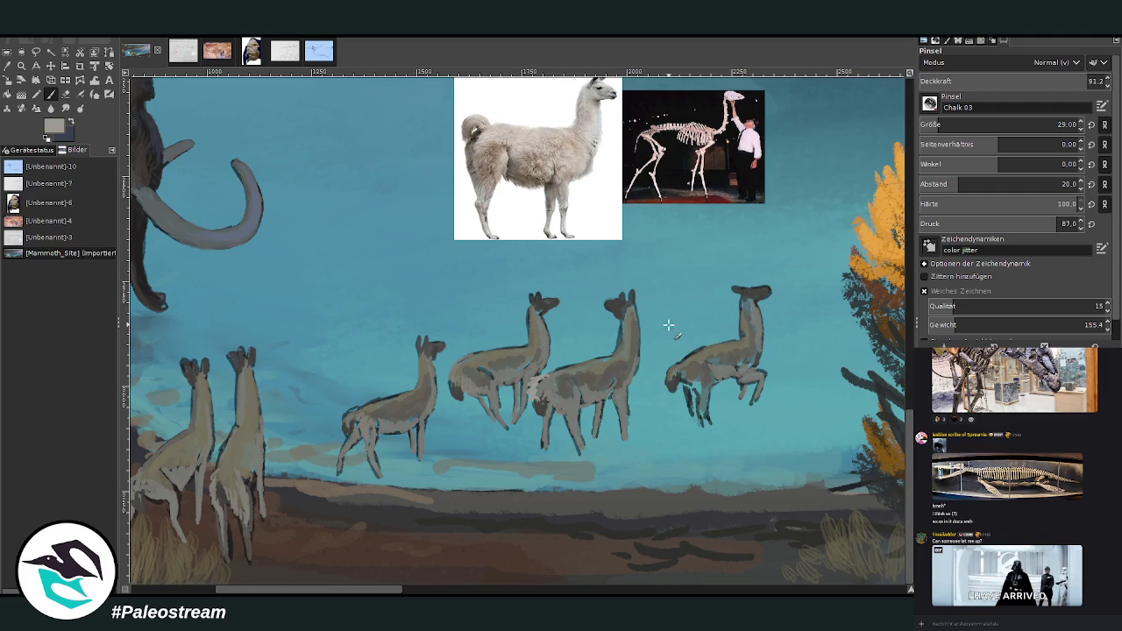
pyautogui.keyDown('ctrl'); pyautogui.click(885, 304); pyautogui.keyUp('ctrl')
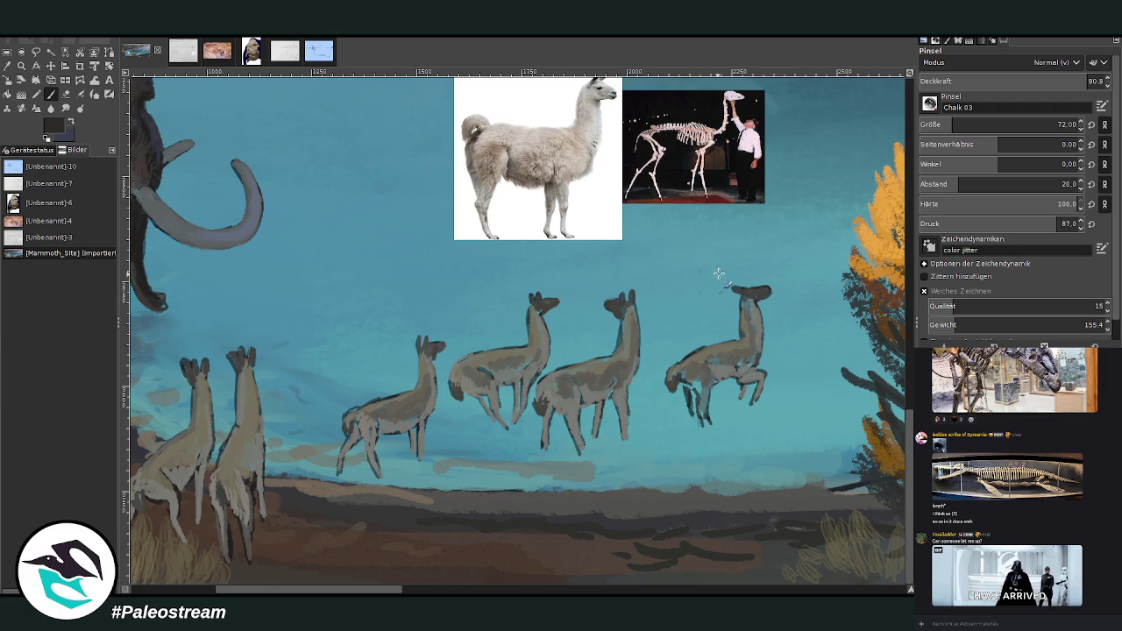
pyautogui.moveTo(669, 356); pyautogui.dragTo(649, 409)
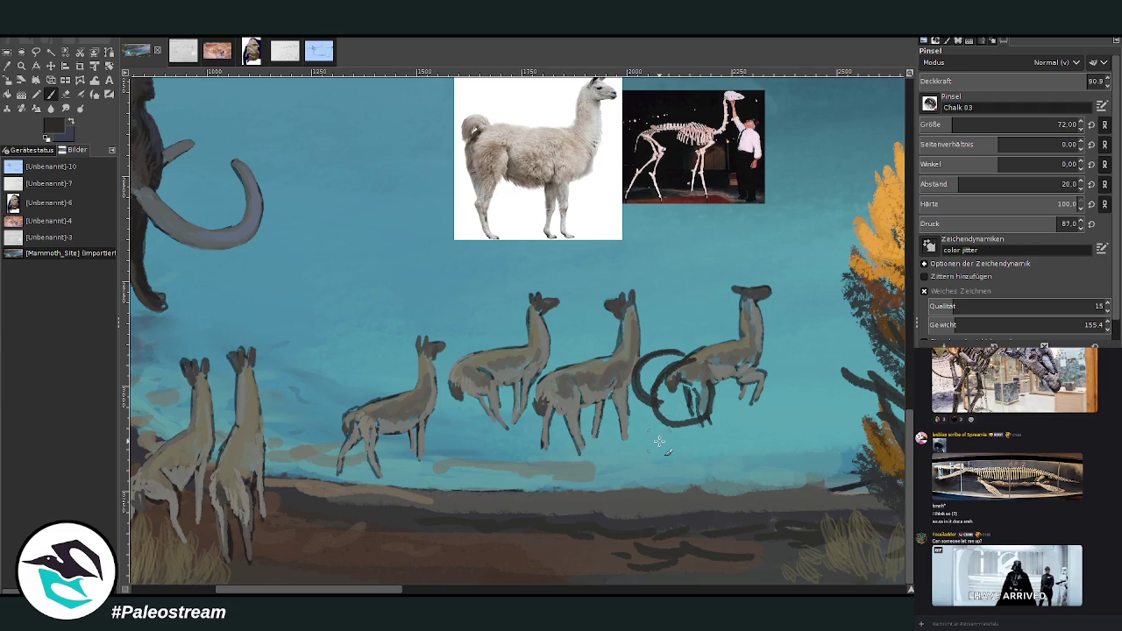
pyautogui.hotkey('ctrl', 'z')
pyautogui.hotkey('ctrl', 'z')
pyautogui.hotkey('ctrl', 'z')
pyautogui.hotkey('ctrl', 'z')
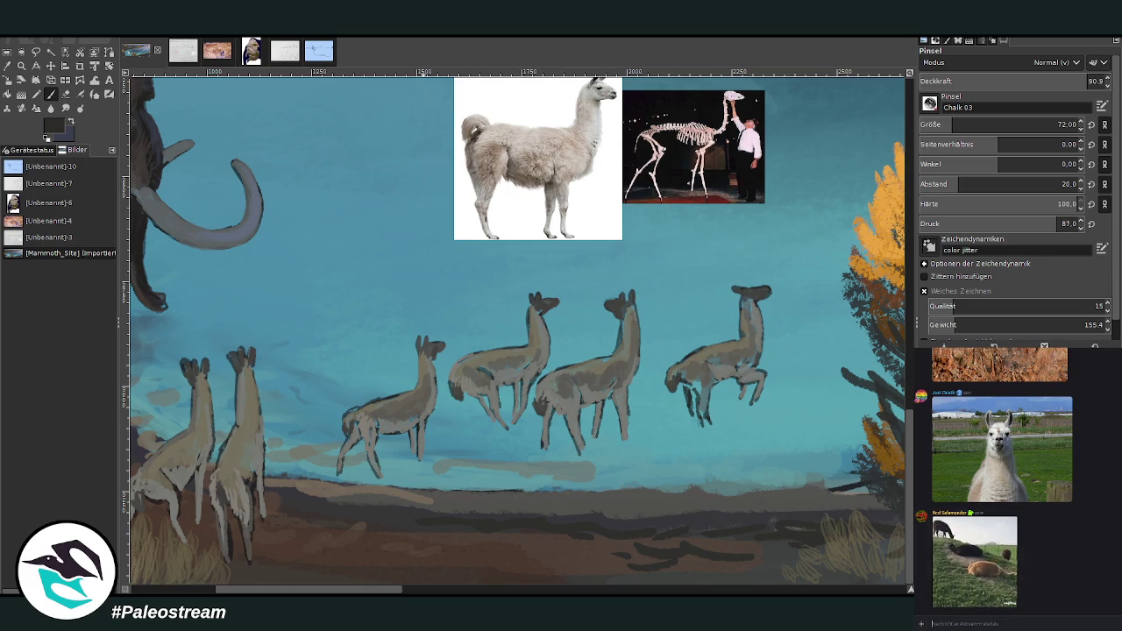
# Step: Repaint the rightmost llama's neck in sampled grey-tan and darken the left llama's front legs with grey
pyautogui.press('o')
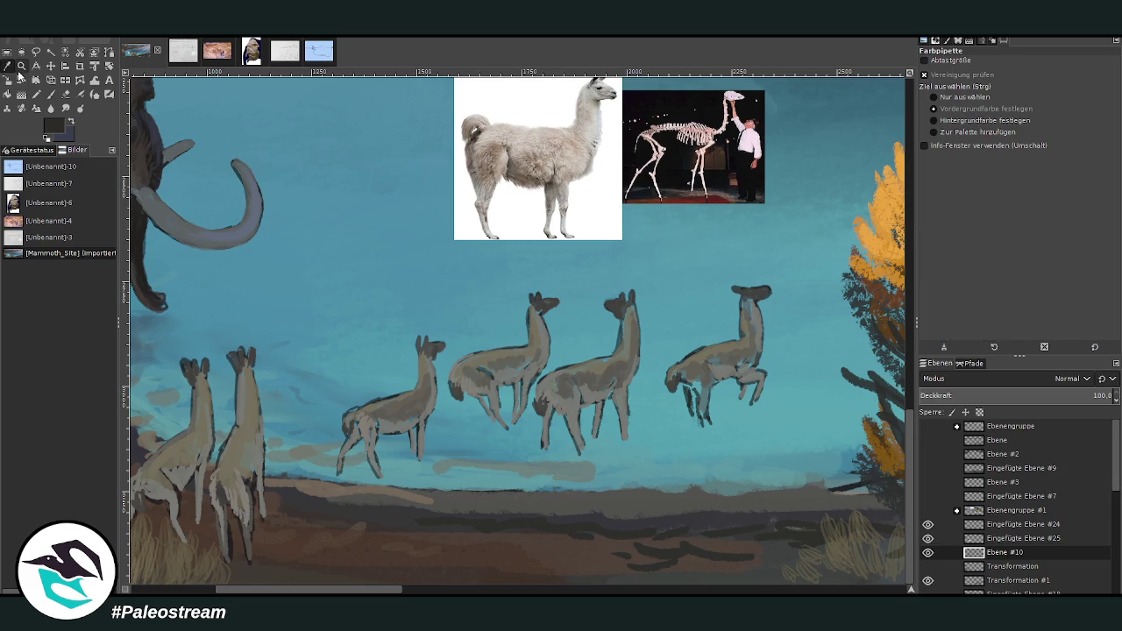
pyautogui.click(596, 363)
pyautogui.press('p')
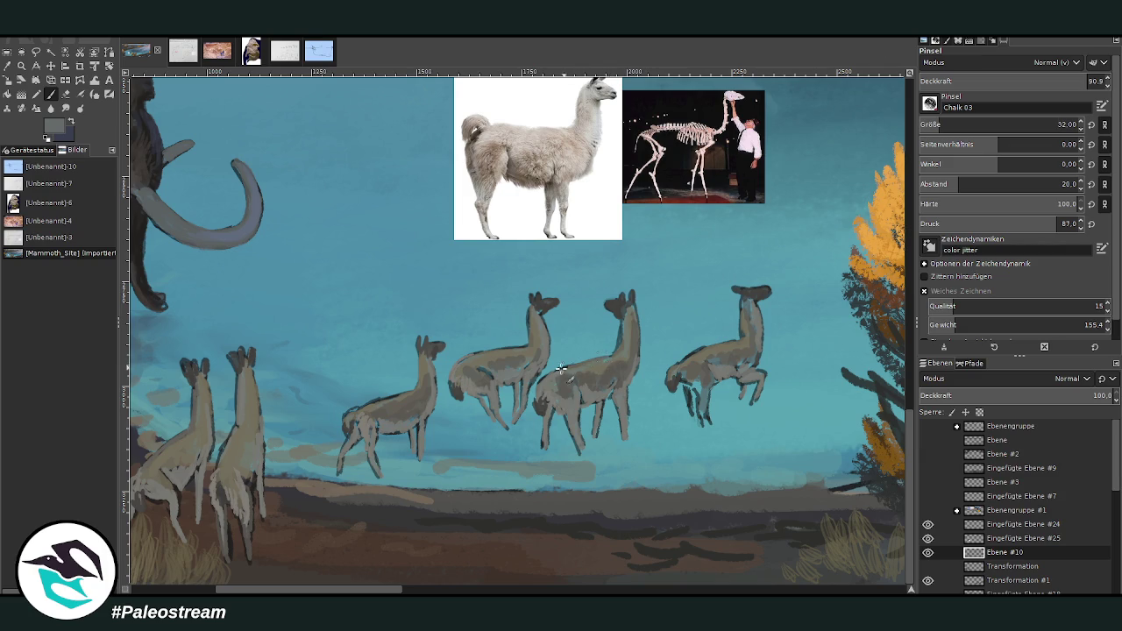
pyautogui.moveTo(739, 332)
pyautogui.mouseDown()
pyautogui.moveTo(733, 347)
pyautogui.moveTo(680, 365)
pyautogui.moveTo(692, 391)
pyautogui.moveTo(698, 379)
pyautogui.moveTo(708, 423)
pyautogui.mouseUp()
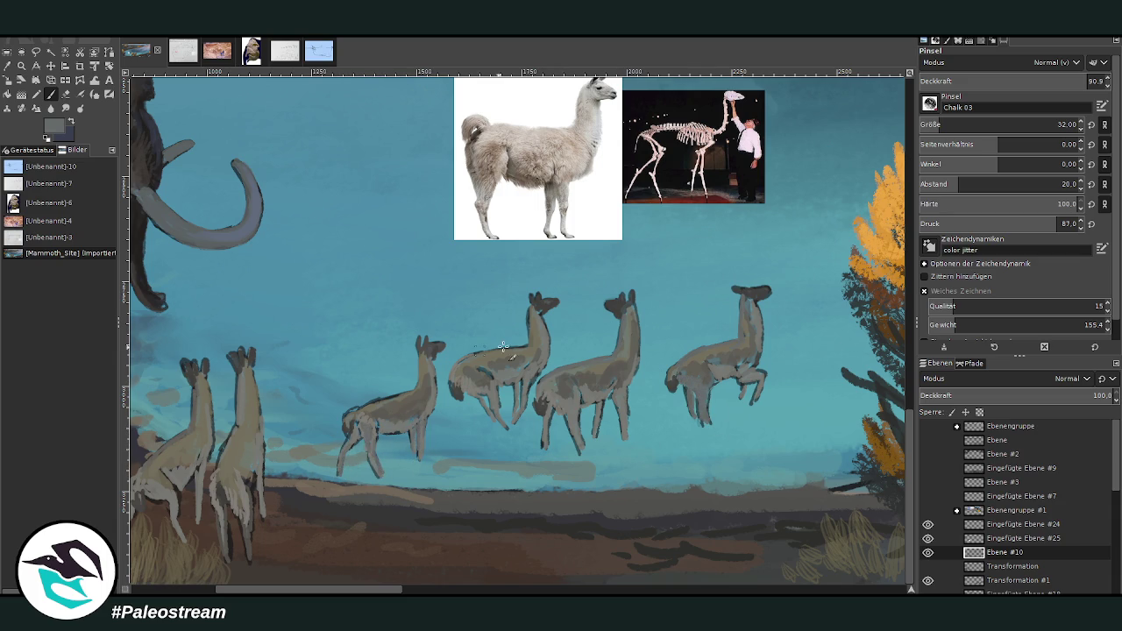
pyautogui.keyDown('ctrl'); pyautogui.click(870, 295); pyautogui.keyUp('ctrl')
pyautogui.moveTo(412, 428)
pyautogui.mouseDown()
pyautogui.moveTo(414, 461)
pyautogui.moveTo(410, 422)
pyautogui.mouseUp()
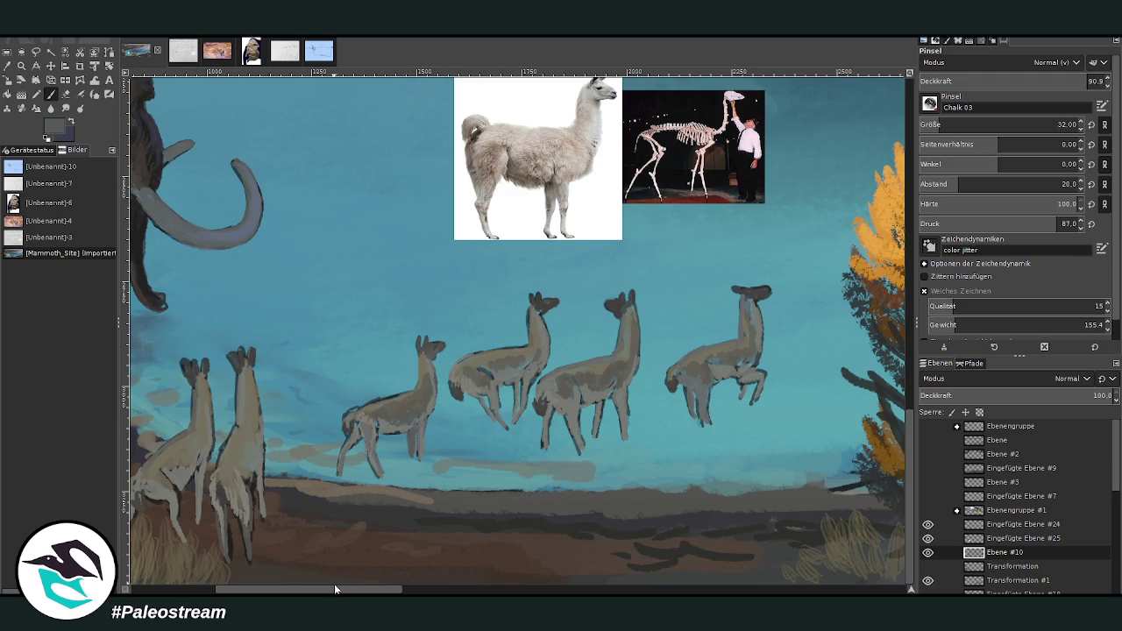
pyautogui.moveTo(335, 589); pyautogui.dragTo(252, 589)
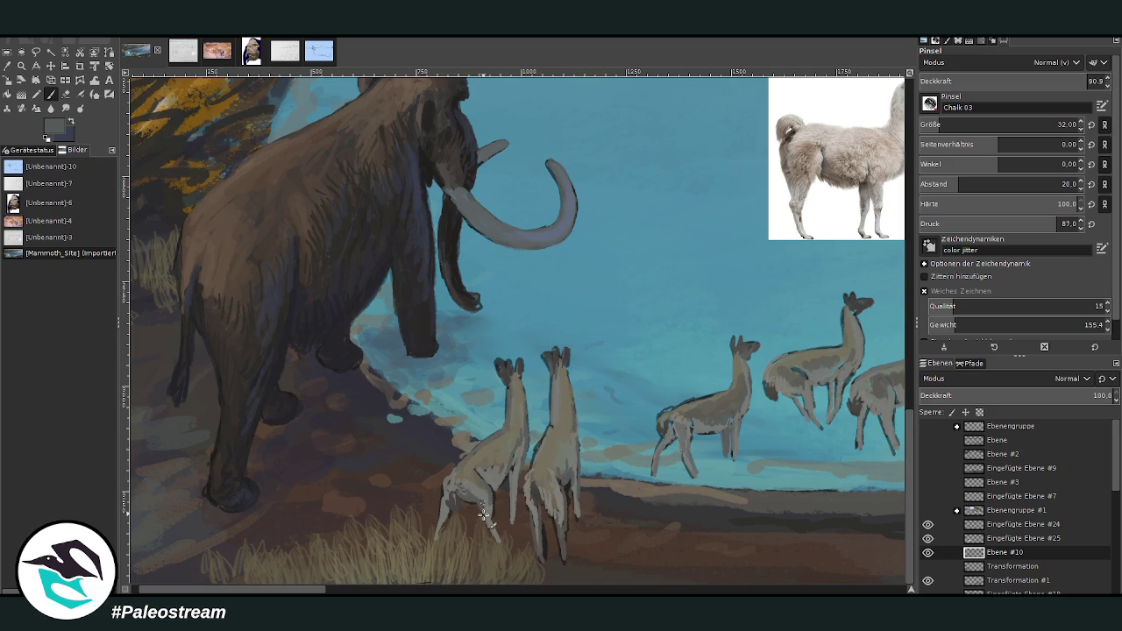
# Step: Sample a lighter tone and lighten both front camelids' rear legs
pyautogui.press('o')
pyautogui.click(482, 487)
pyautogui.press('p')
pyautogui.moveTo(464, 484)
pyautogui.mouseDown()
pyautogui.moveTo(482, 505)
pyautogui.moveTo(488, 496)
pyautogui.mouseUp()
pyautogui.moveTo(556, 503)
pyautogui.mouseDown()
pyautogui.moveTo(547, 478)
pyautogui.moveTo(569, 457)
pyautogui.moveTo(532, 462)
pyautogui.mouseUp()
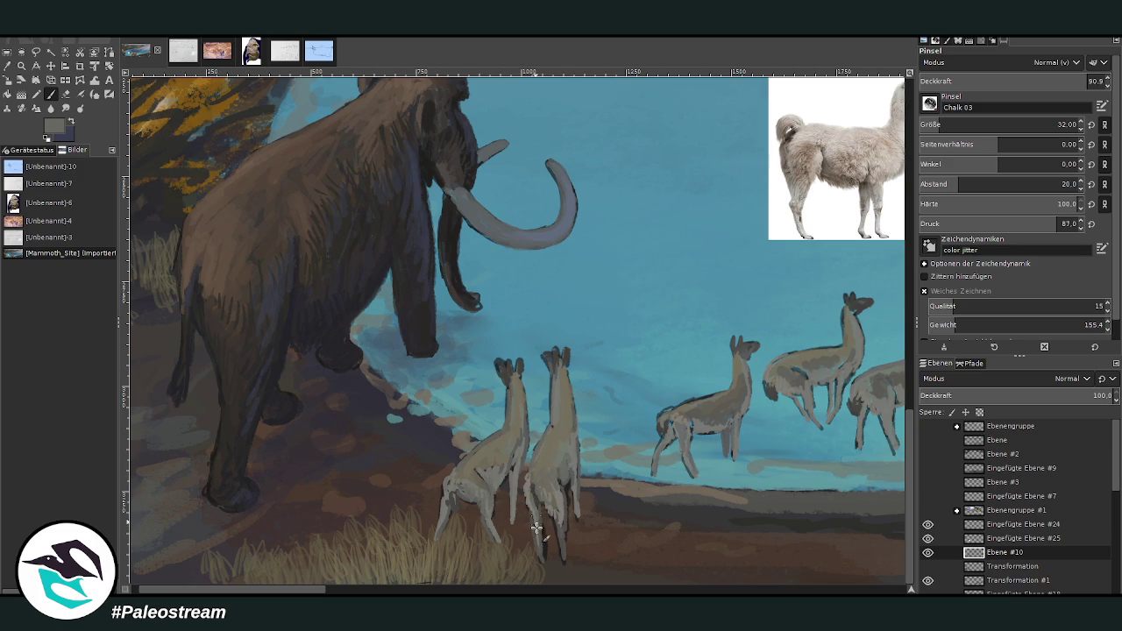
# Step: Add light strokes to the front camelid's body, darker grey to the rear one's body, then opacity 70
pyautogui.hotkey('shift', 'e')
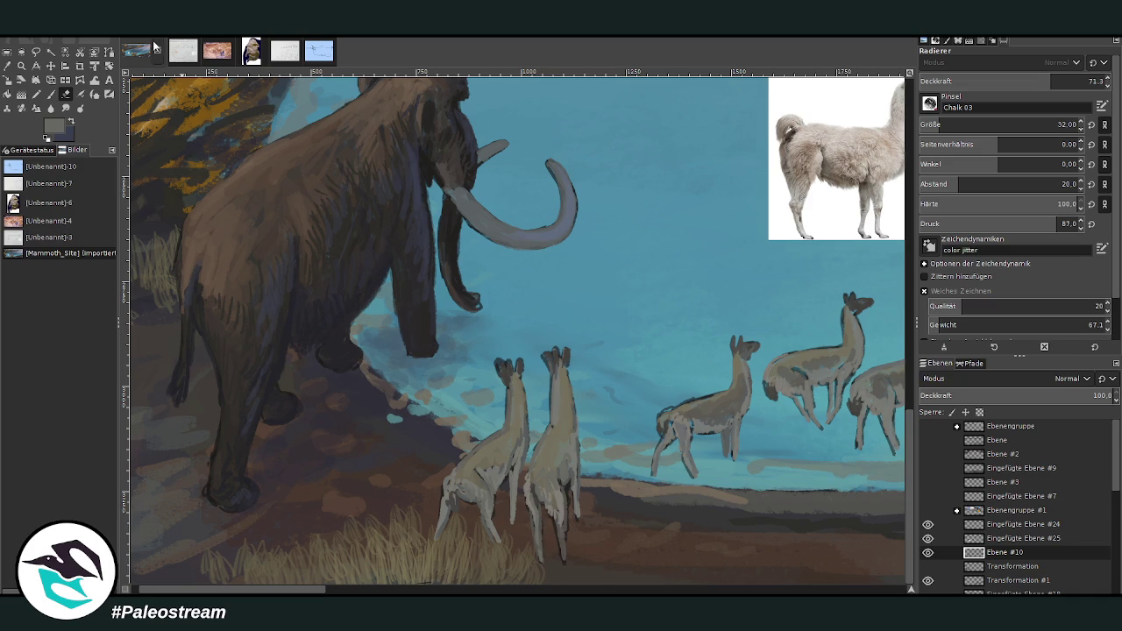
pyautogui.click(52, 95)
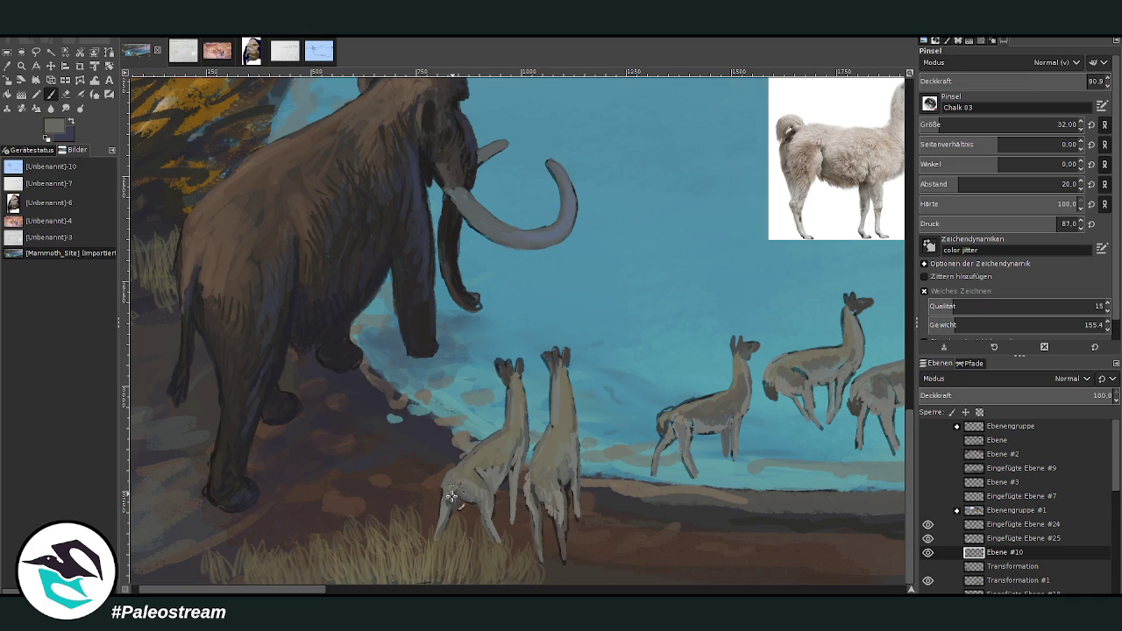
pyautogui.moveTo(474, 494)
pyautogui.mouseDown()
pyautogui.moveTo(484, 466)
pyautogui.moveTo(504, 479)
pyautogui.moveTo(561, 475)
pyautogui.mouseUp()
pyautogui.keyDown('ctrl'); pyautogui.click(851, 293); pyautogui.keyUp('ctrl')
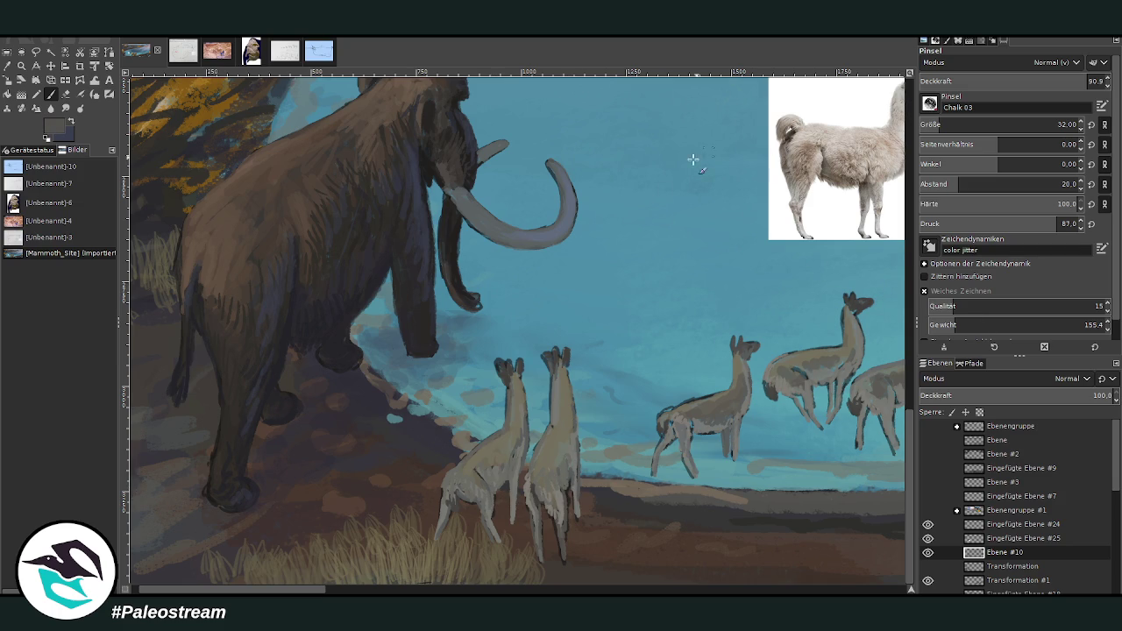
pyautogui.moveTo(535, 486)
pyautogui.mouseDown()
pyautogui.moveTo(566, 476)
pyautogui.moveTo(573, 434)
pyautogui.mouseUp()
pyautogui.click(1048, 79)
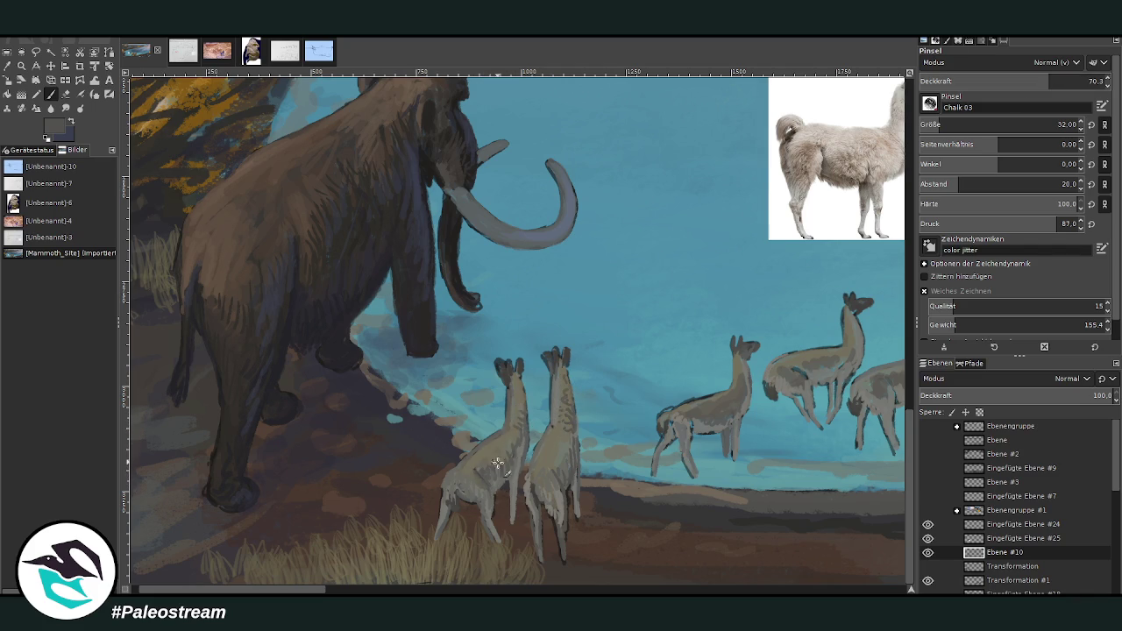
pyautogui.hscroll(5, 430, 492)
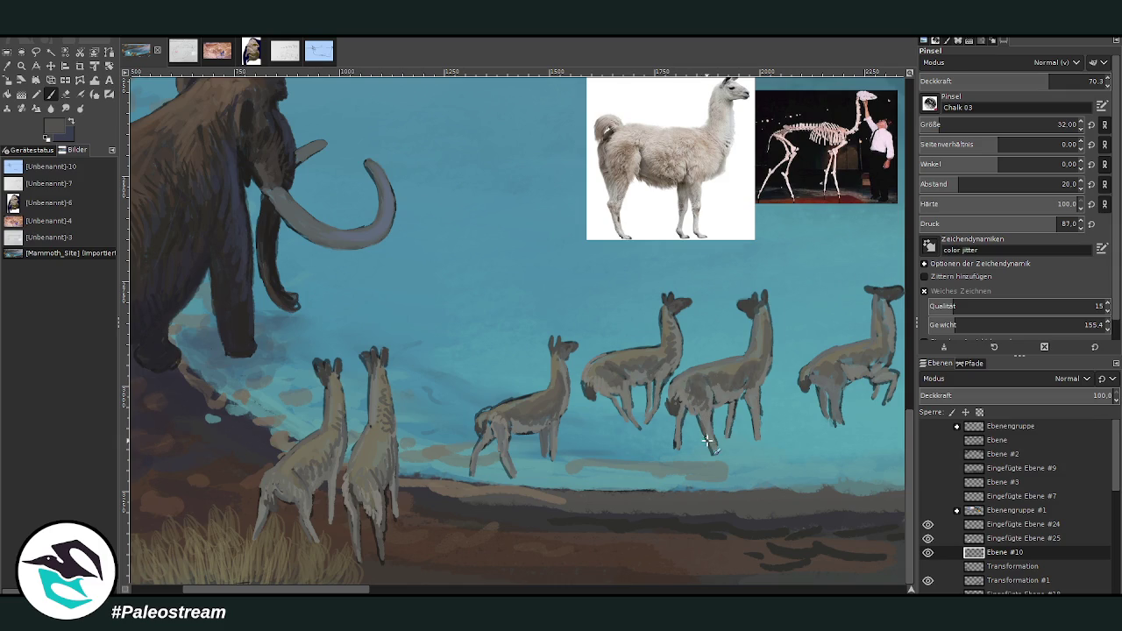
pyautogui.click(65, 94)
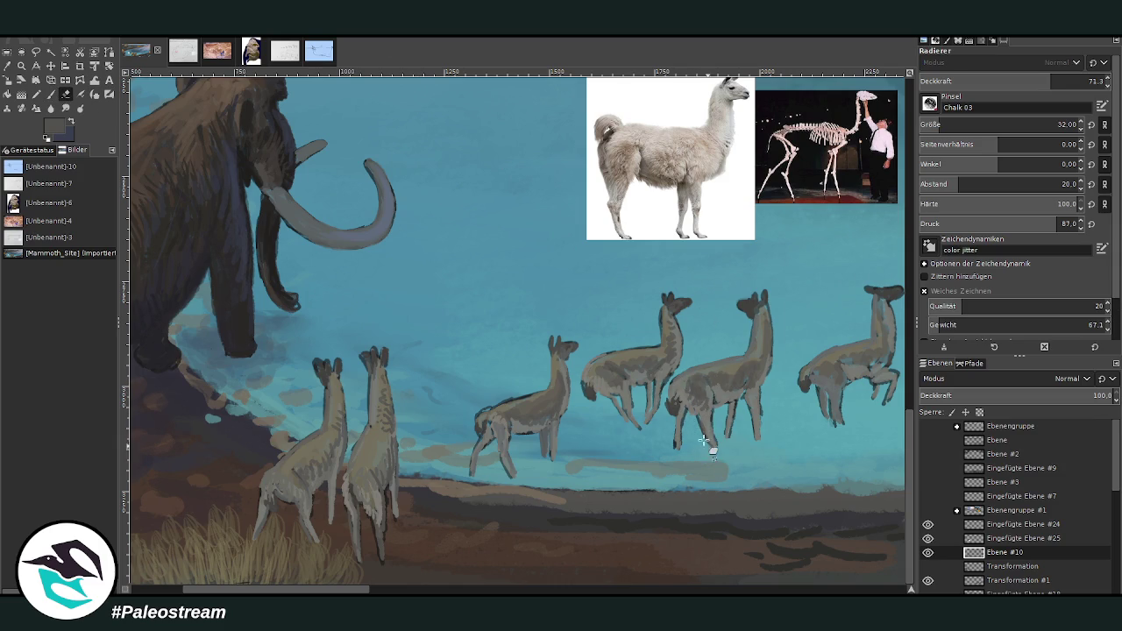
pyautogui.scroll(-5, 633, 444)
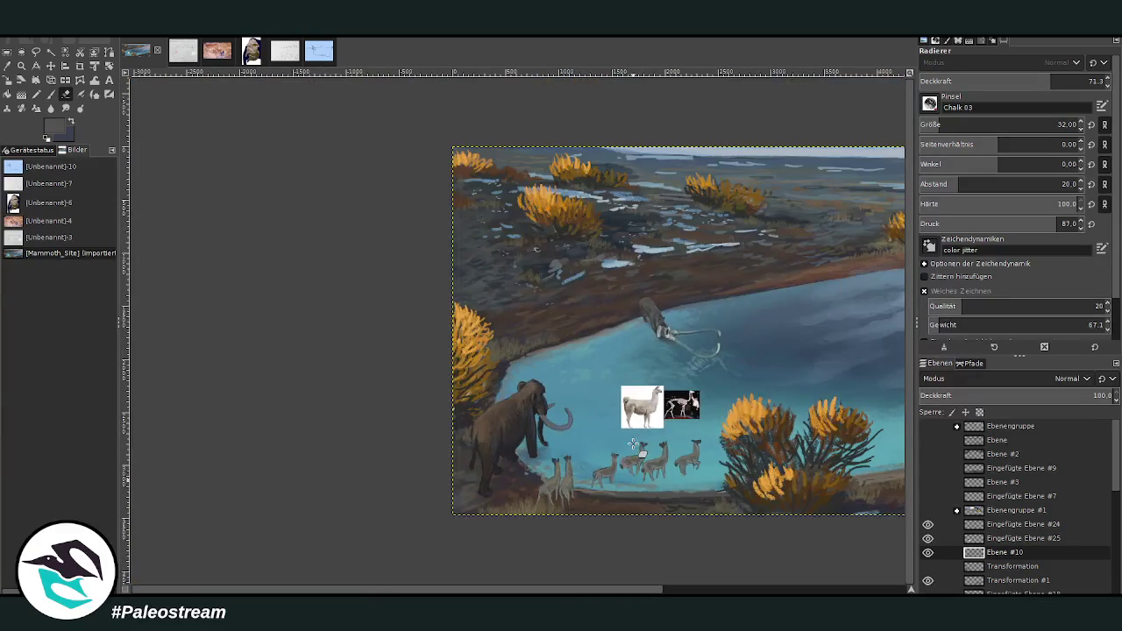
# Step: Zoom in on the camelids and make Ebene #1 the active layer
pyautogui.press('z')
pyautogui.moveTo(497, 334); pyautogui.dragTo(735, 527)
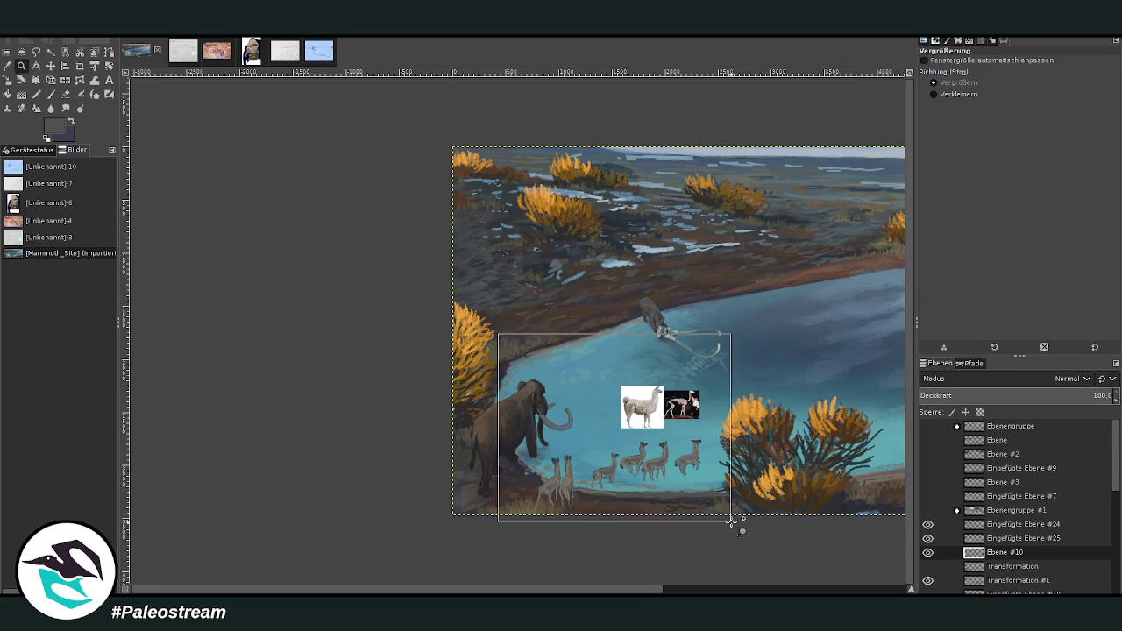
pyautogui.moveTo(285, 159); pyautogui.dragTo(719, 510)
pyautogui.press('o')
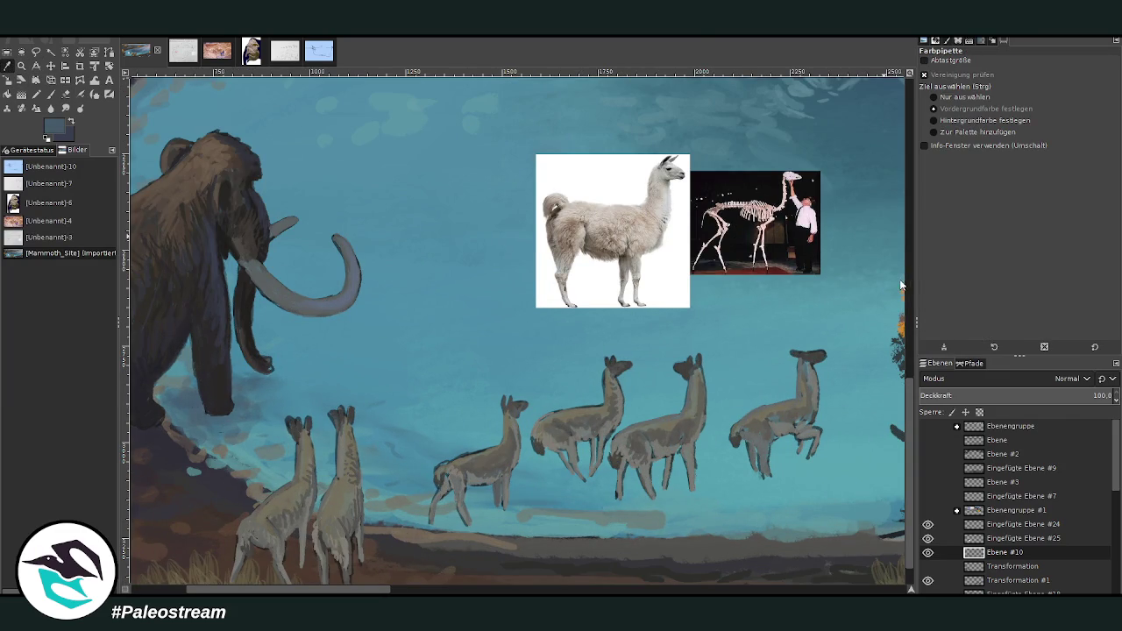
pyautogui.click(50, 93)
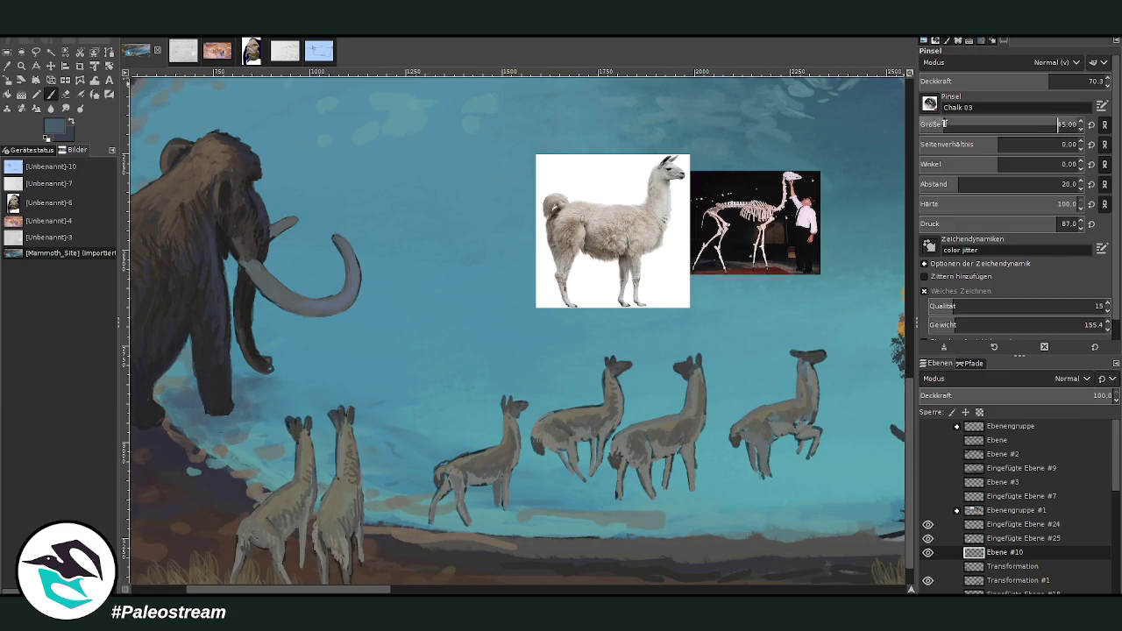
pyautogui.scroll(-5, 1114, 484)
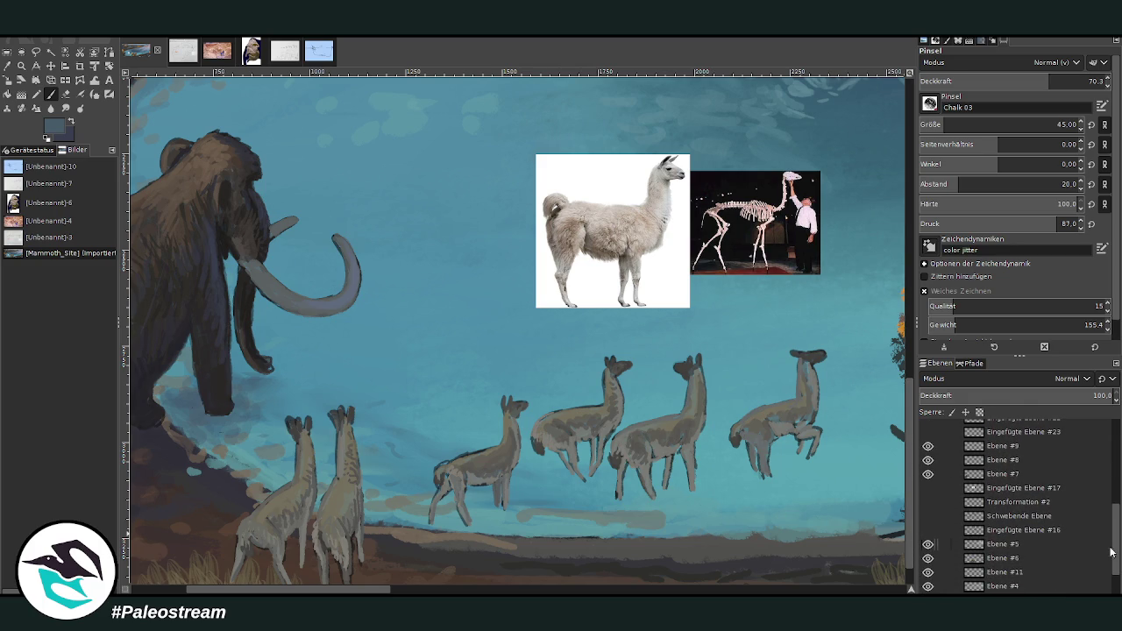
pyautogui.scroll(-3, 1113, 526)
pyautogui.click(982, 562)
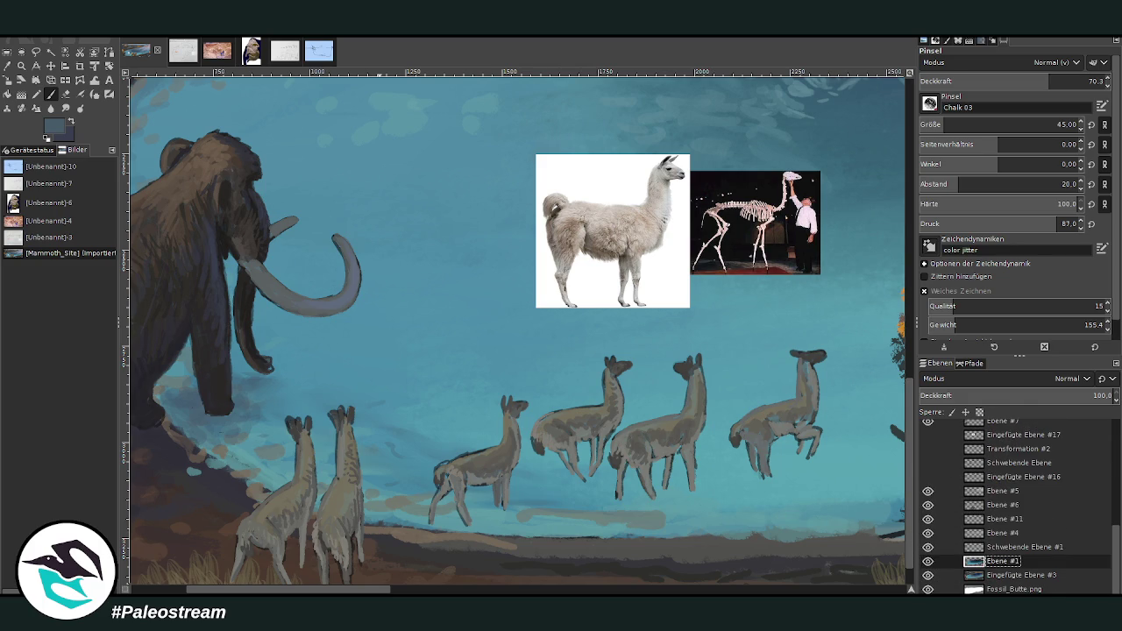
pyautogui.press('Escape')
# Step: With brush size 85 at about 54 opacity, paint shadows under the first three llamas' legs
pyautogui.moveTo(471, 506); pyautogui.dragTo(510, 515)
pyautogui.click(960, 121)
pyautogui.click(1017, 75)
pyautogui.moveTo(488, 509)
pyautogui.mouseDown()
pyautogui.moveTo(447, 519)
pyautogui.moveTo(491, 507)
pyautogui.mouseUp()
pyautogui.moveTo(598, 472)
pyautogui.mouseDown()
pyautogui.moveTo(550, 478)
pyautogui.moveTo(609, 470)
pyautogui.moveTo(581, 484)
pyautogui.mouseUp()
pyautogui.moveTo(680, 488)
pyautogui.mouseDown()
pyautogui.moveTo(620, 503)
pyautogui.moveTo(697, 478)
pyautogui.moveTo(789, 480)
pyautogui.moveTo(740, 478)
pyautogui.mouseUp()
# Step: Lower opacity to about 29 and darken the shadow under the fourth llama
pyautogui.press('Left')
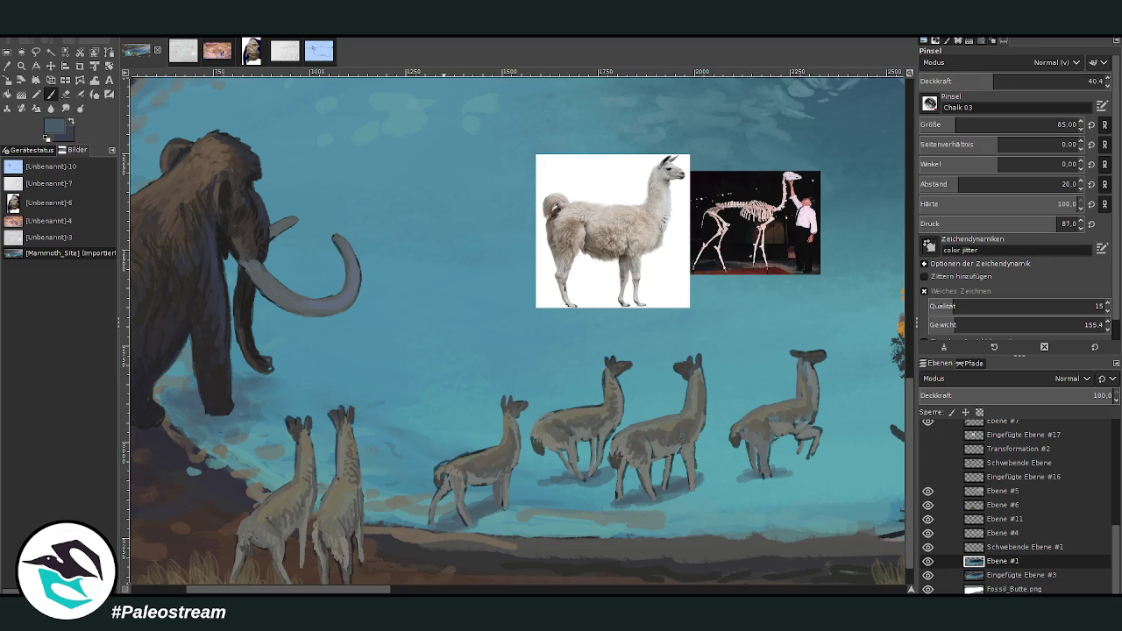
pyautogui.hscroll(4, 635, 465)
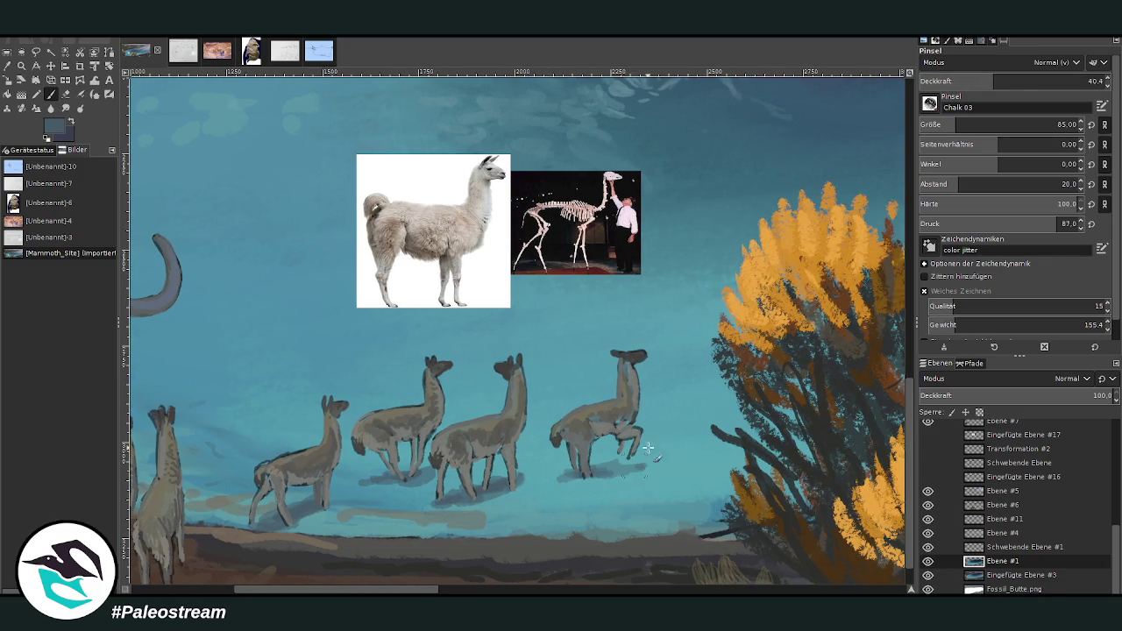
pyautogui.click(974, 81)
pyautogui.moveTo(566, 473); pyautogui.dragTo(638, 465)
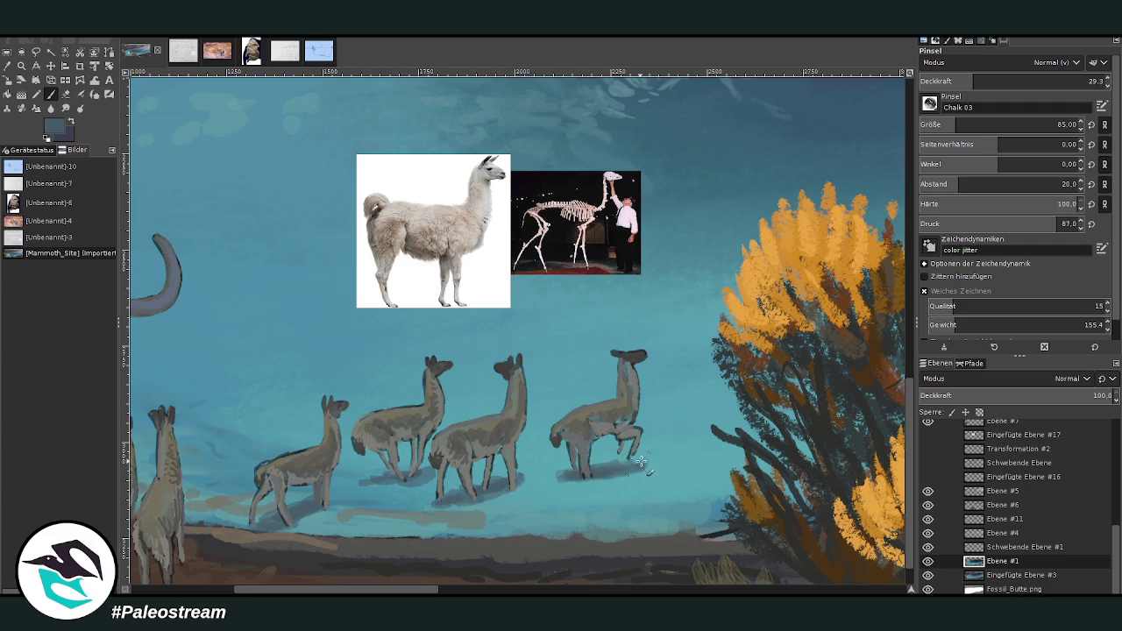
pyautogui.press('o')
pyautogui.click(50, 94)
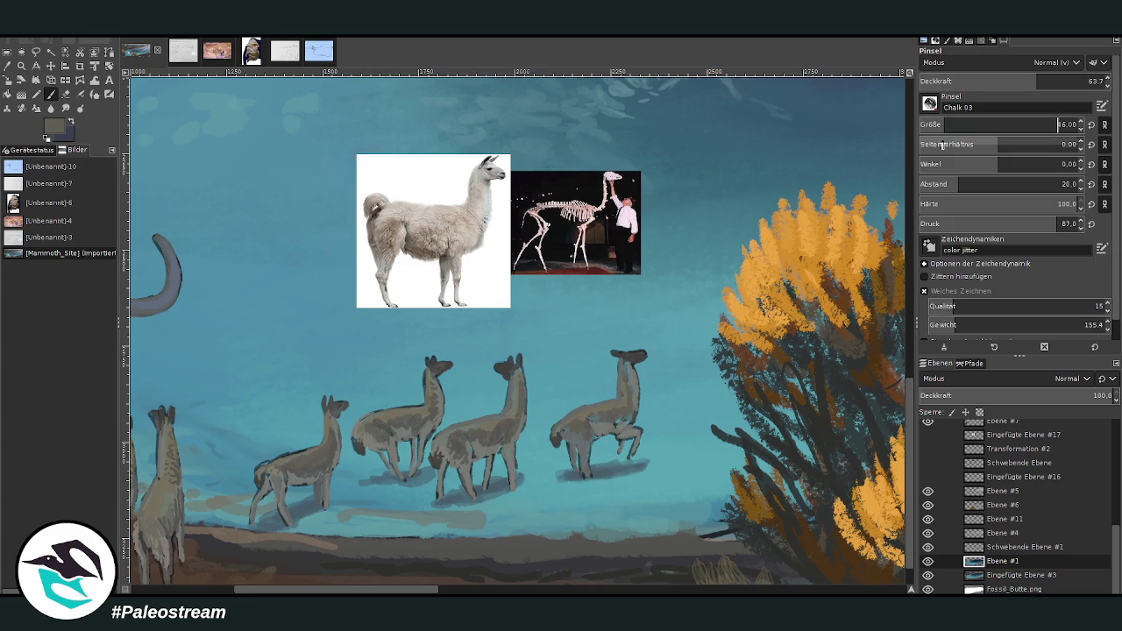
# Step: Locate the llamas' layers, activate Ebene #8 then Ebene #10, and sample the bush's dark tone
pyautogui.press('m')
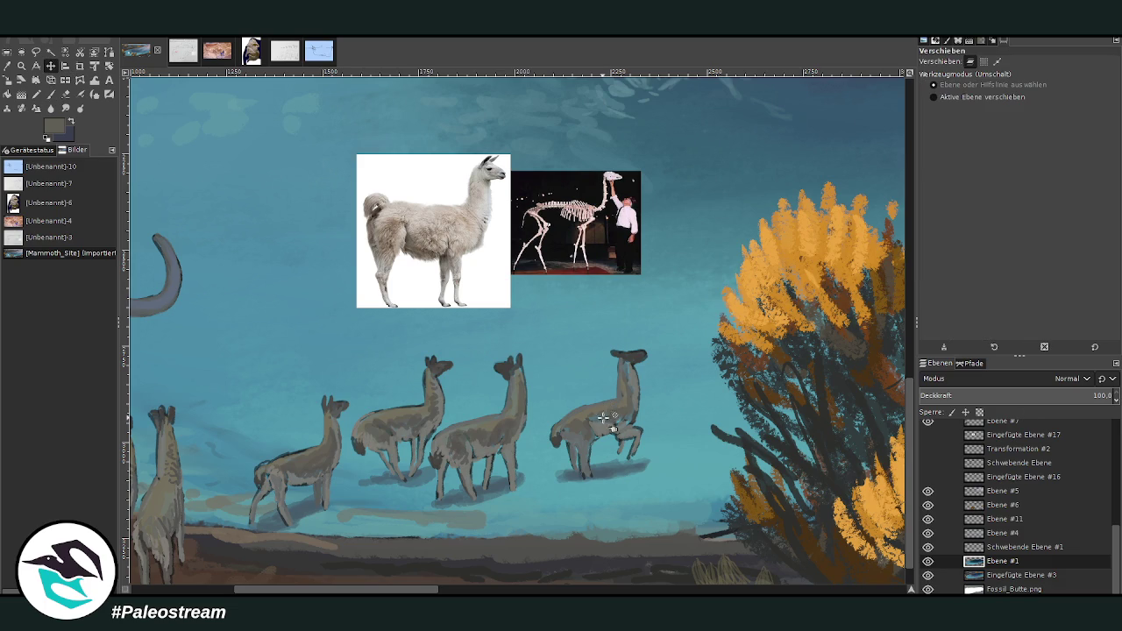
pyautogui.click(605, 416)
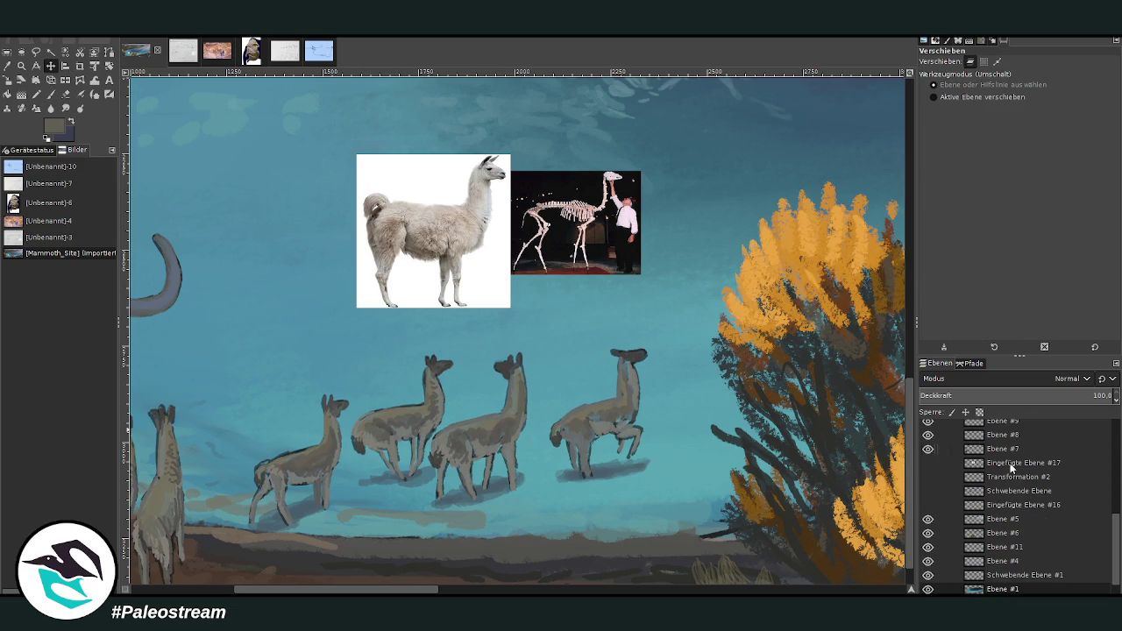
pyautogui.doubleClick(1010, 438)
pyautogui.click(602, 414)
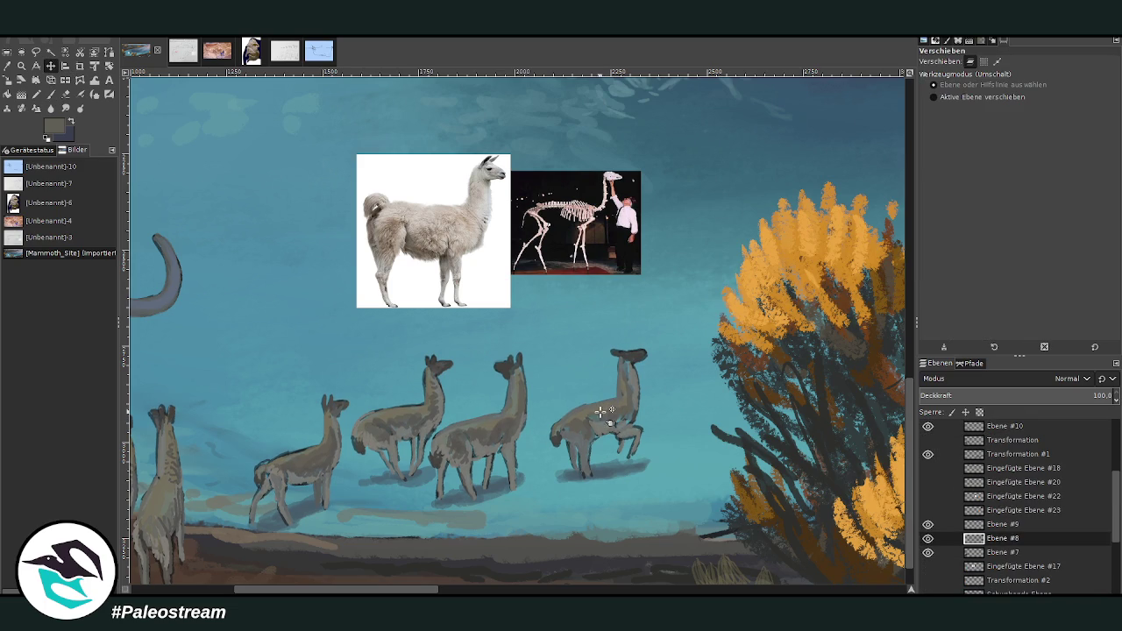
pyautogui.doubleClick(1010, 427)
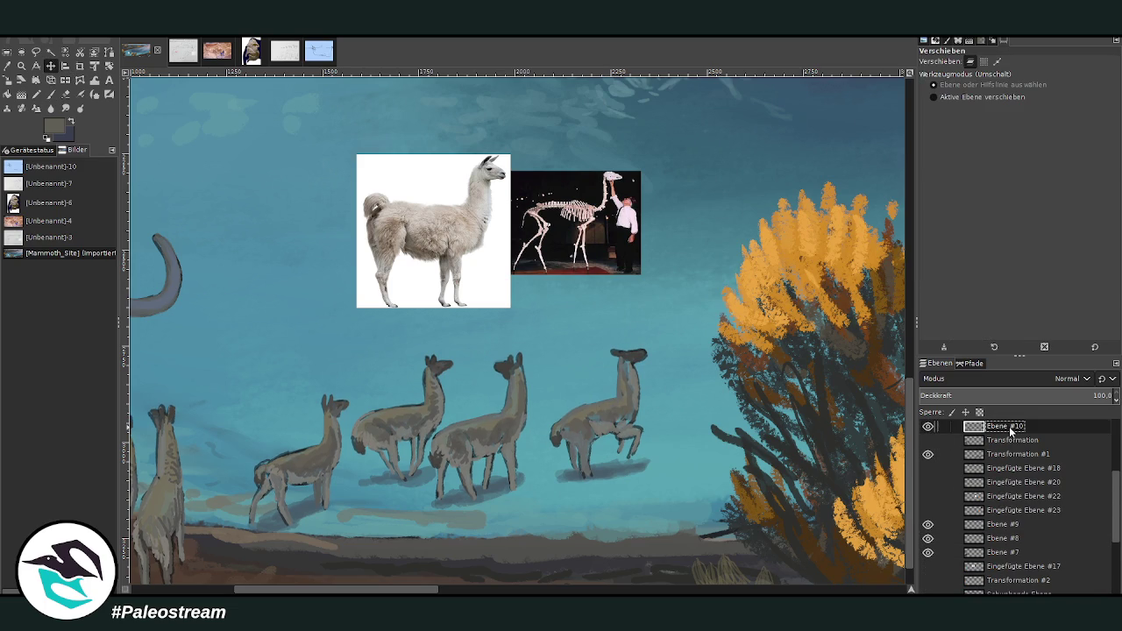
pyautogui.press('p')
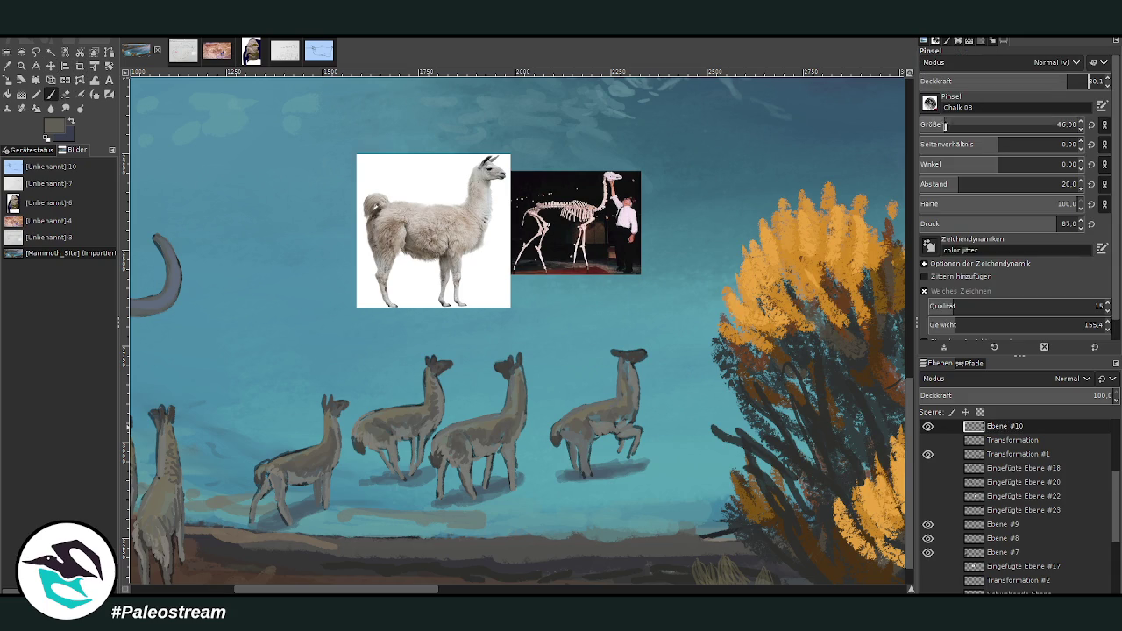
pyautogui.keyDown('ctrl'); pyautogui.click(877, 297); pyautogui.keyUp('ctrl')
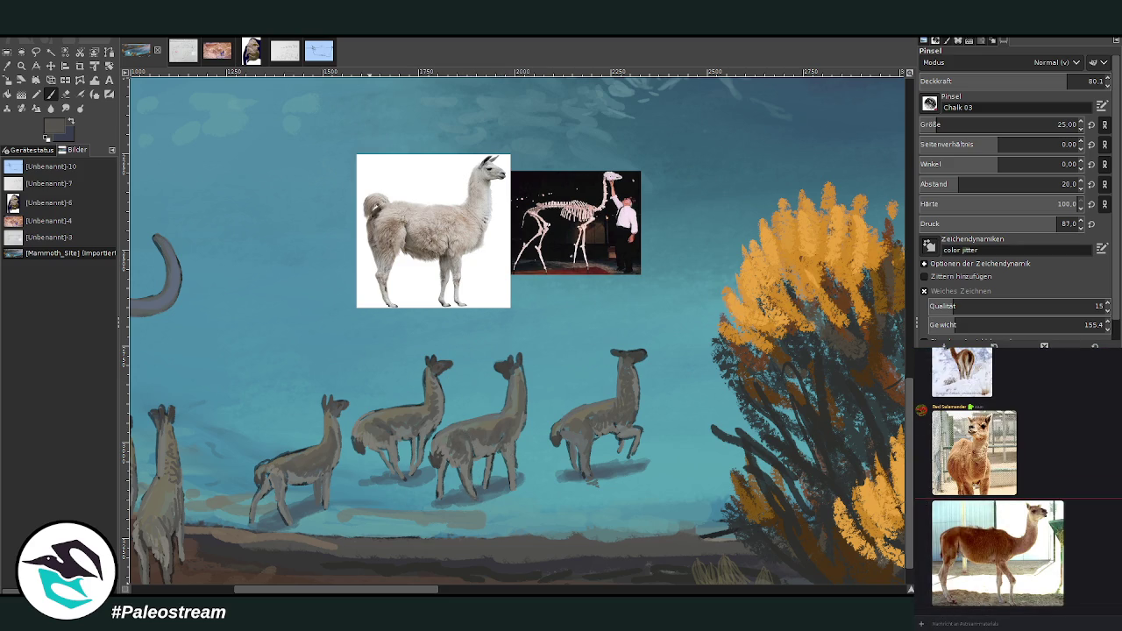
pyautogui.hscroll(-5, 658, 324)
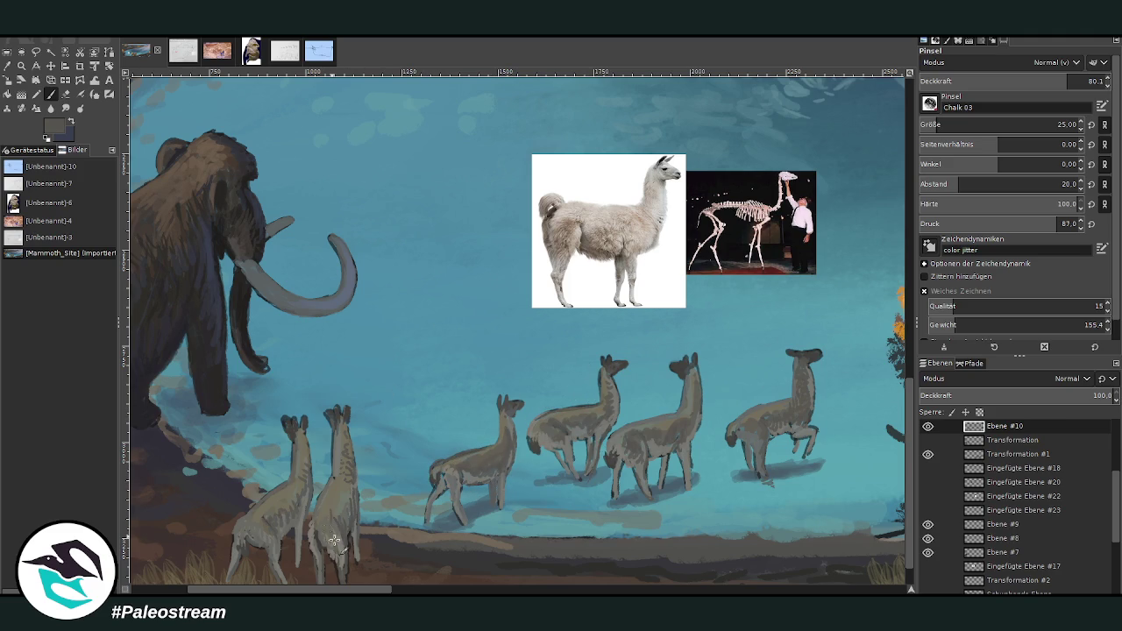
# Step: Swap to a lighter tan-grey and lighten the left llama's body, hind leg and rump
pyautogui.moveTo(342, 589); pyautogui.dragTo(316, 589)
pyautogui.scroll(-1, 910, 455)
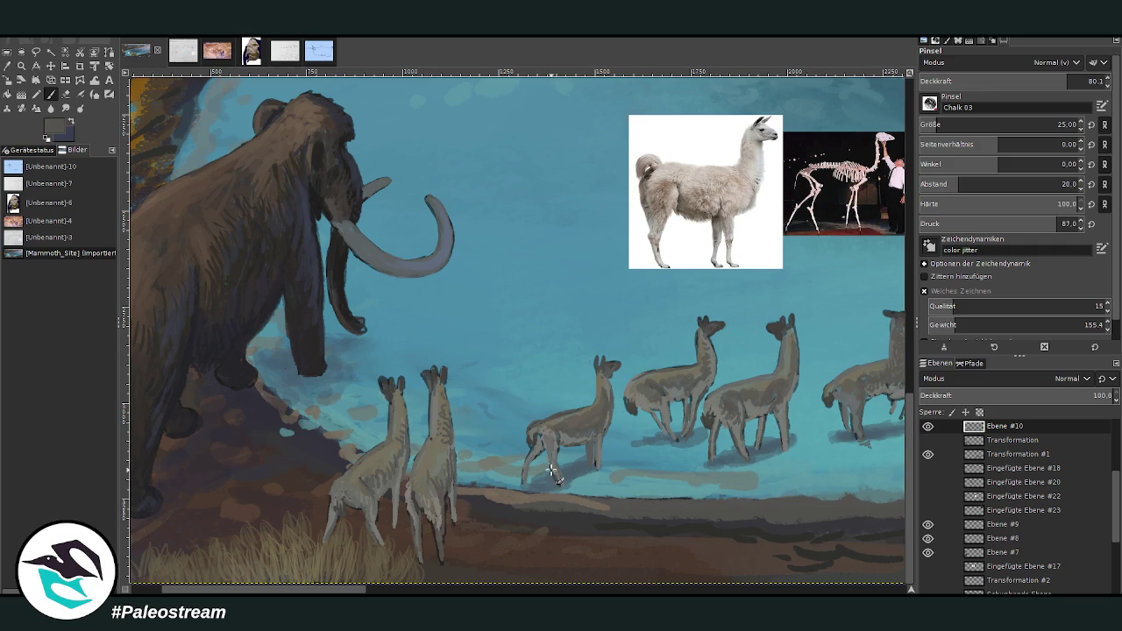
pyautogui.click(373, 482)
pyautogui.press('x')
pyautogui.moveTo(360, 500); pyautogui.dragTo(349, 506)
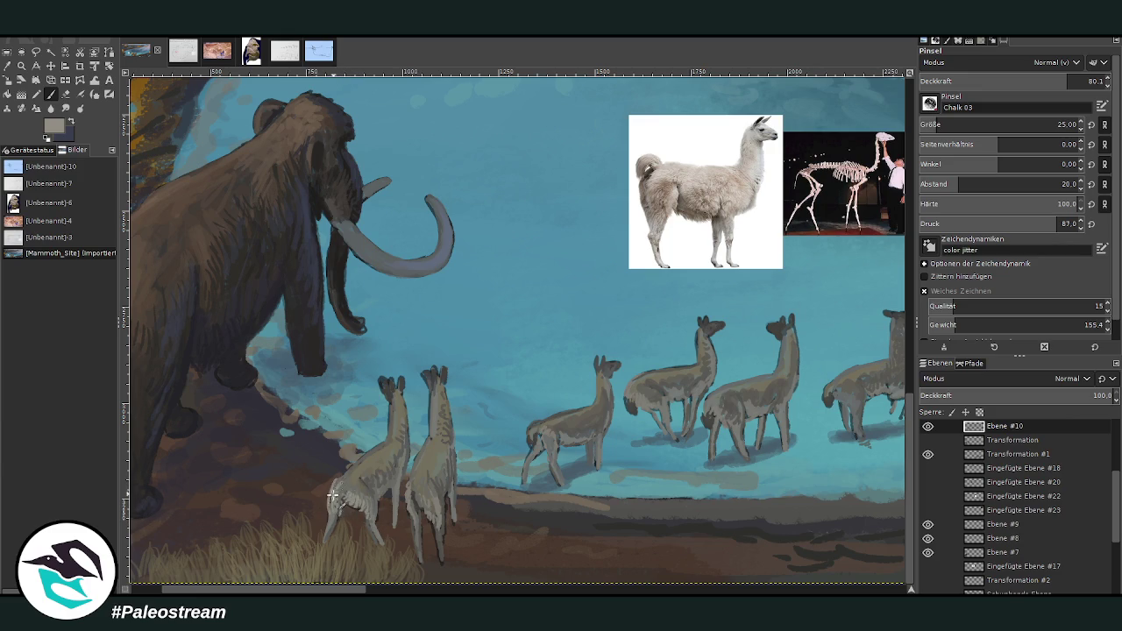
pyautogui.moveTo(337, 484); pyautogui.dragTo(329, 485)
# Step: Lighten a llama's belly and the front llama's chest and legs, and darken another llama's head
pyautogui.moveTo(423, 510); pyautogui.dragTo(427, 493)
pyautogui.moveTo(549, 439); pyautogui.dragTo(528, 459)
pyautogui.moveTo(651, 402); pyautogui.dragTo(647, 376)
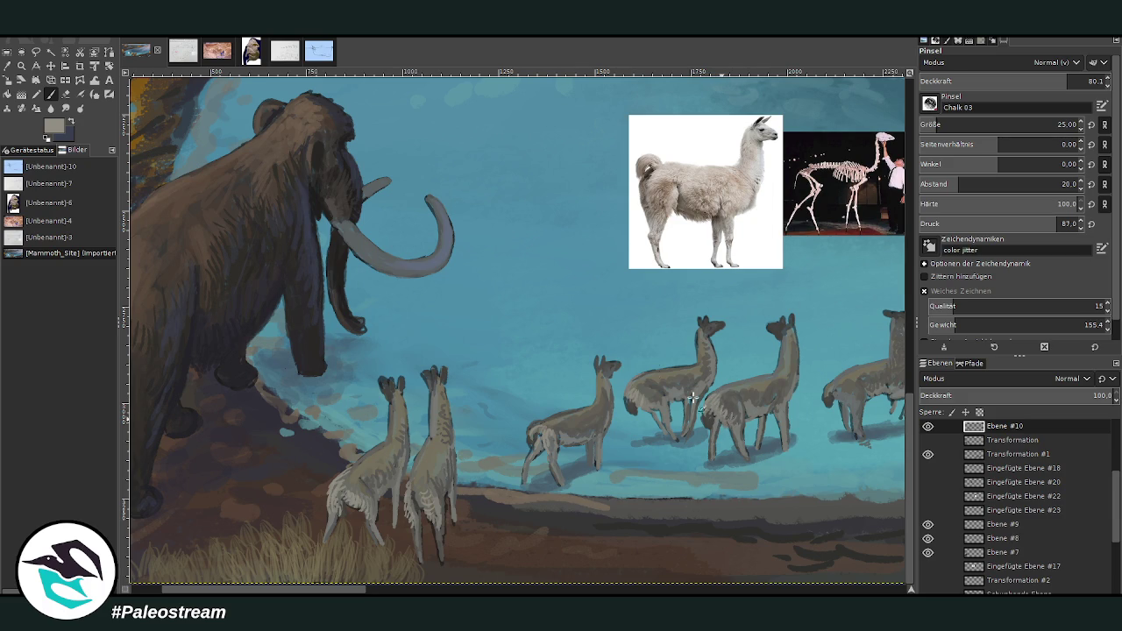
pyautogui.hscroll(8, 572, 326)
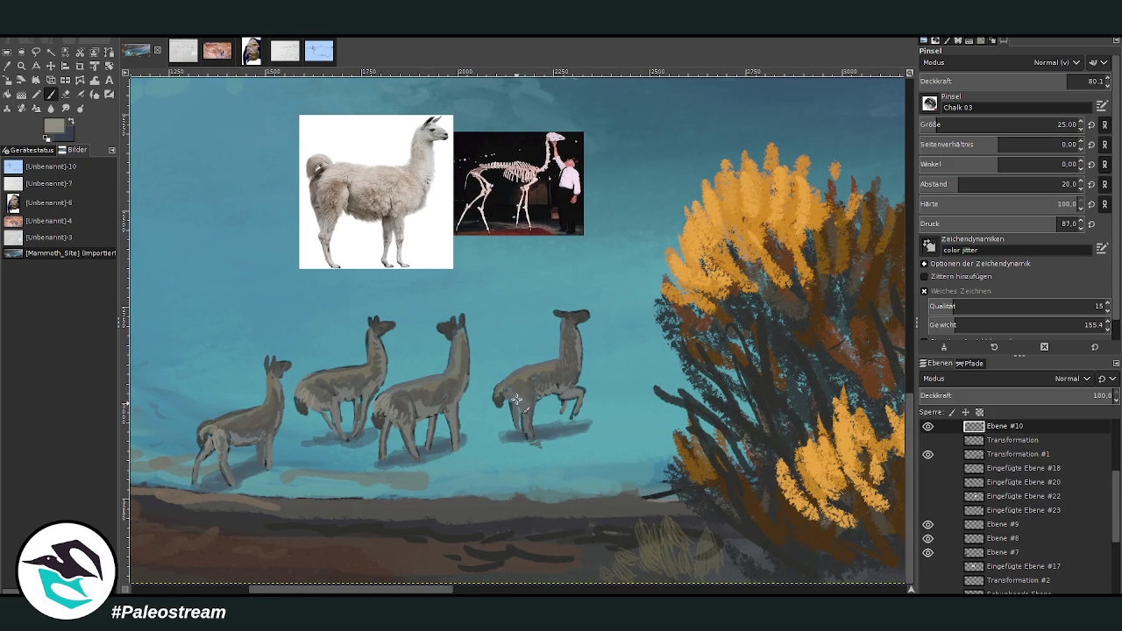
# Step: Lighten the rightmost llama's chest and front legs, then zoom out over the whole painting
pyautogui.moveTo(502, 394); pyautogui.dragTo(523, 414)
pyautogui.scroll(-2, 520, 427)
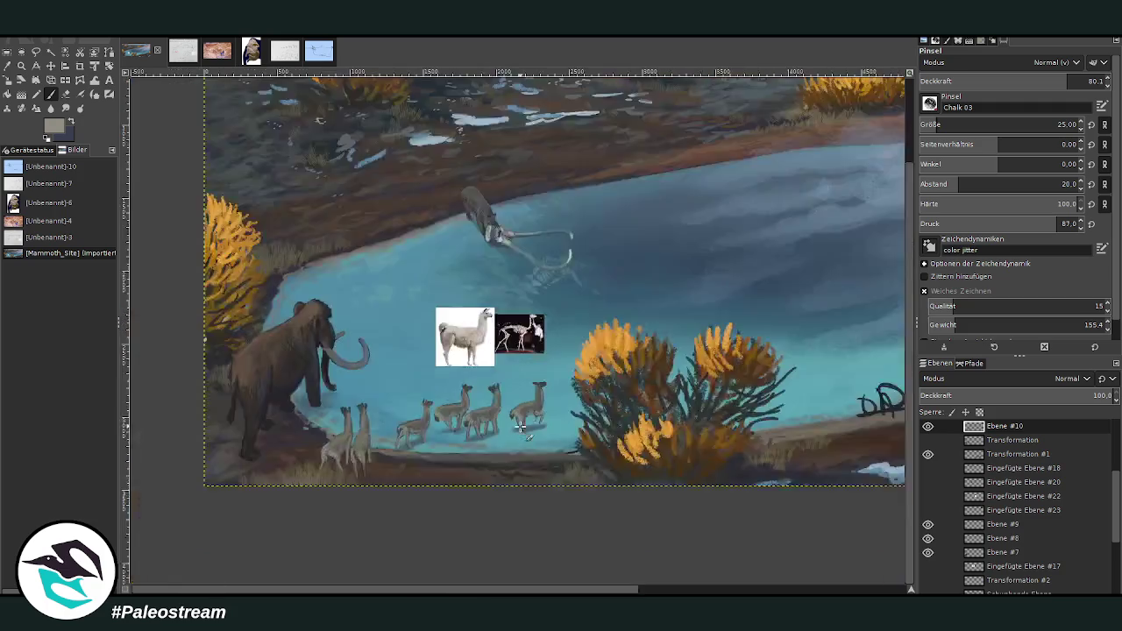
pyautogui.scroll(-2, 519, 427)
pyautogui.scroll(-1, 520, 427)
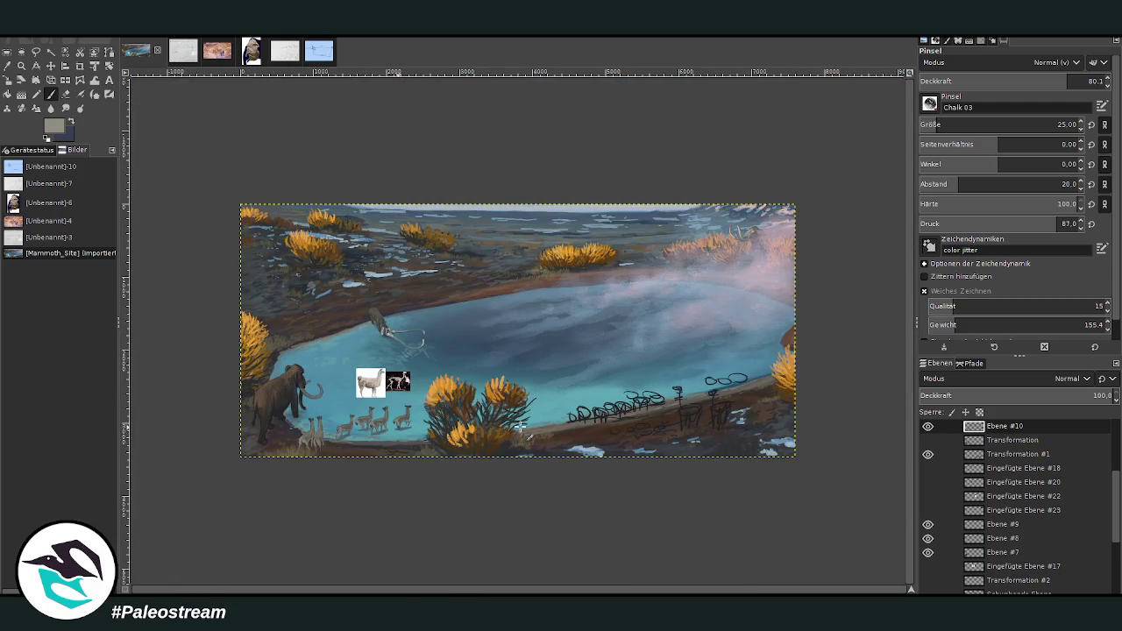
# Step: Zoom in on the mammoth and llamas and start a freehand outline around the two foreground llamas
pyautogui.click(21, 66)
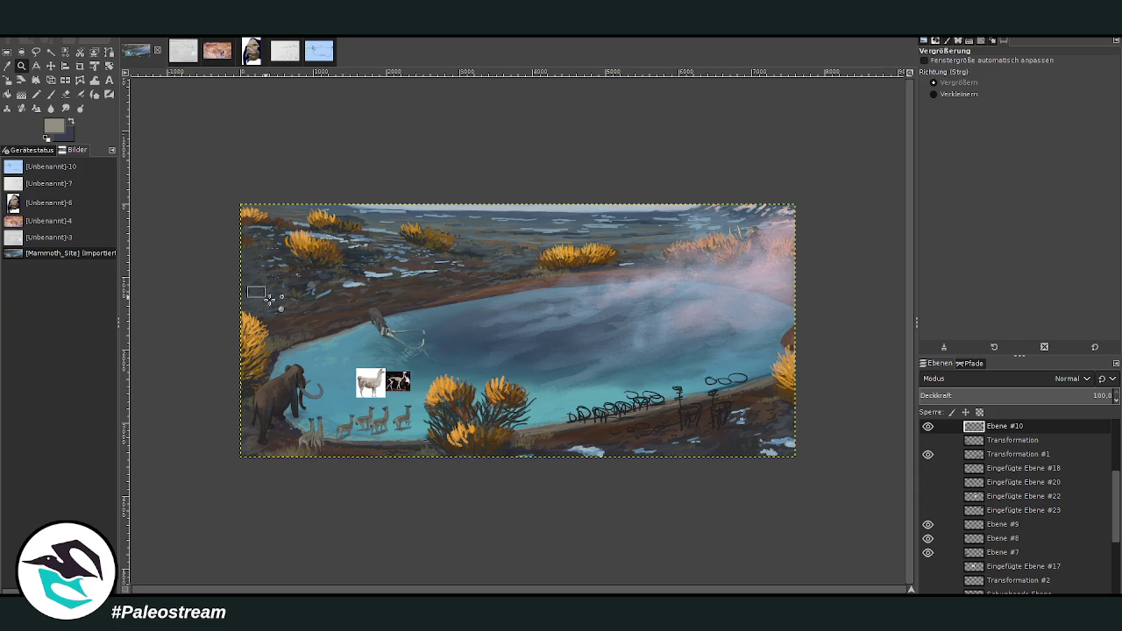
pyautogui.moveTo(247, 286); pyautogui.dragTo(511, 509)
pyautogui.moveTo(252, 219); pyautogui.dragTo(641, 566)
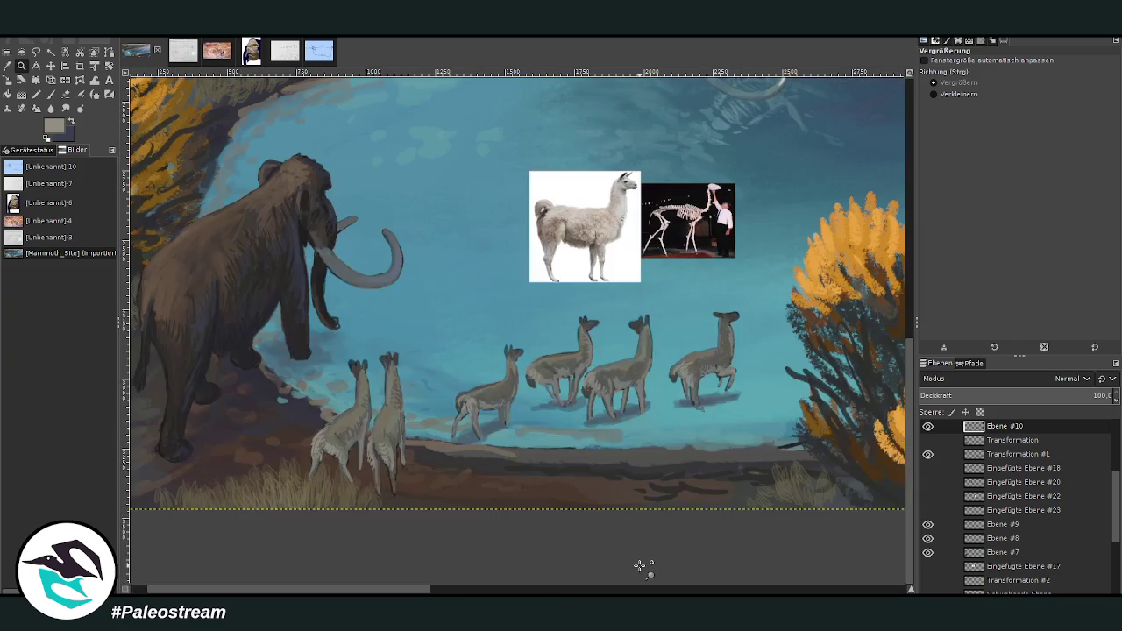
pyautogui.click(36, 52)
pyautogui.moveTo(425, 476)
pyautogui.mouseDown()
pyautogui.moveTo(419, 343)
pyautogui.moveTo(434, 456)
pyautogui.mouseUp()
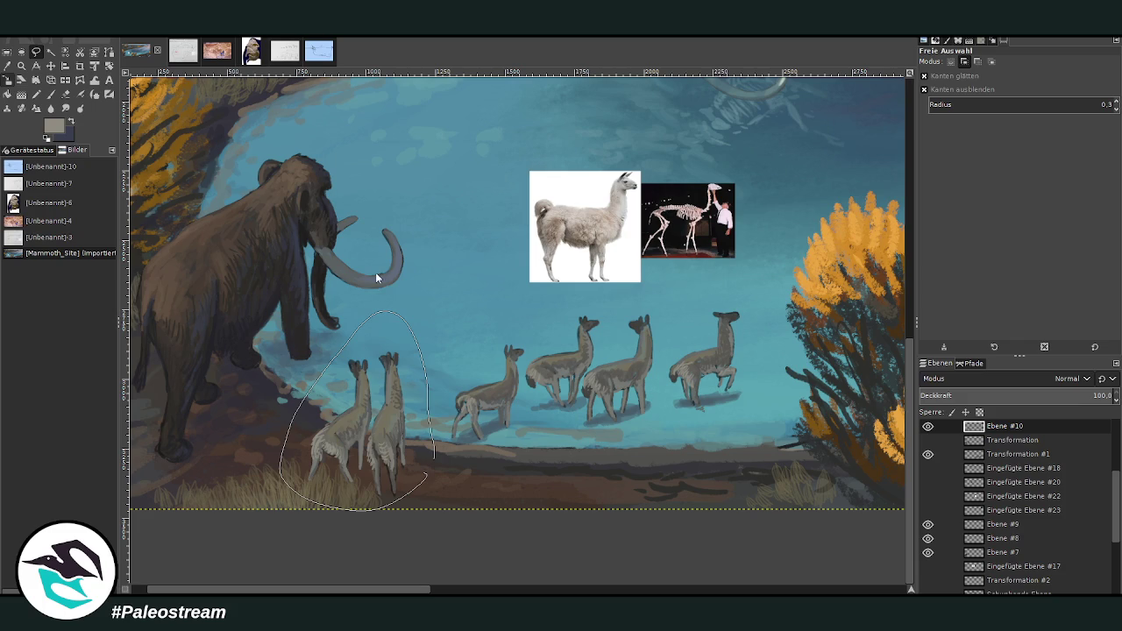
# Step: Scale the two outlined llamas down to 518 × 663 px and anchor them into their layer
pyautogui.hotkey('shift', 's')
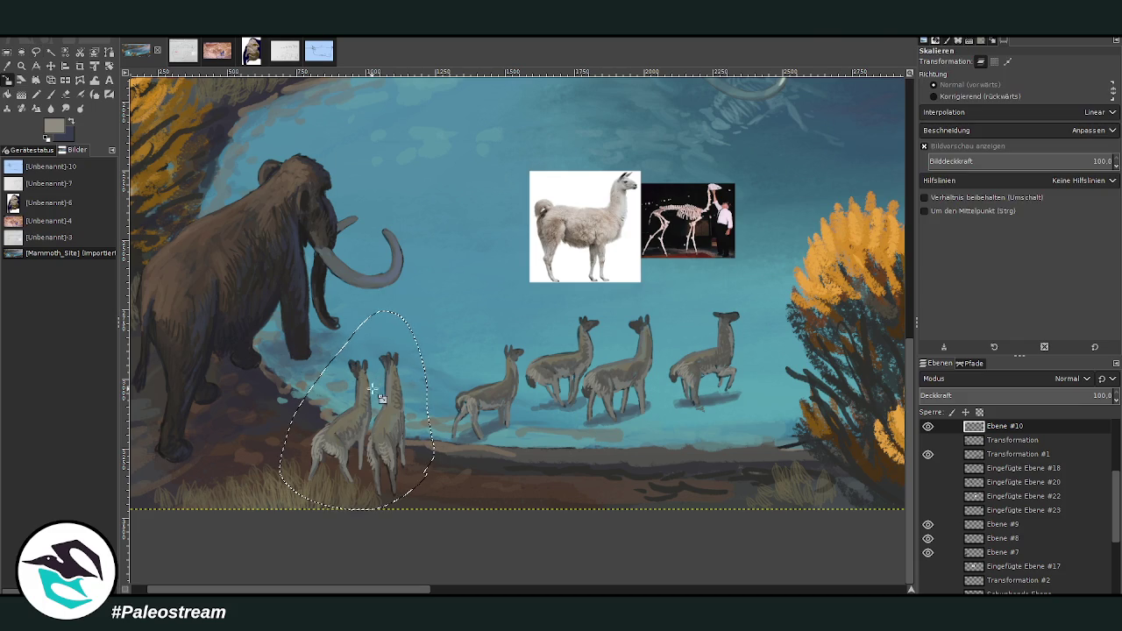
pyautogui.click(382, 399)
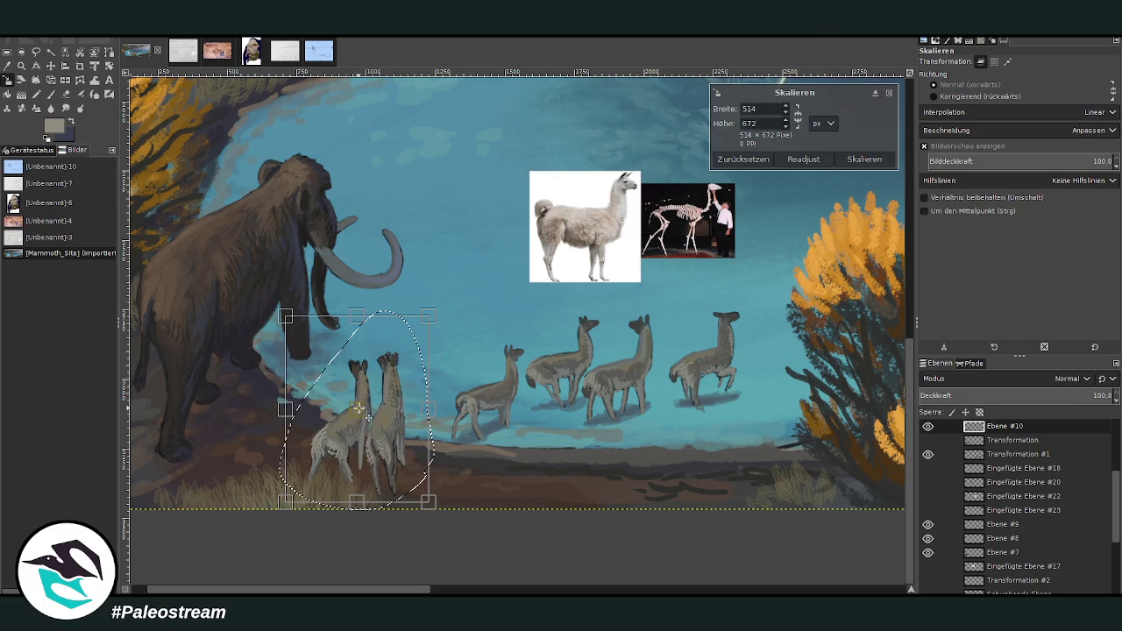
pyautogui.moveTo(351, 426); pyautogui.dragTo(357, 395)
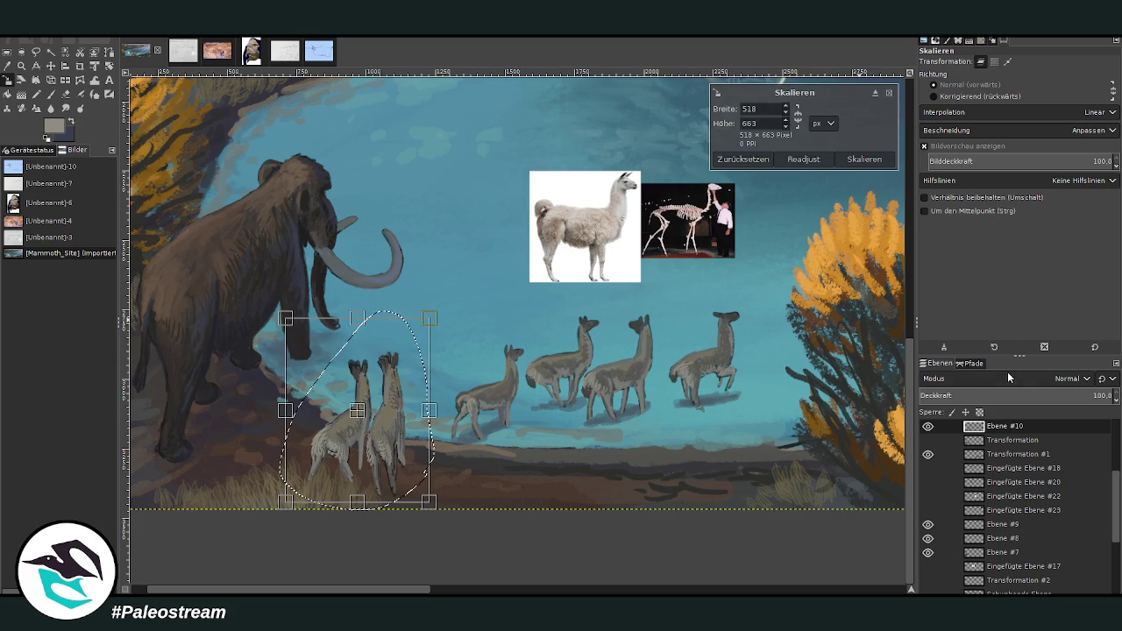
pyautogui.click(50, 94)
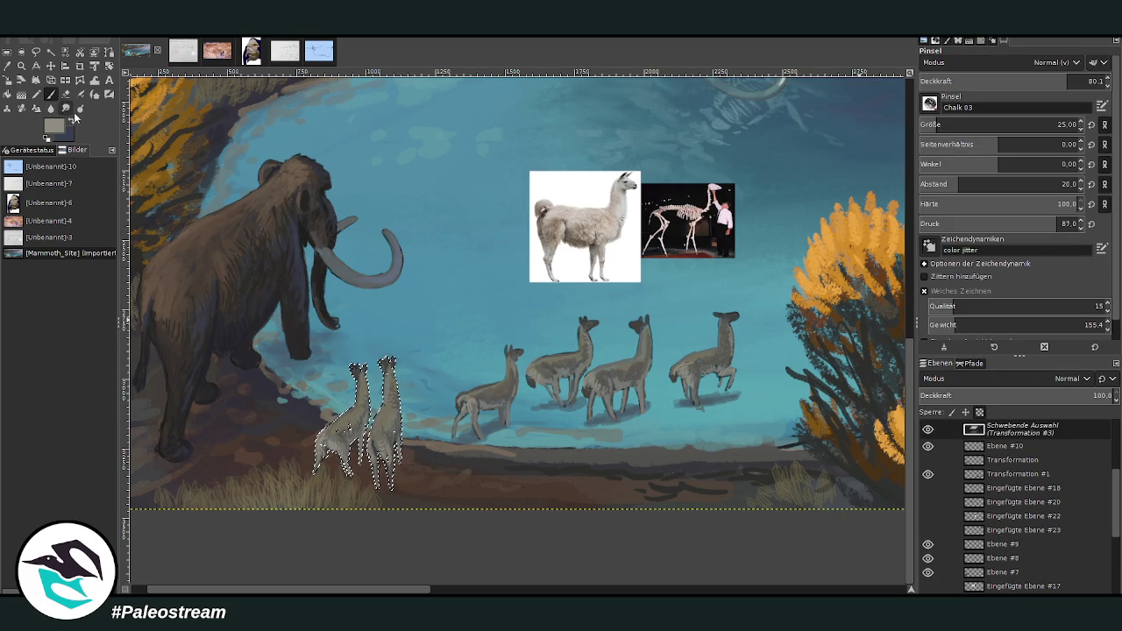
pyautogui.hotkey('ctrl', 'h')
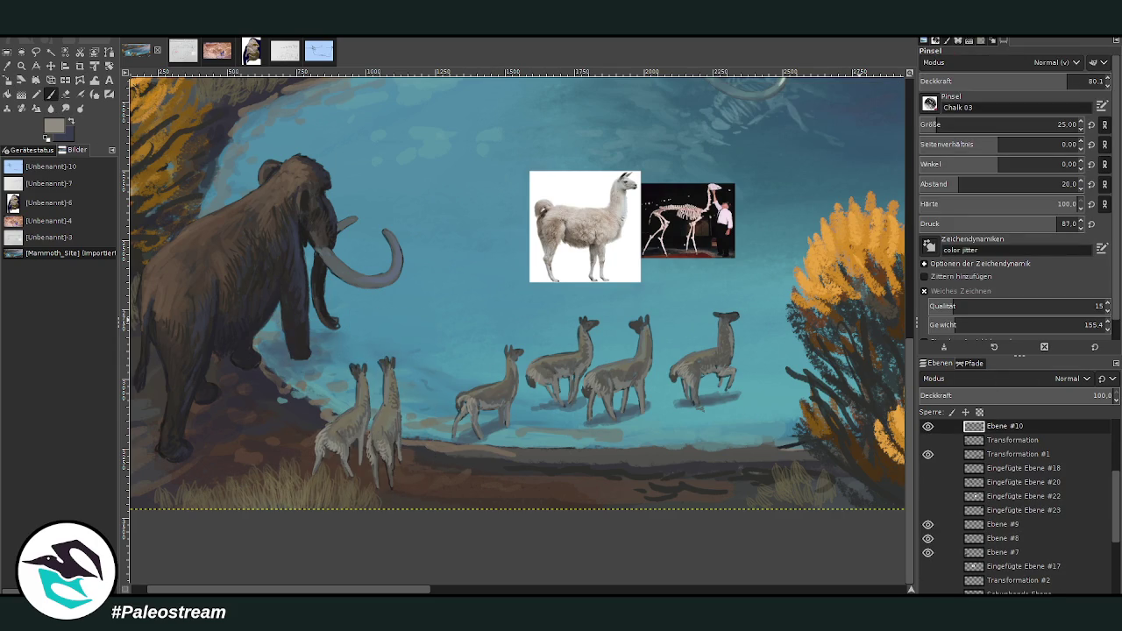
pyautogui.click(20, 65)
# Step: Zoom in on the llamas, sample a dark brown, and paint grass blades beneath the right llama
pyautogui.moveTo(239, 218); pyautogui.dragTo(628, 512)
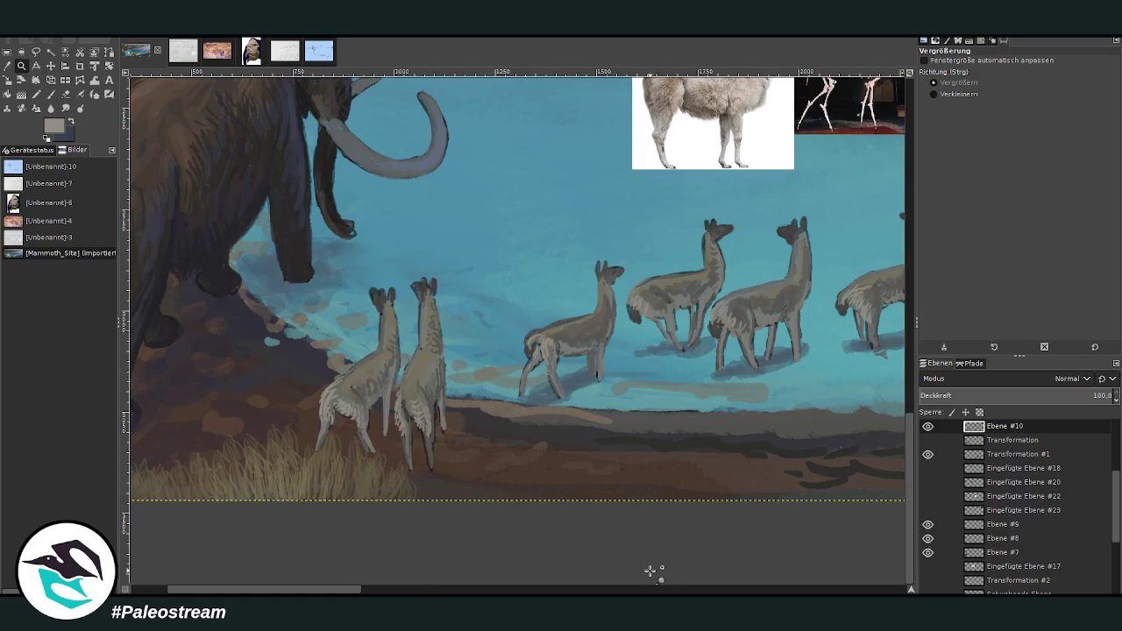
pyautogui.press('o')
pyautogui.click(323, 434)
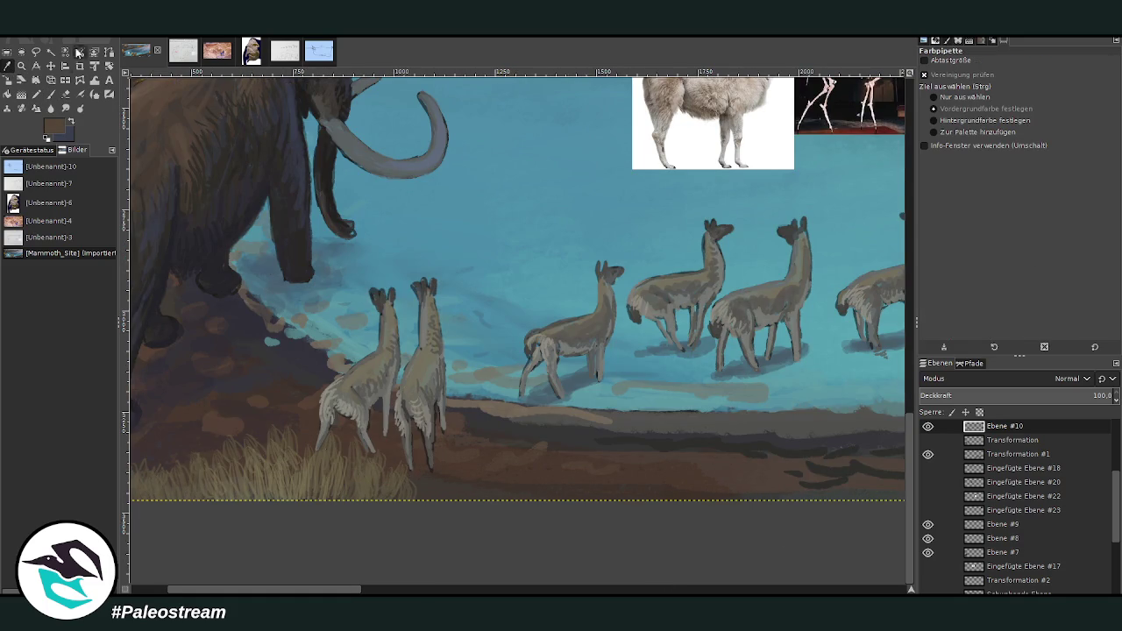
pyautogui.press('p')
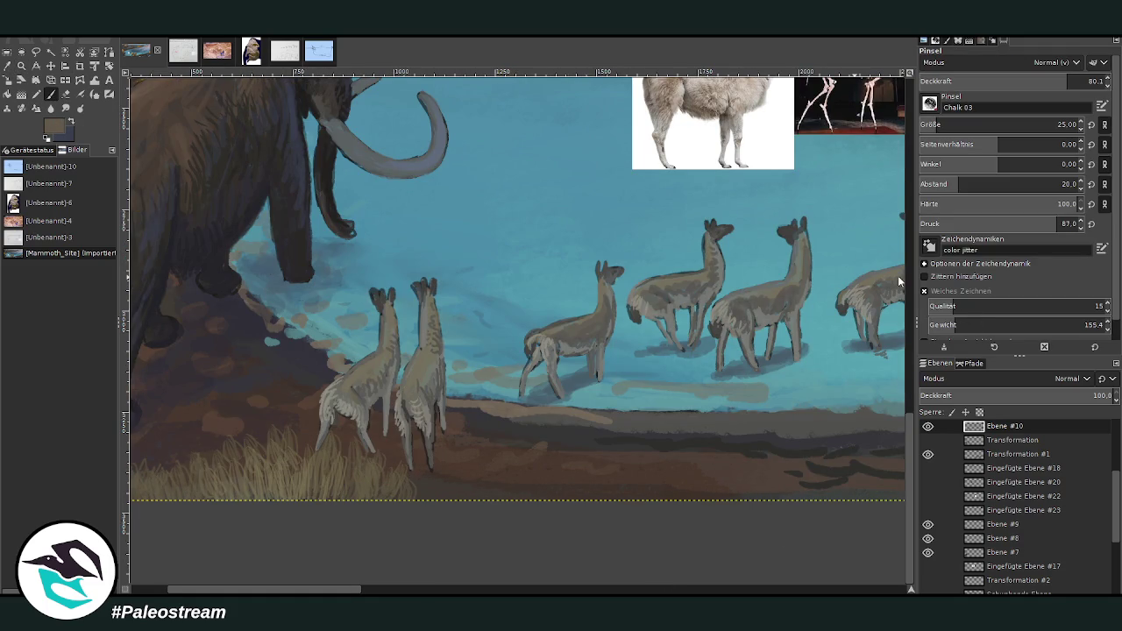
pyautogui.scroll(-4, 929, 126)
pyautogui.moveTo(410, 496)
pyautogui.mouseDown()
pyautogui.moveTo(391, 482)
pyautogui.moveTo(401, 456)
pyautogui.moveTo(356, 439)
pyautogui.mouseUp()
pyautogui.moveTo(363, 480); pyautogui.dragTo(362, 435)
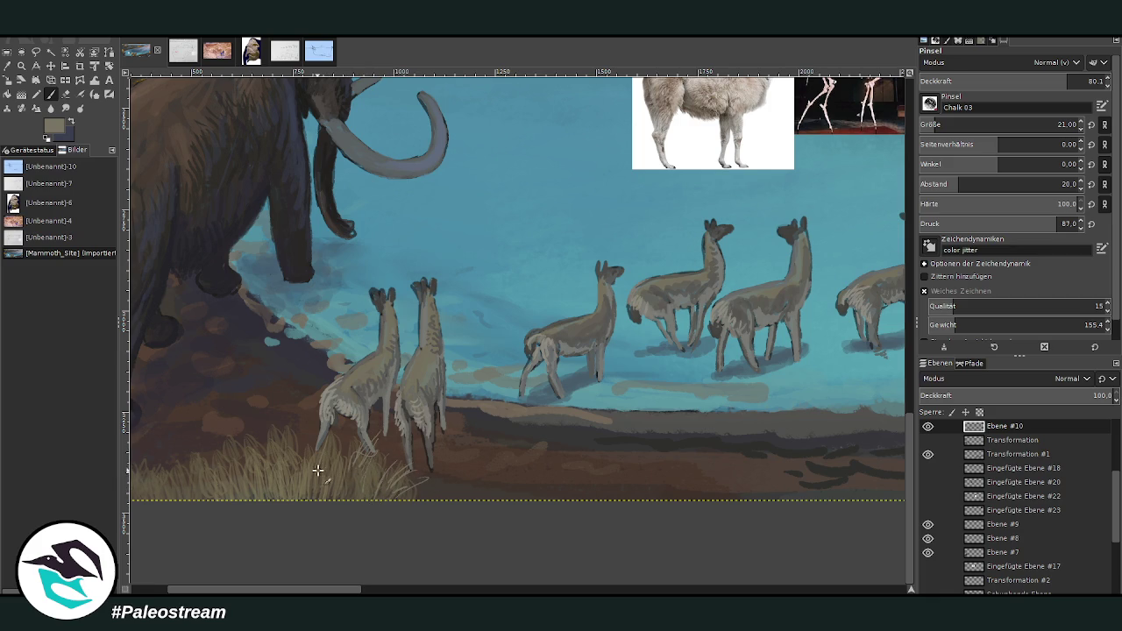
pyautogui.moveTo(367, 468)
pyautogui.mouseDown()
pyautogui.moveTo(363, 447)
pyautogui.moveTo(343, 466)
pyautogui.mouseUp()
pyautogui.moveTo(396, 492)
pyautogui.mouseDown()
pyautogui.moveTo(409, 472)
pyautogui.moveTo(439, 478)
pyautogui.mouseUp()
# Step: Add more grass blades in the left foreground and right clump, then fit the image in the window
pyautogui.moveTo(282, 456)
pyautogui.mouseDown()
pyautogui.moveTo(274, 424)
pyautogui.moveTo(290, 457)
pyautogui.moveTo(266, 478)
pyautogui.moveTo(228, 459)
pyautogui.mouseUp()
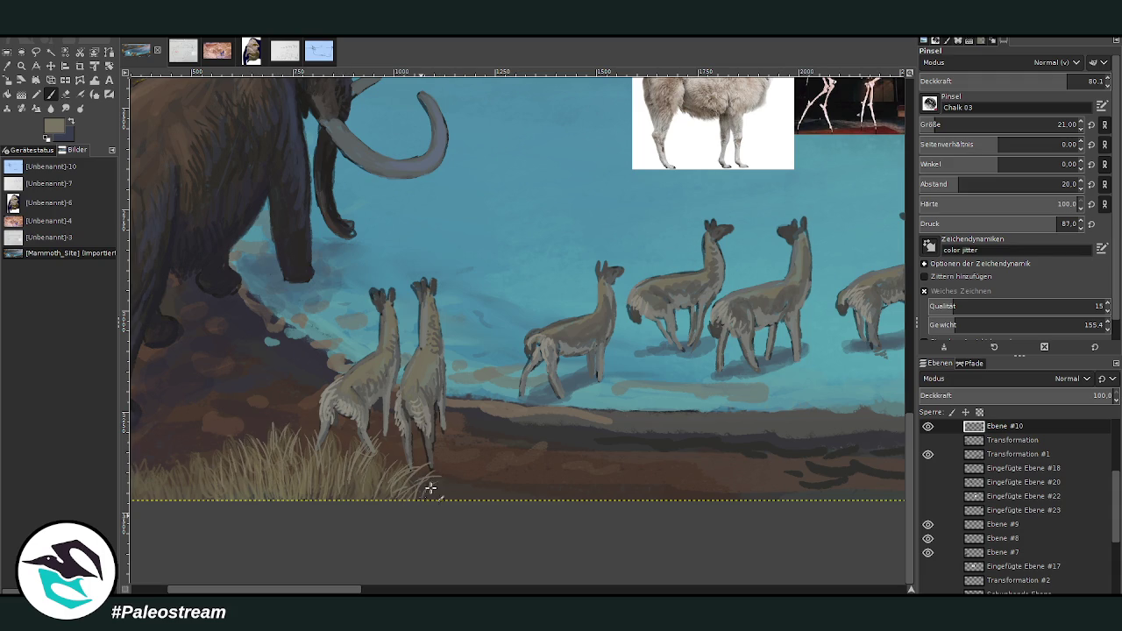
pyautogui.moveTo(443, 509)
pyautogui.mouseDown()
pyautogui.moveTo(416, 476)
pyautogui.moveTo(245, 466)
pyautogui.moveTo(218, 484)
pyautogui.mouseUp()
pyautogui.hscroll(-3, 230, 508)
pyautogui.moveTo(252, 472)
pyautogui.mouseDown()
pyautogui.moveTo(233, 508)
pyautogui.moveTo(265, 458)
pyautogui.moveTo(277, 489)
pyautogui.mouseUp()
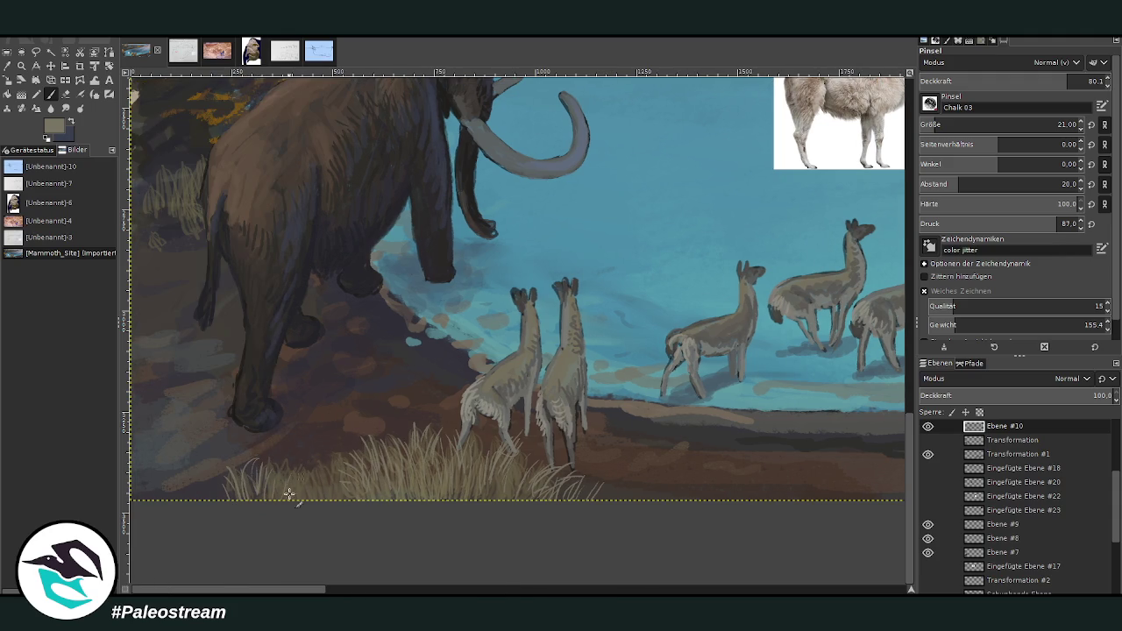
pyautogui.hscroll(8, 482, 581)
pyautogui.moveTo(481, 430)
pyautogui.mouseDown()
pyautogui.moveTo(461, 441)
pyautogui.moveTo(481, 445)
pyautogui.mouseUp()
pyautogui.moveTo(729, 443)
pyautogui.mouseDown()
pyautogui.moveTo(749, 451)
pyautogui.moveTo(759, 438)
pyautogui.moveTo(754, 465)
pyautogui.moveTo(711, 476)
pyautogui.moveTo(769, 446)
pyautogui.moveTo(806, 469)
pyautogui.moveTo(834, 451)
pyautogui.mouseUp()
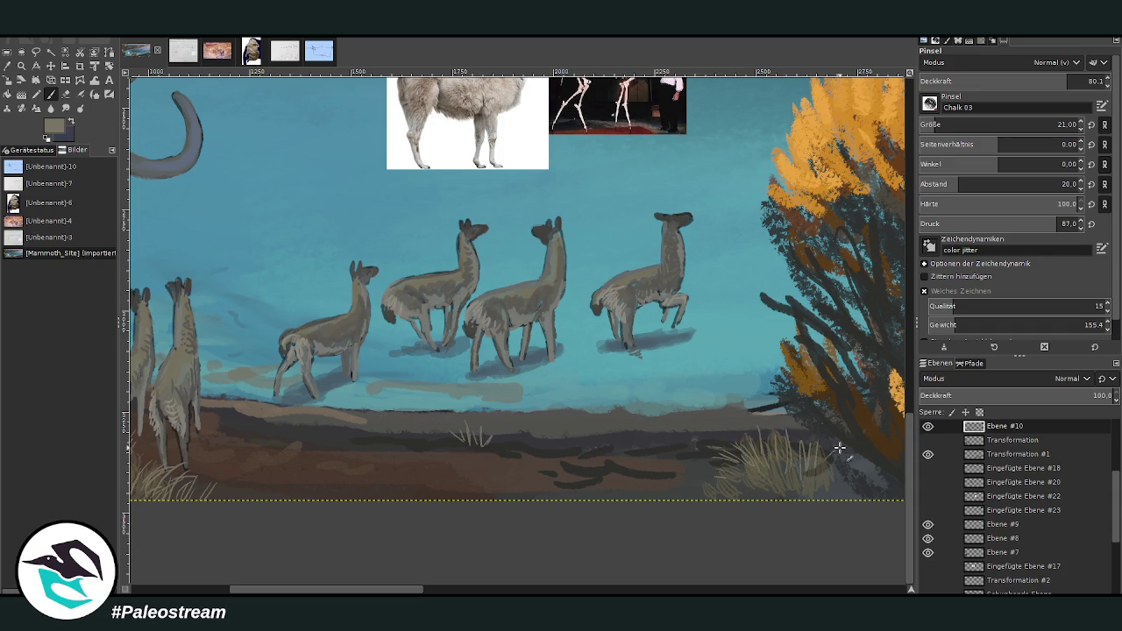
pyautogui.moveTo(722, 471)
pyautogui.mouseDown()
pyautogui.moveTo(702, 489)
pyautogui.moveTo(745, 487)
pyautogui.moveTo(754, 460)
pyautogui.moveTo(717, 473)
pyautogui.moveTo(793, 443)
pyautogui.moveTo(842, 470)
pyautogui.mouseUp()
pyautogui.hotkey('shift', 'ctrl', 'j')
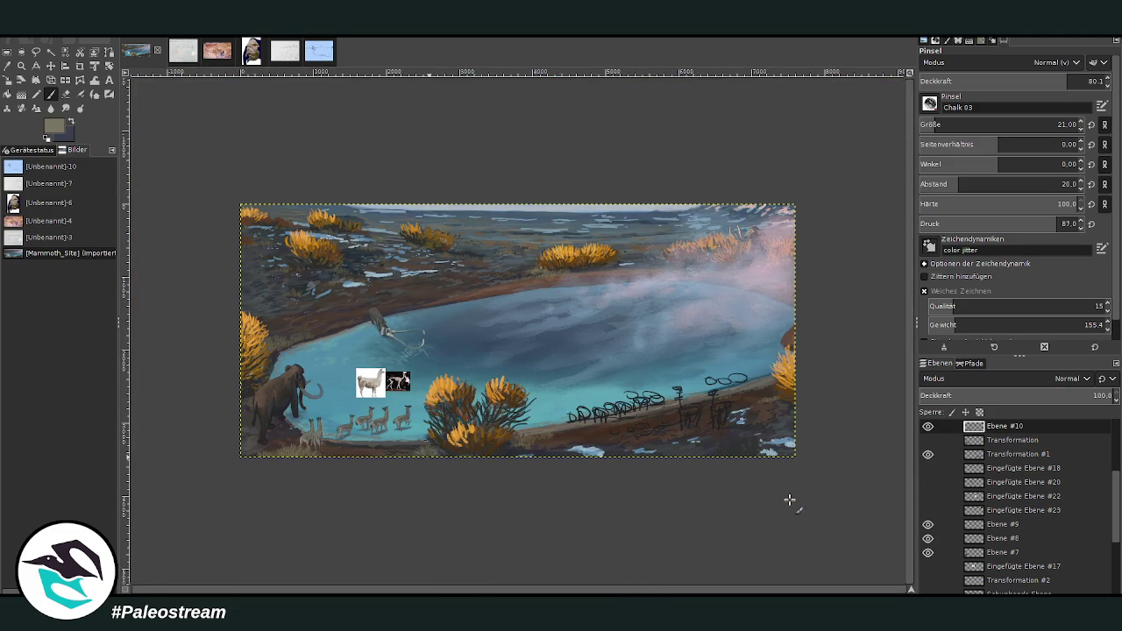
# Step: Zoom in on the mammoth and llamas and hide the llama photo and skeleton reference layers
pyautogui.click(21, 65)
pyautogui.moveTo(271, 351); pyautogui.dragTo(450, 445)
pyautogui.moveTo(208, 130); pyautogui.dragTo(789, 514)
pyautogui.moveTo(1117, 489); pyautogui.dragTo(1119, 456)
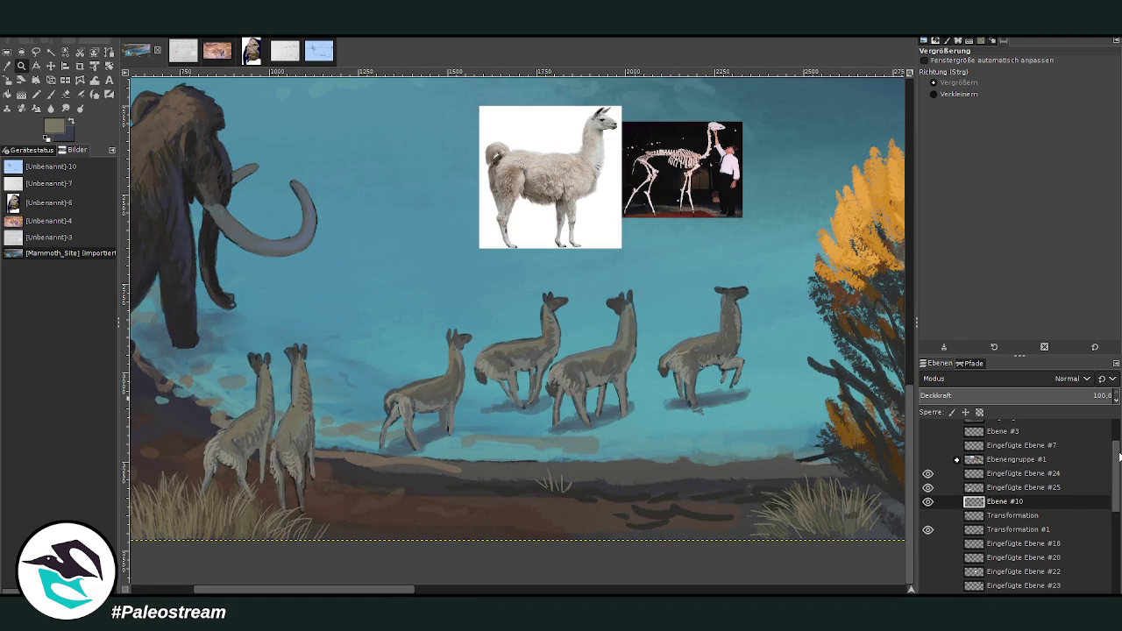
pyautogui.moveTo(929, 489); pyautogui.dragTo(927, 474)
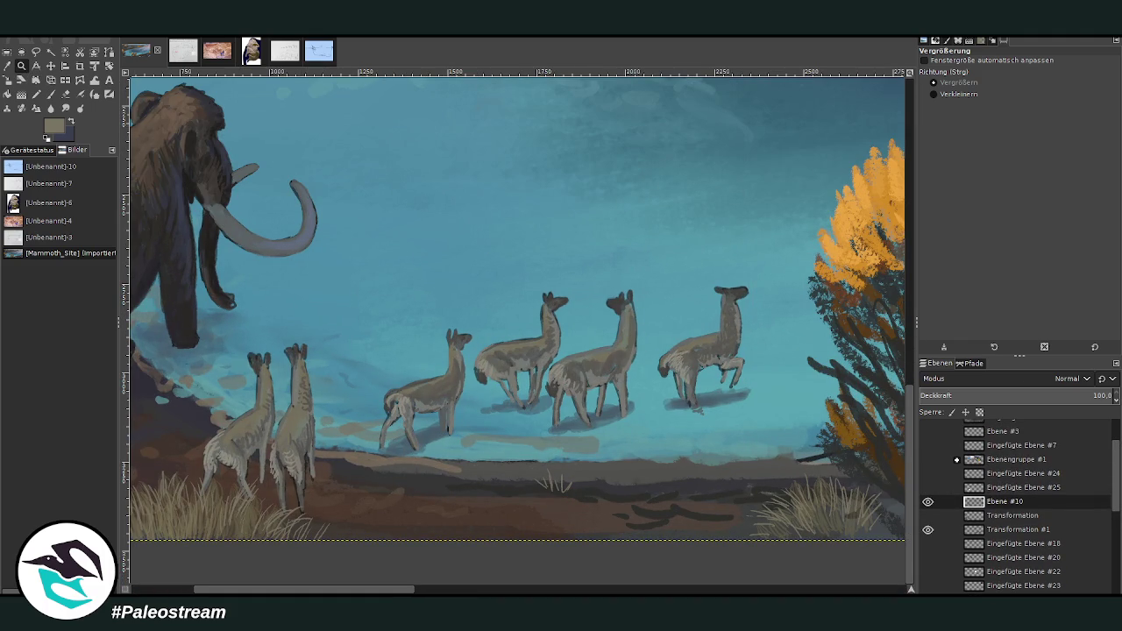
# Step: Sample a dark colour from the sagebrush and start darkening the rightmost llama's chest
pyautogui.click(7, 65)
pyautogui.click(876, 297)
pyautogui.press('p')
pyautogui.moveTo(730, 347); pyautogui.dragTo(712, 360)
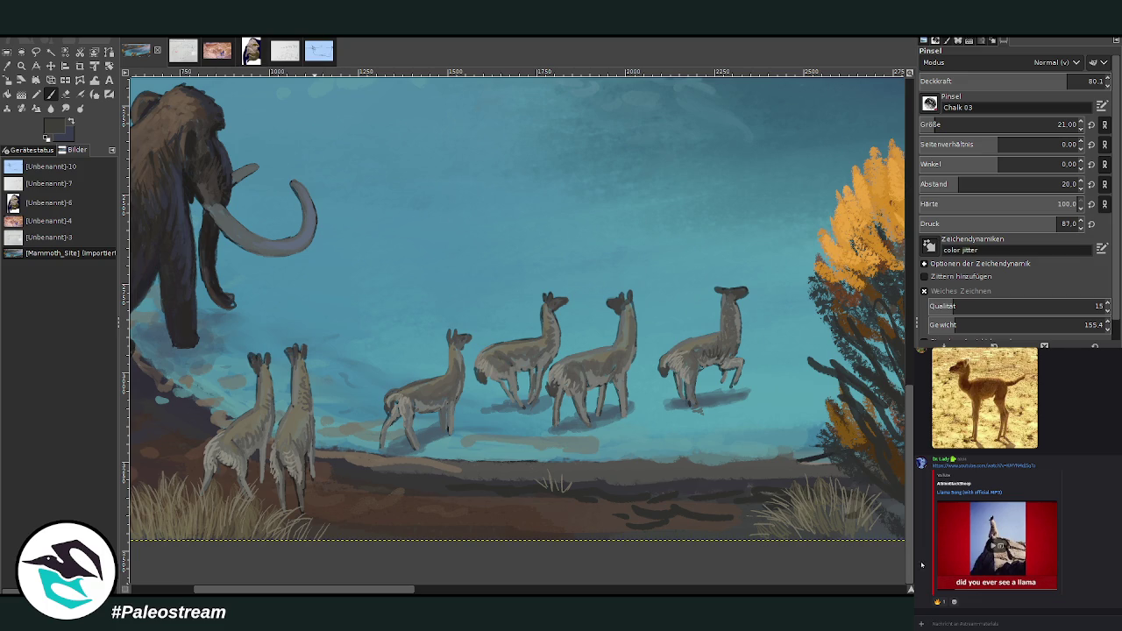
# Step: Scroll the view up over the rightmost llama's chest and shoulder
pyautogui.scroll(8, 938, 124)
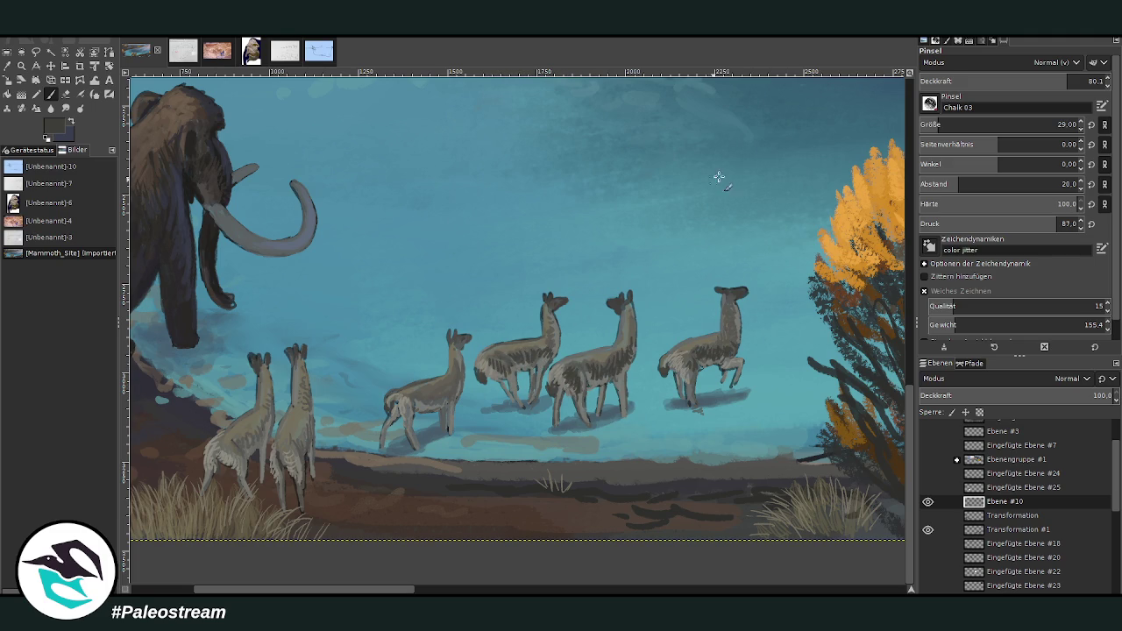
# Step: Lower the brush opacity to 62.8 and lightly shade the llamas' bodies
pyautogui.click(1034, 81)
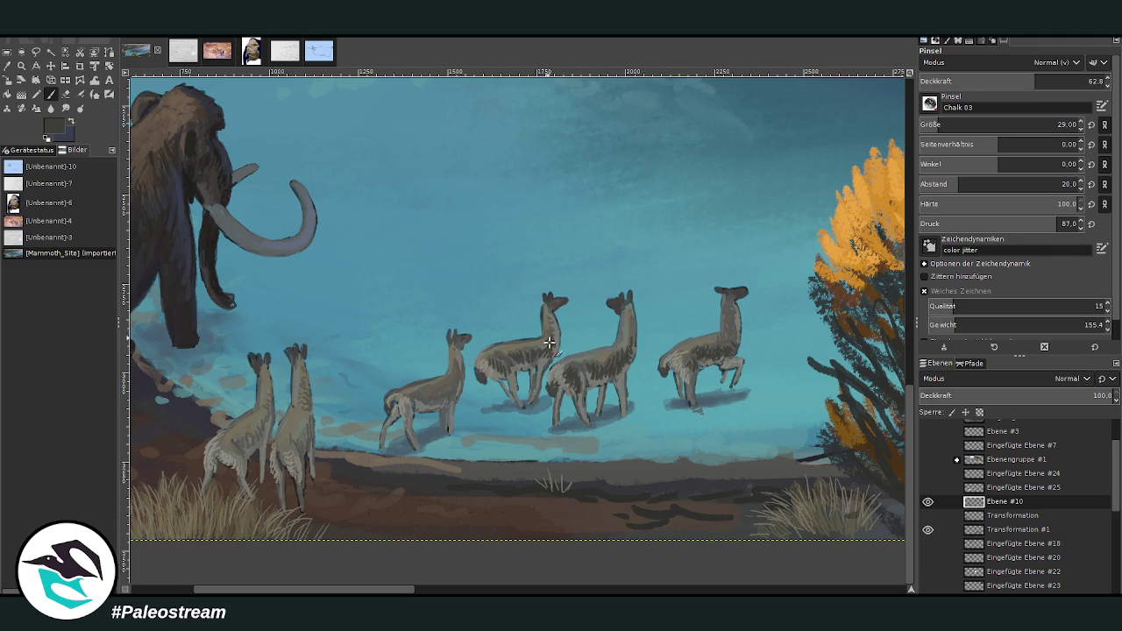
pyautogui.moveTo(412, 394)
pyautogui.mouseDown()
pyautogui.moveTo(452, 392)
pyautogui.moveTo(400, 414)
pyautogui.mouseUp()
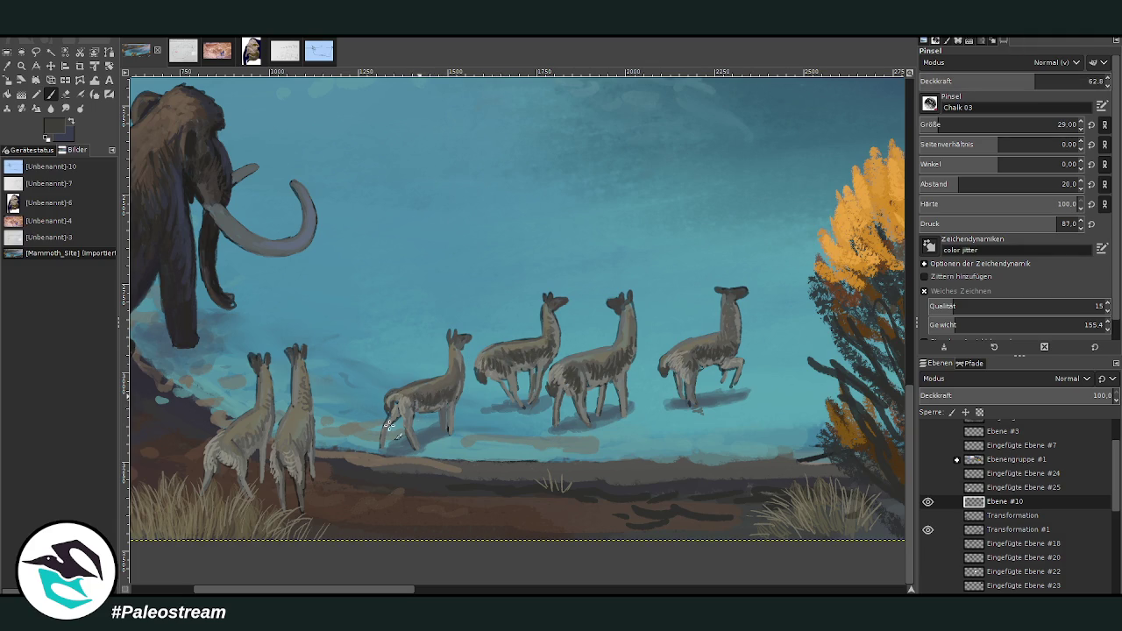
pyautogui.moveTo(298, 590); pyautogui.dragTo(270, 590)
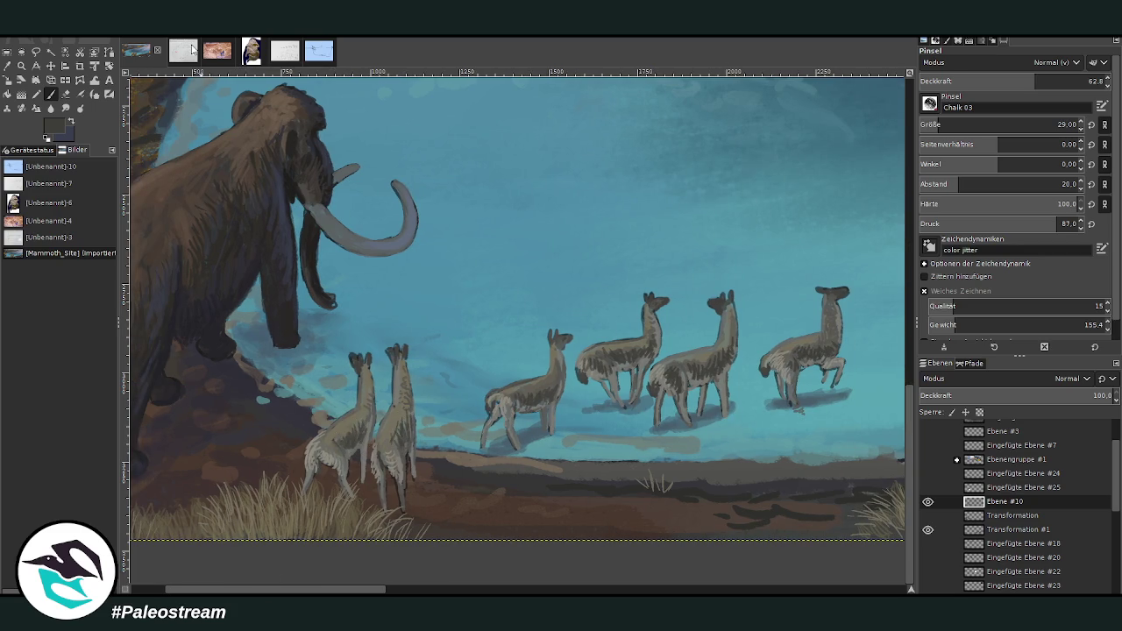
# Step: Select layer Ebene #1 and set the brush to a sampled brighter colour at 77.3 opacity
pyautogui.click(7, 66)
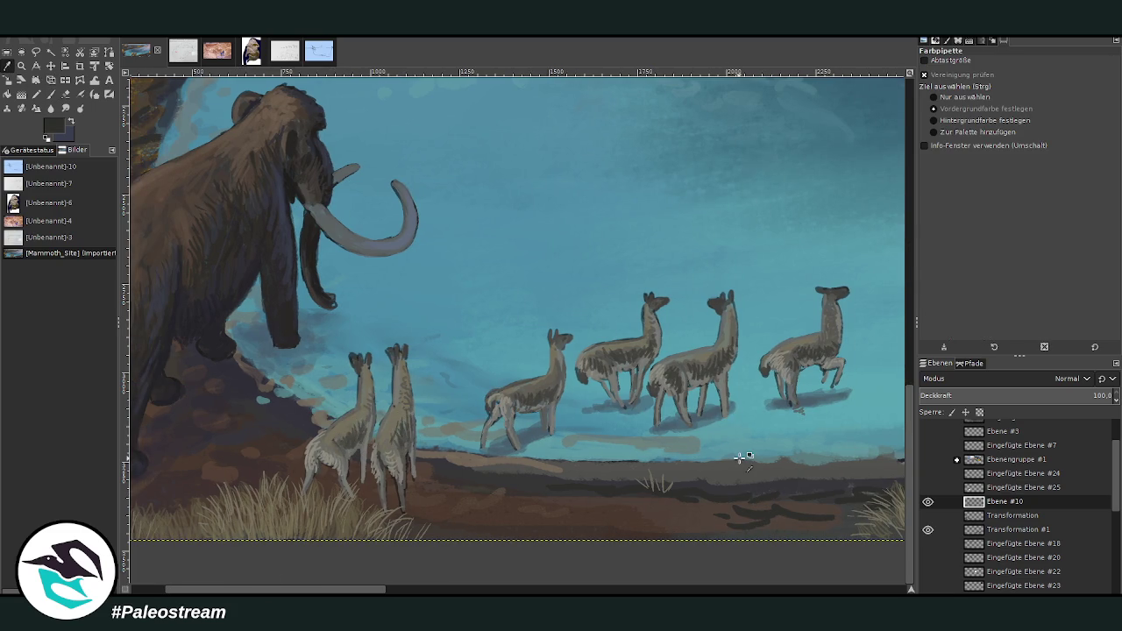
pyautogui.click(51, 94)
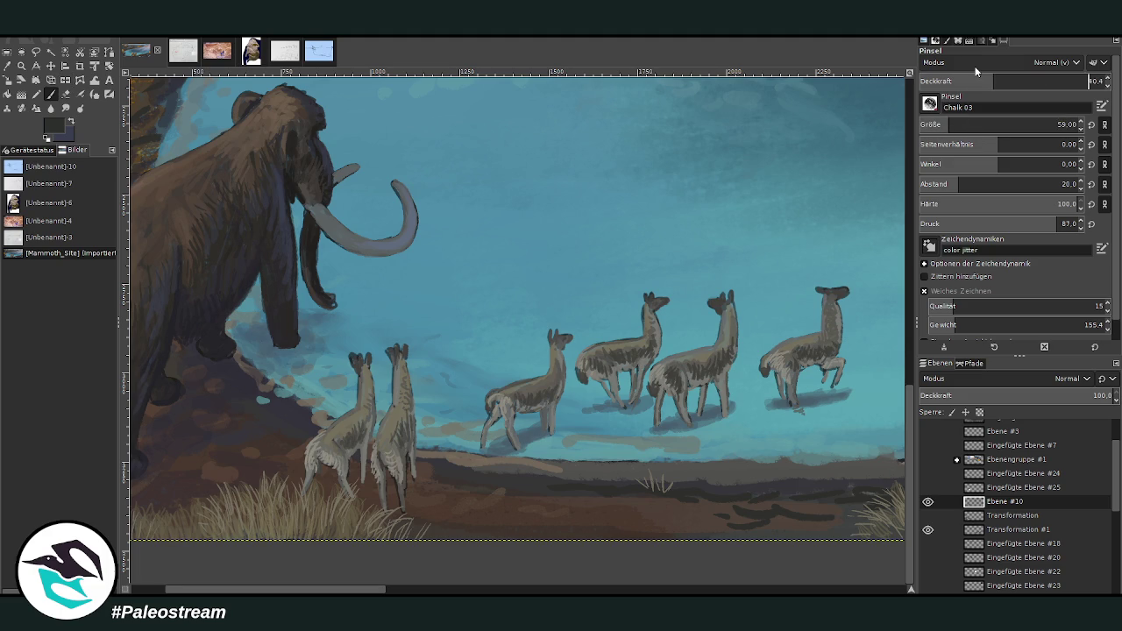
pyautogui.scroll(-5, 990, 524)
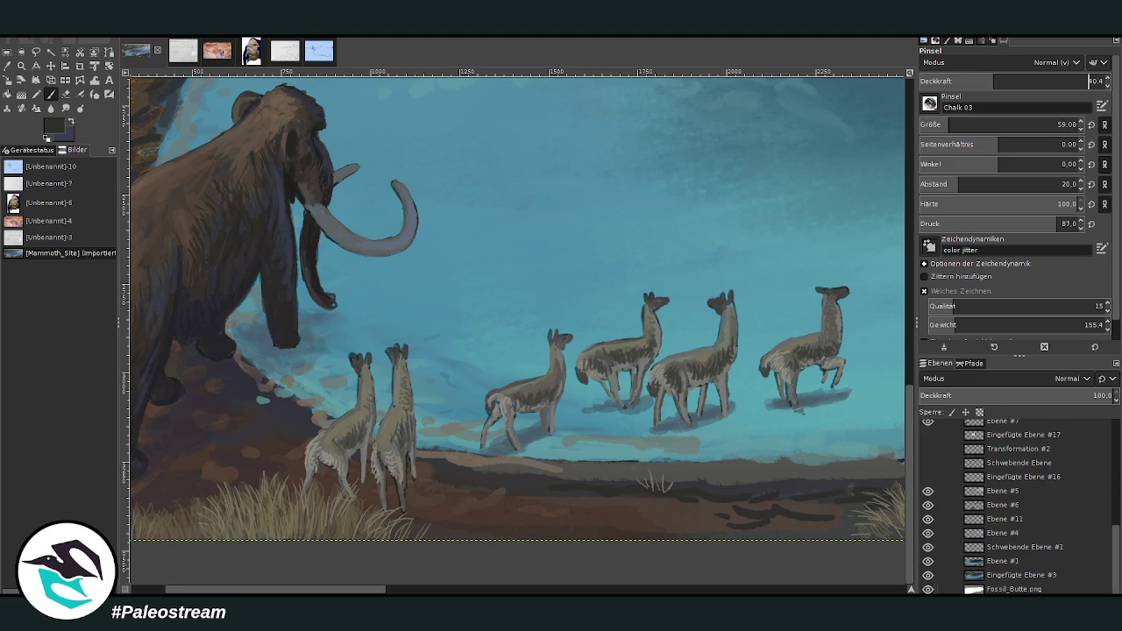
pyautogui.click(1004, 561)
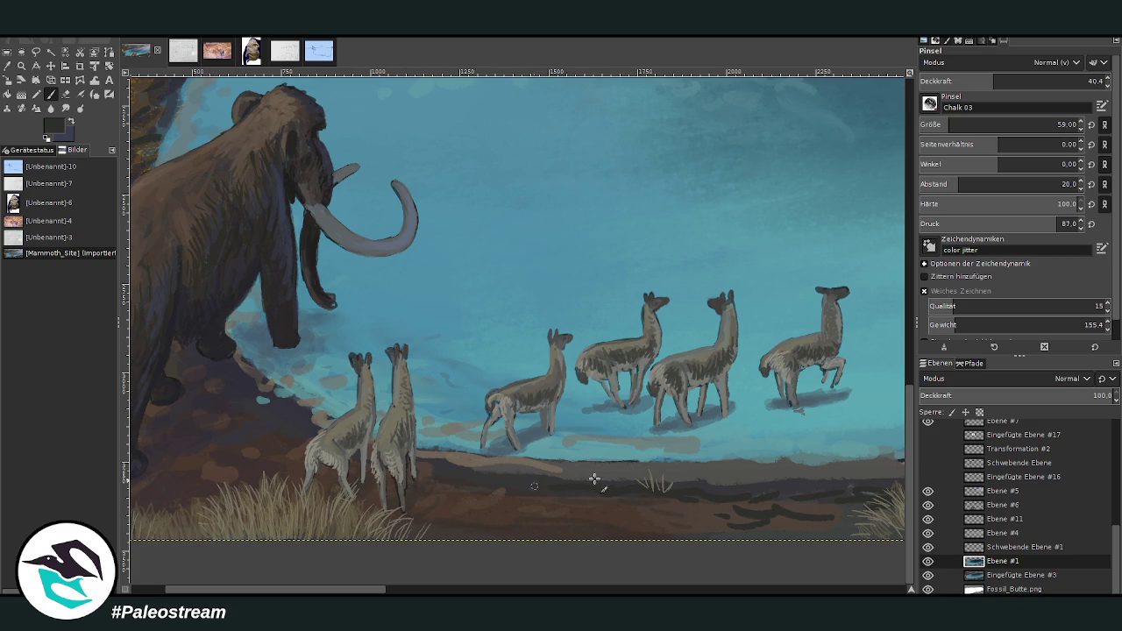
pyautogui.moveTo(993, 81); pyautogui.dragTo(1026, 81)
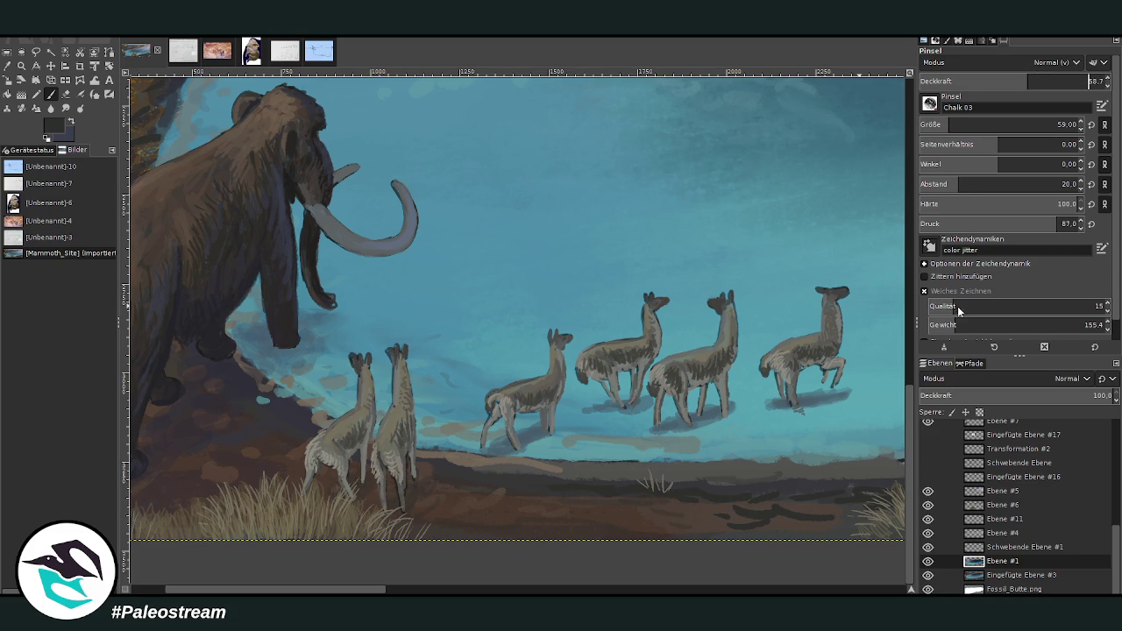
pyautogui.keyDown('ctrl'); pyautogui.click(884, 296); pyautogui.keyUp('ctrl')
pyautogui.click(1067, 81)
pyautogui.press('Return')
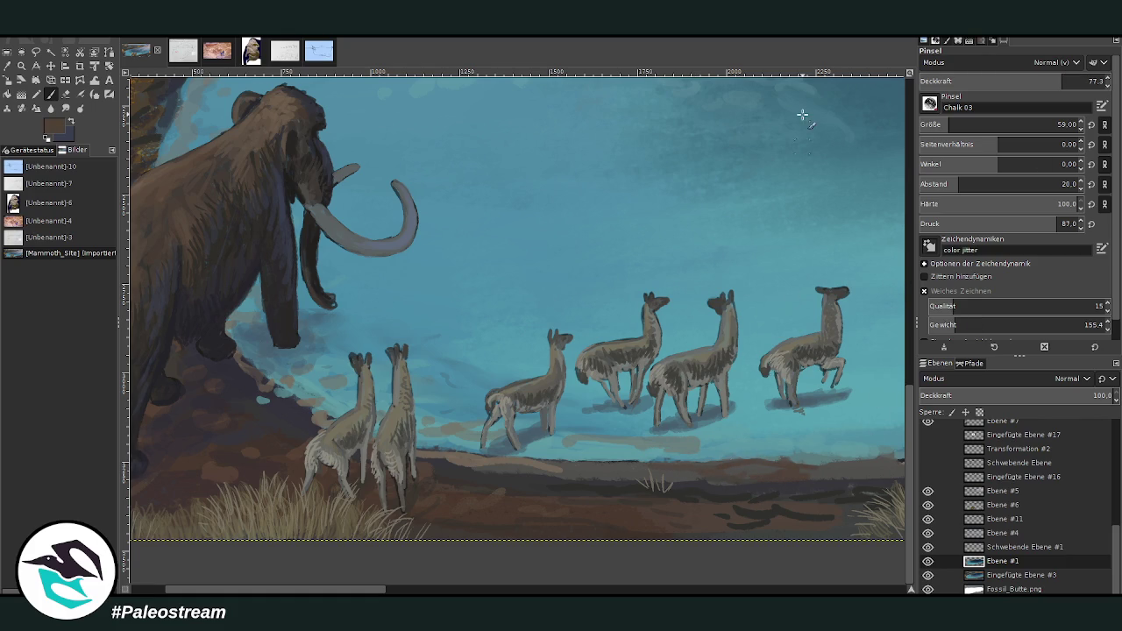
# Step: Paint dark ground shadows beneath the llama group, undo the extra strokes, and smudge them in
pyautogui.click(7, 66)
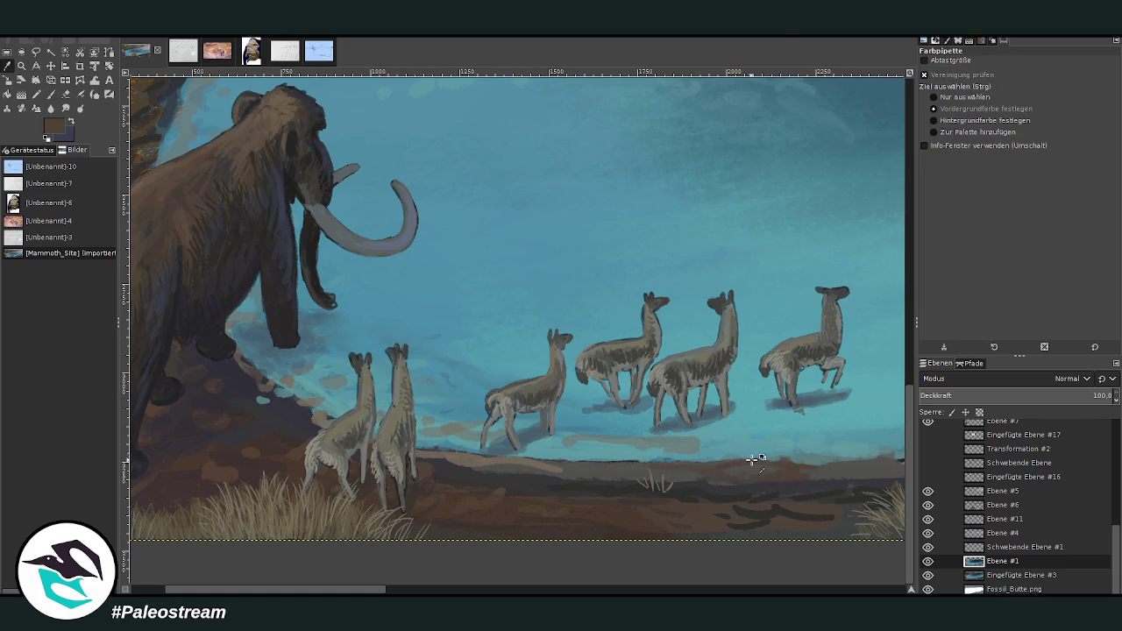
pyautogui.click(51, 94)
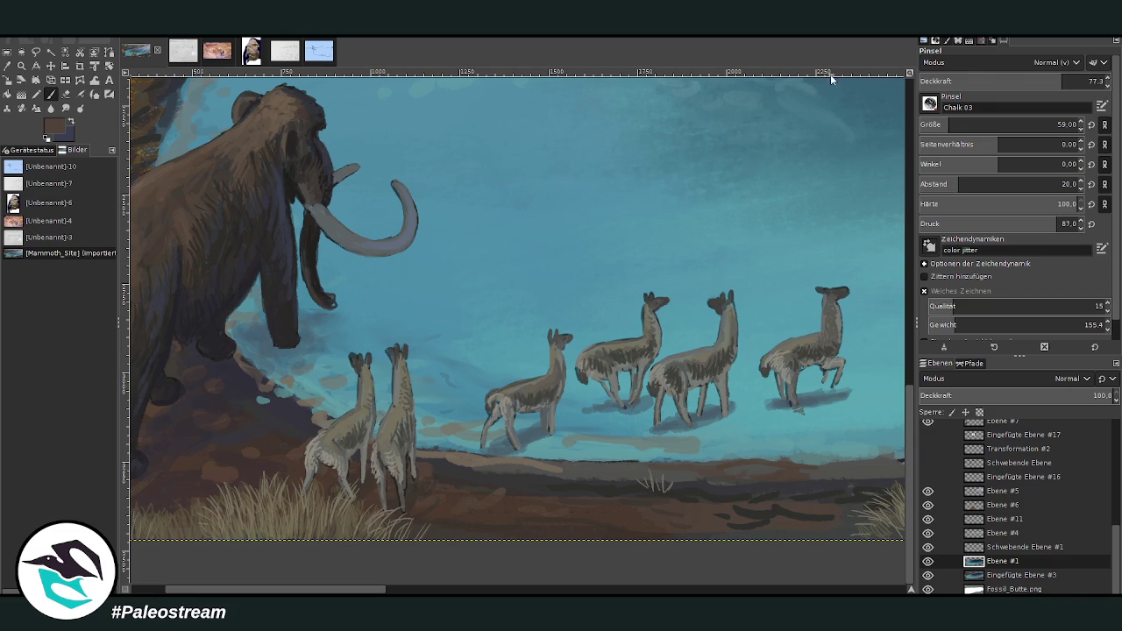
pyautogui.click(987, 77)
pyautogui.moveTo(605, 412); pyautogui.dragTo(571, 418)
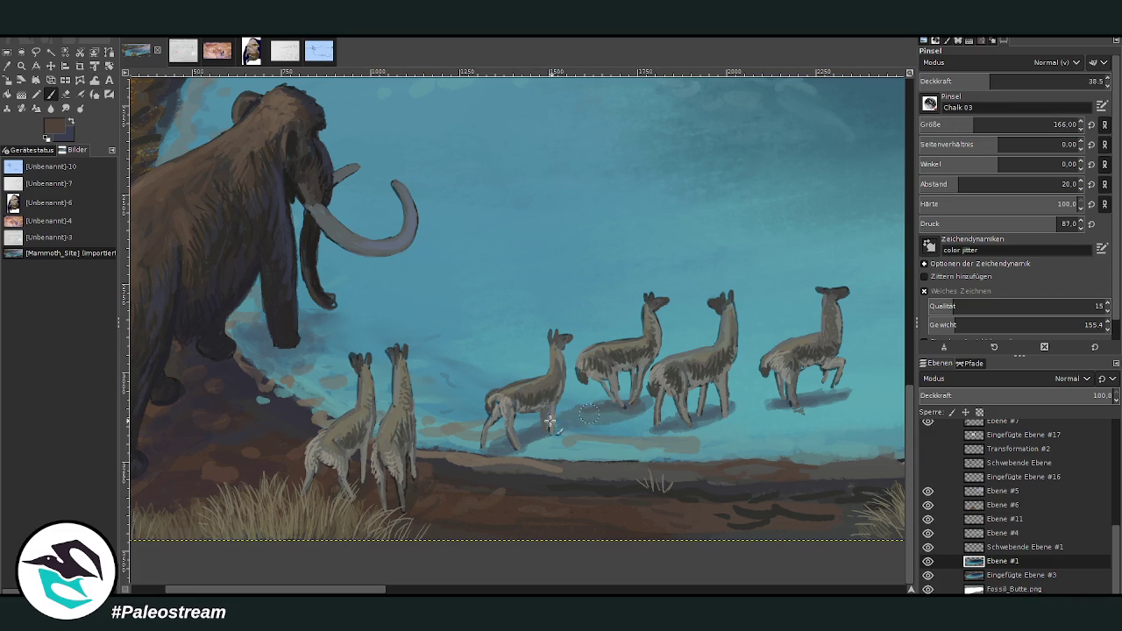
pyautogui.click(965, 79)
pyautogui.moveTo(794, 412)
pyautogui.mouseDown()
pyautogui.moveTo(640, 434)
pyautogui.moveTo(452, 436)
pyautogui.mouseUp()
pyautogui.hotkey('ctrl', 'z')
pyautogui.hotkey('ctrl', 'z')
pyautogui.hotkey('ctrl', 'z')
pyautogui.hotkey('ctrl', 'z')
pyautogui.hotkey('ctrl', 'z')
pyautogui.hotkey('ctrl', 'z')
pyautogui.hotkey('ctrl', 'z')
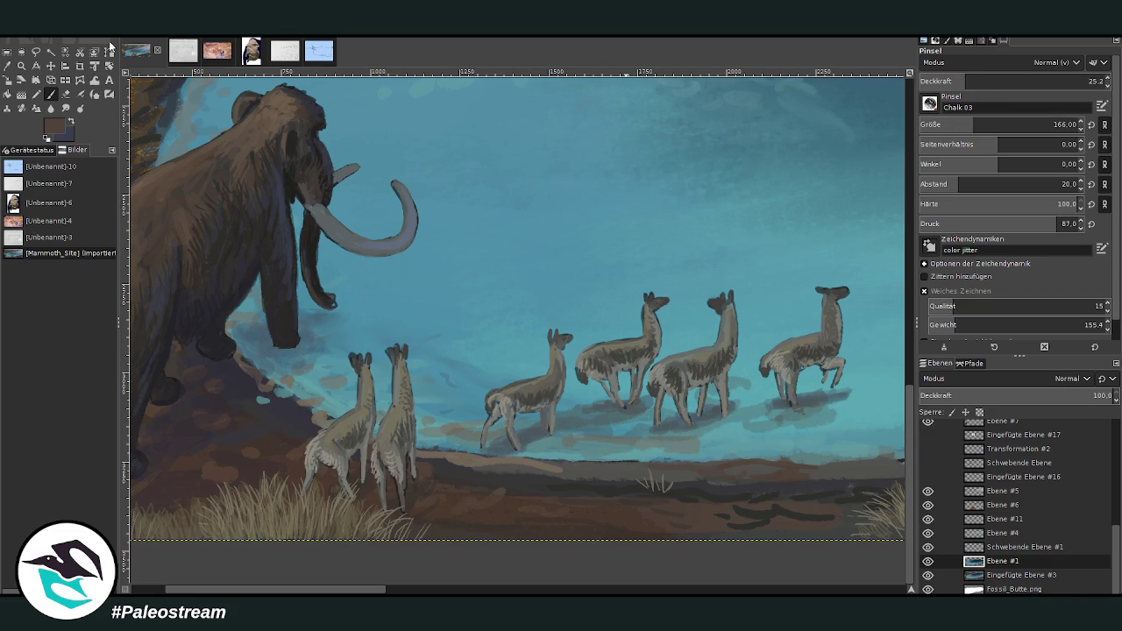
pyautogui.click(65, 108)
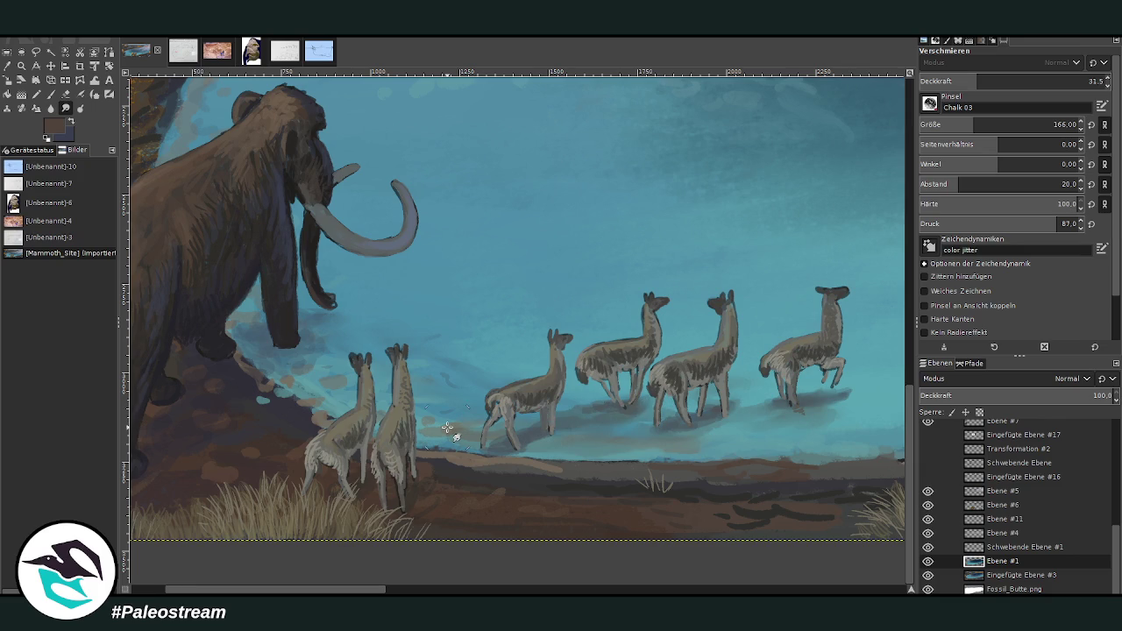
pyautogui.scroll(-2, 447, 427)
pyautogui.scroll(-1, 447, 428)
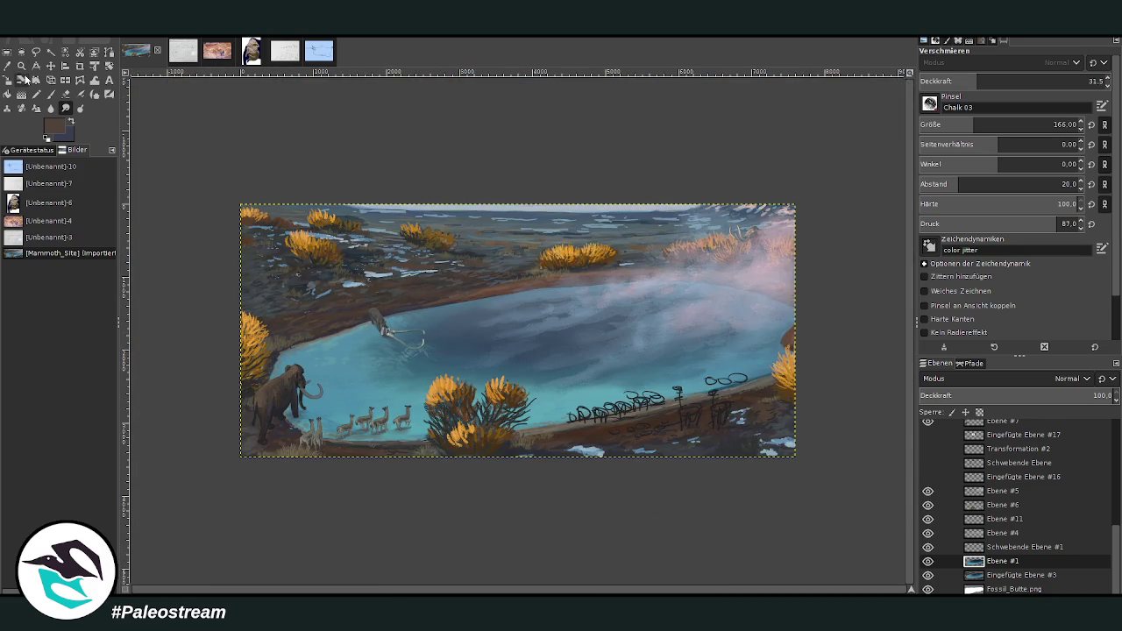
# Step: Zoom in on the lake and mammoth area, then switch to the sinkhole plan-map image
pyautogui.press('z')
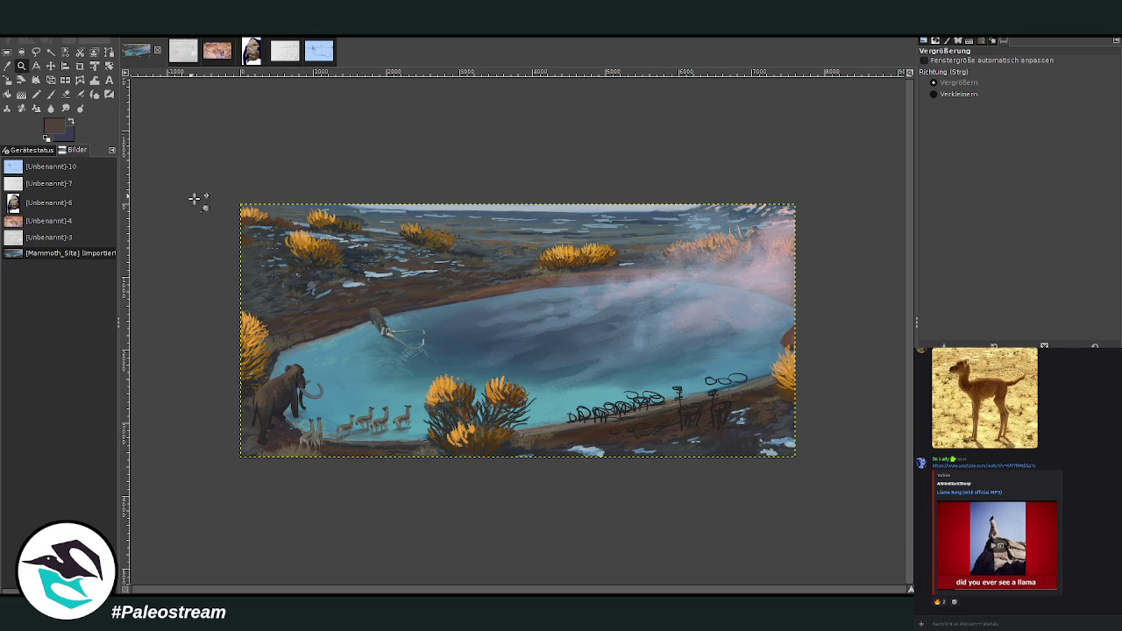
pyautogui.moveTo(307, 211); pyautogui.dragTo(702, 462)
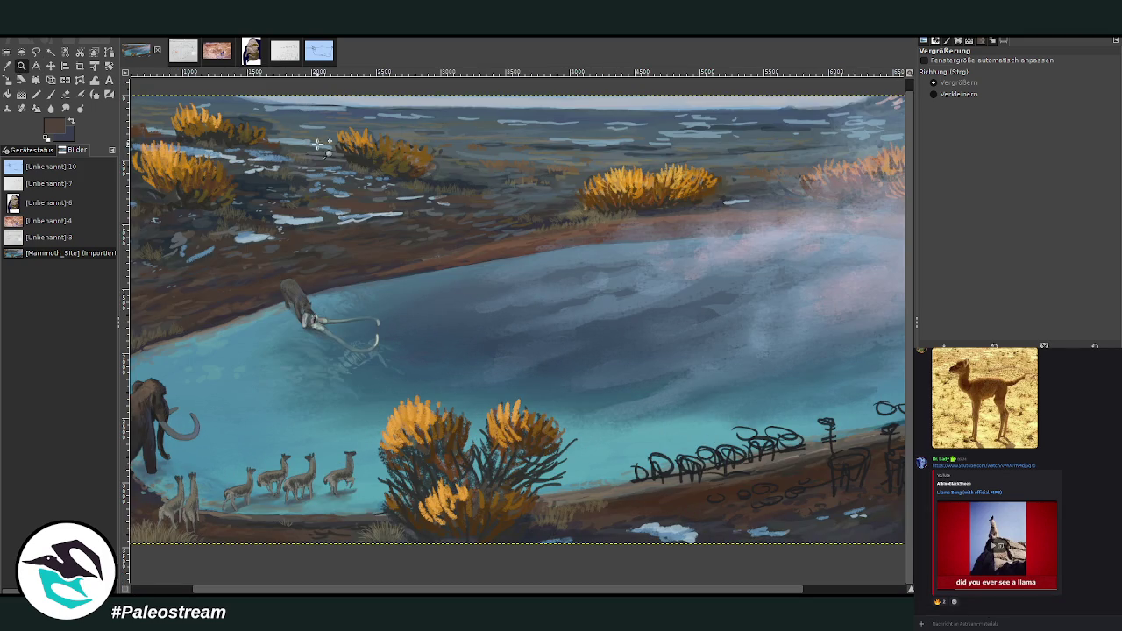
pyautogui.hscroll(-3, 357, 582)
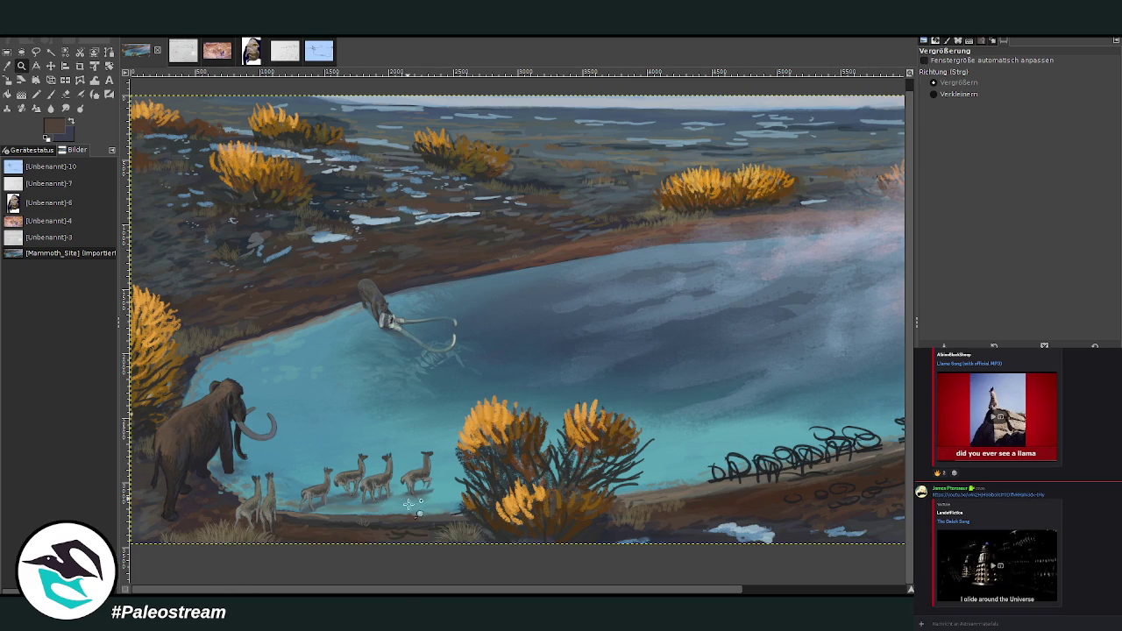
pyautogui.hscroll(5, 403, 465)
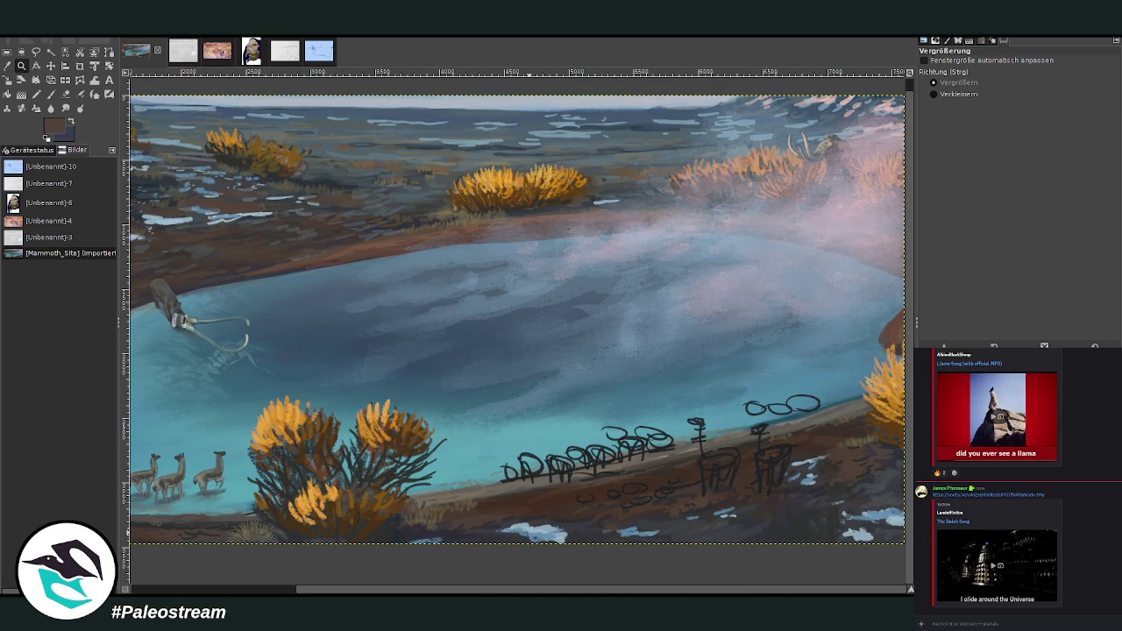
pyautogui.hscroll(-5, 356, 317)
pyautogui.press('m')
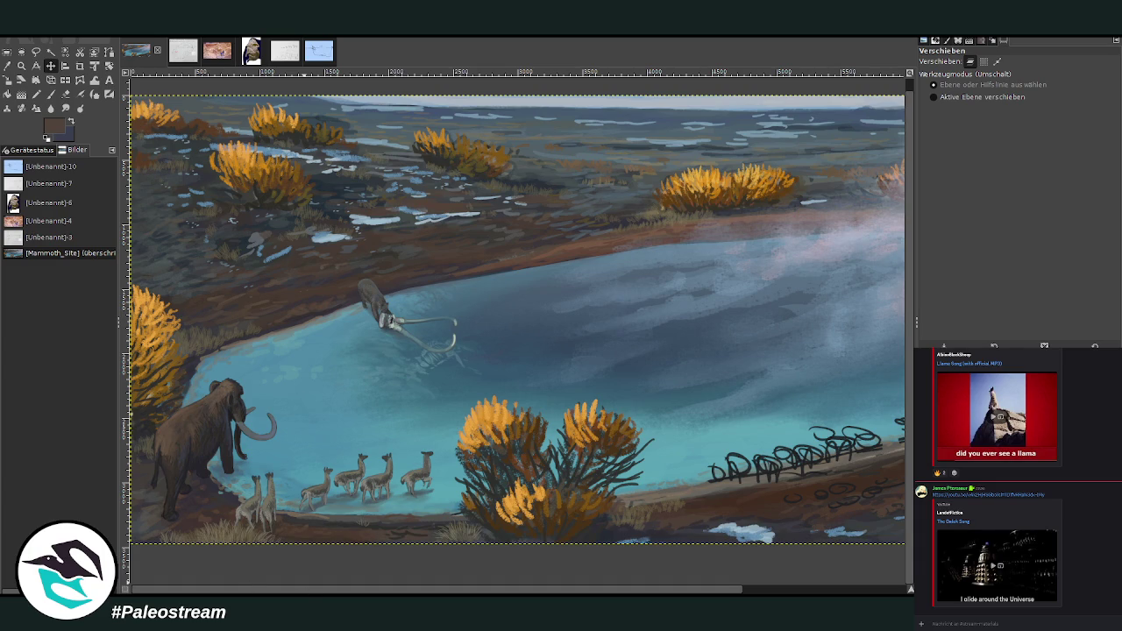
pyautogui.moveTo(263, 589); pyautogui.dragTo(359, 589)
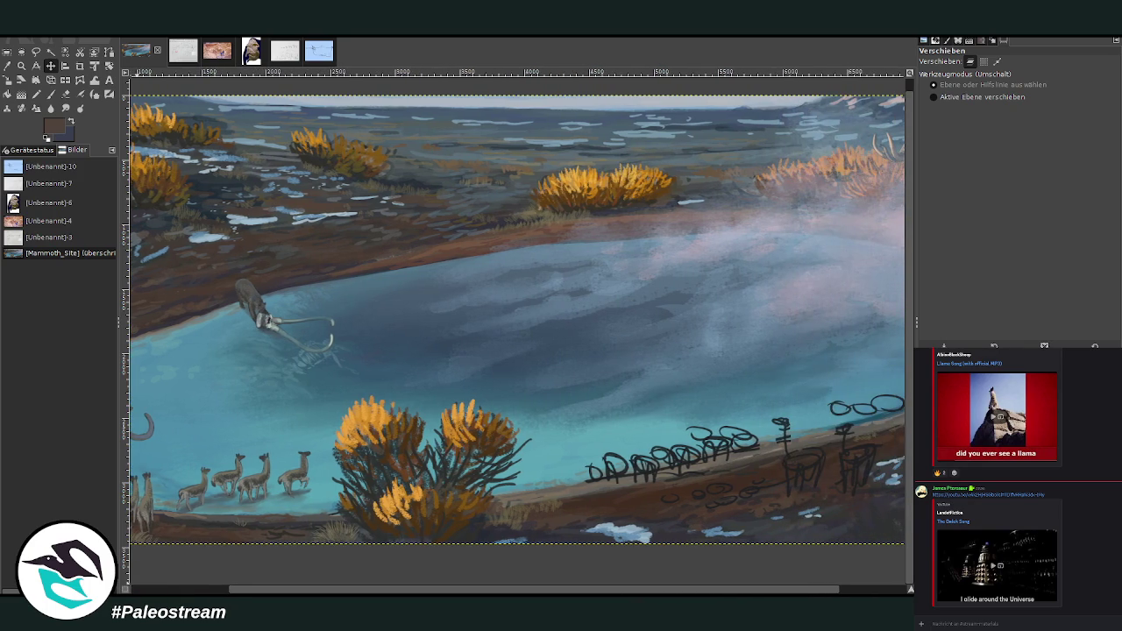
pyautogui.click(178, 55)
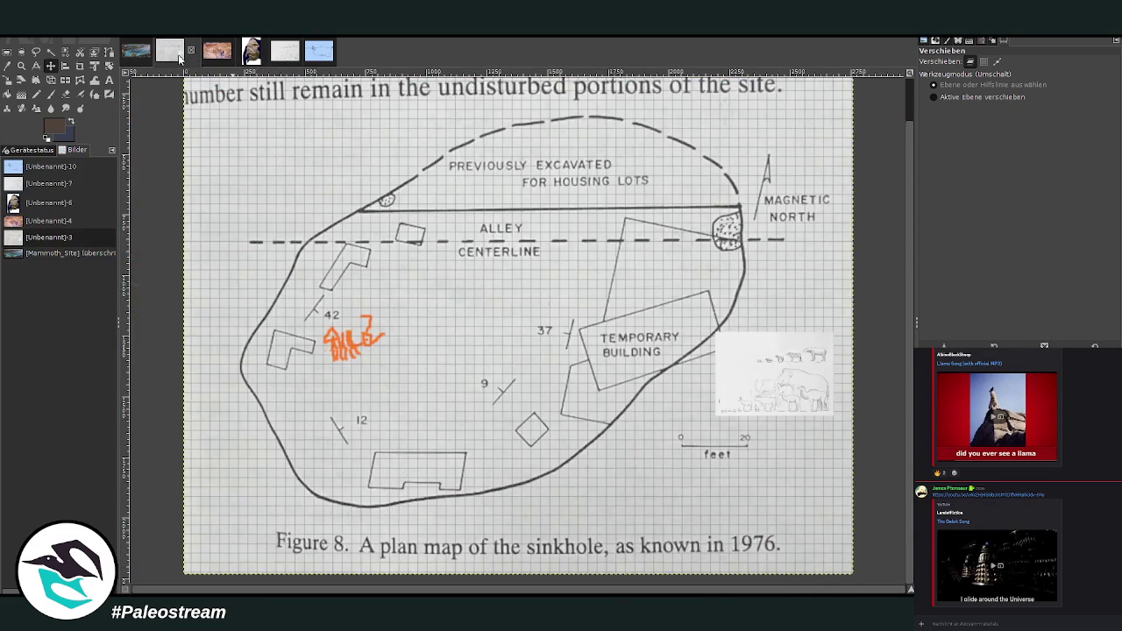
# Step: Zoom into the lower row of animals on the size chart, then return to Mammoth_Site
pyautogui.click(279, 58)
pyautogui.press('z')
pyautogui.moveTo(358, 405); pyautogui.dragTo(654, 544)
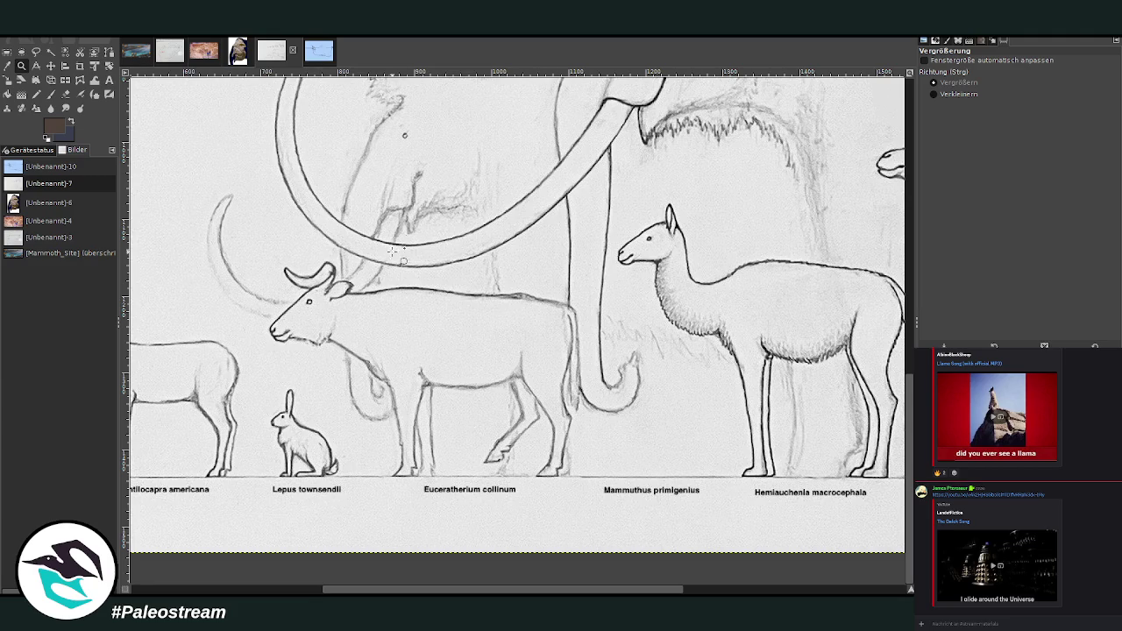
pyautogui.click(134, 53)
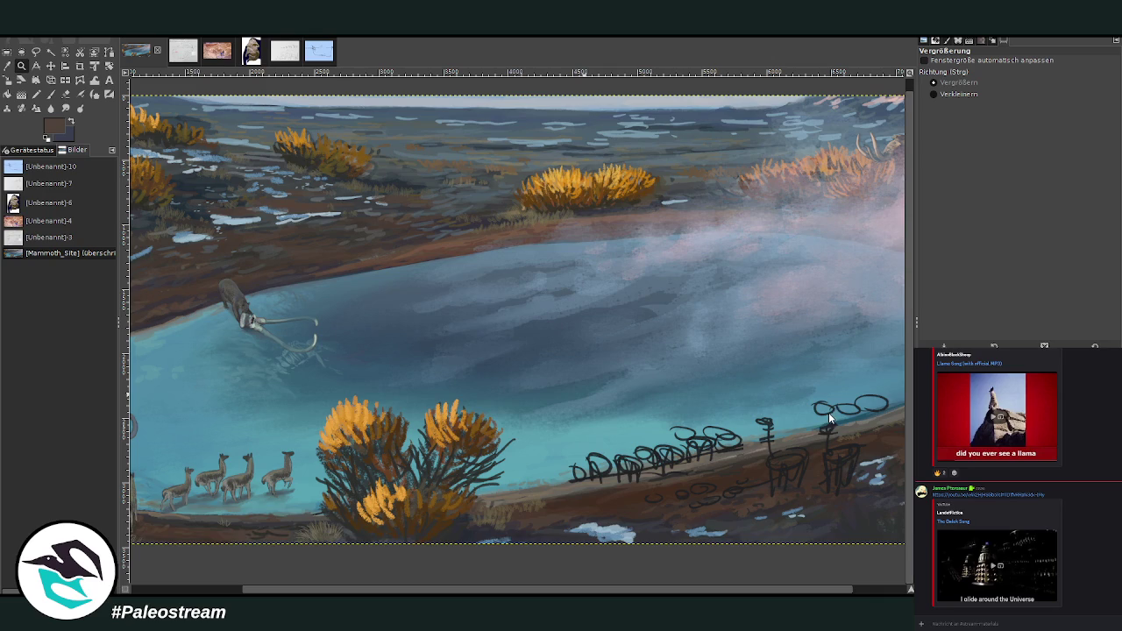
# Step: Paste the skeleton drawing and move it just above the far-shore sketch
pyautogui.hotkey('ctrl', 'v')
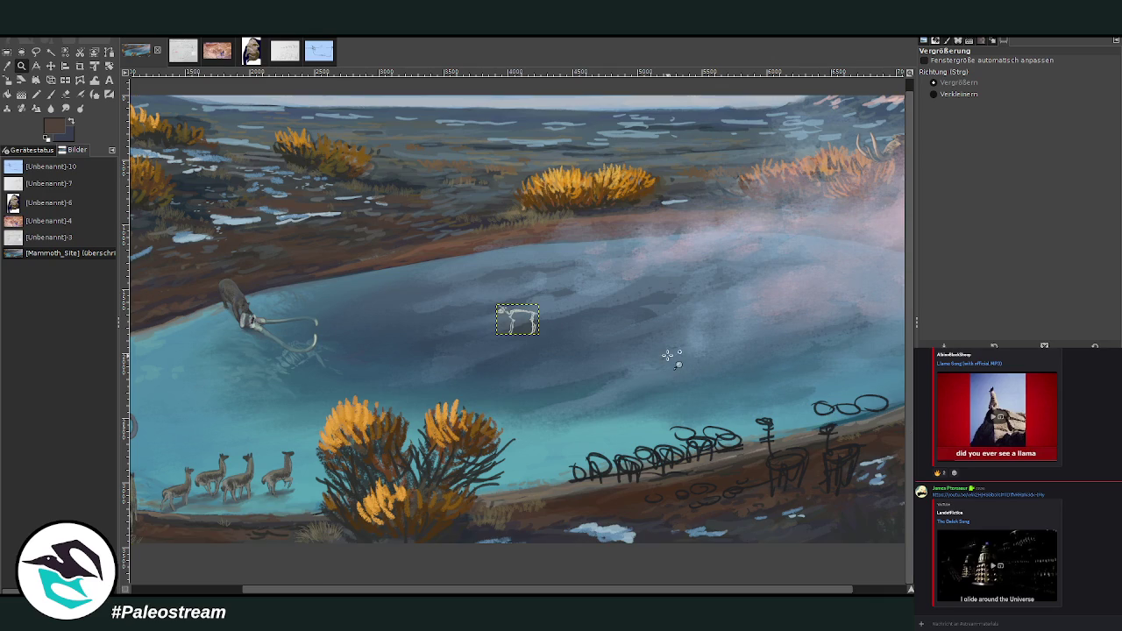
pyautogui.click(51, 66)
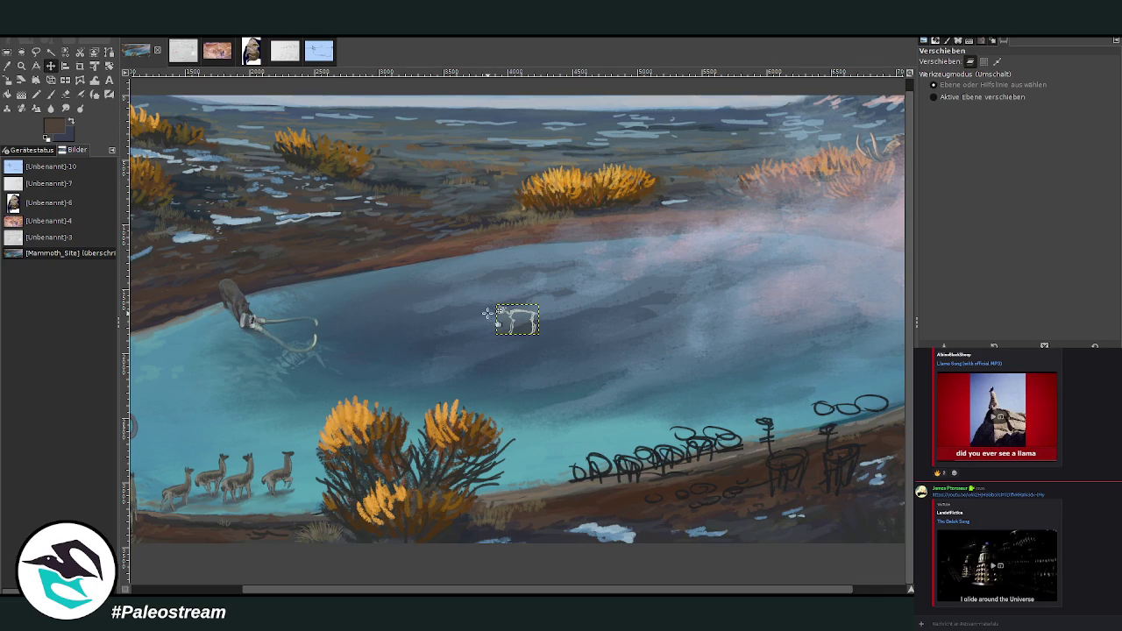
pyautogui.moveTo(507, 314); pyautogui.dragTo(689, 401)
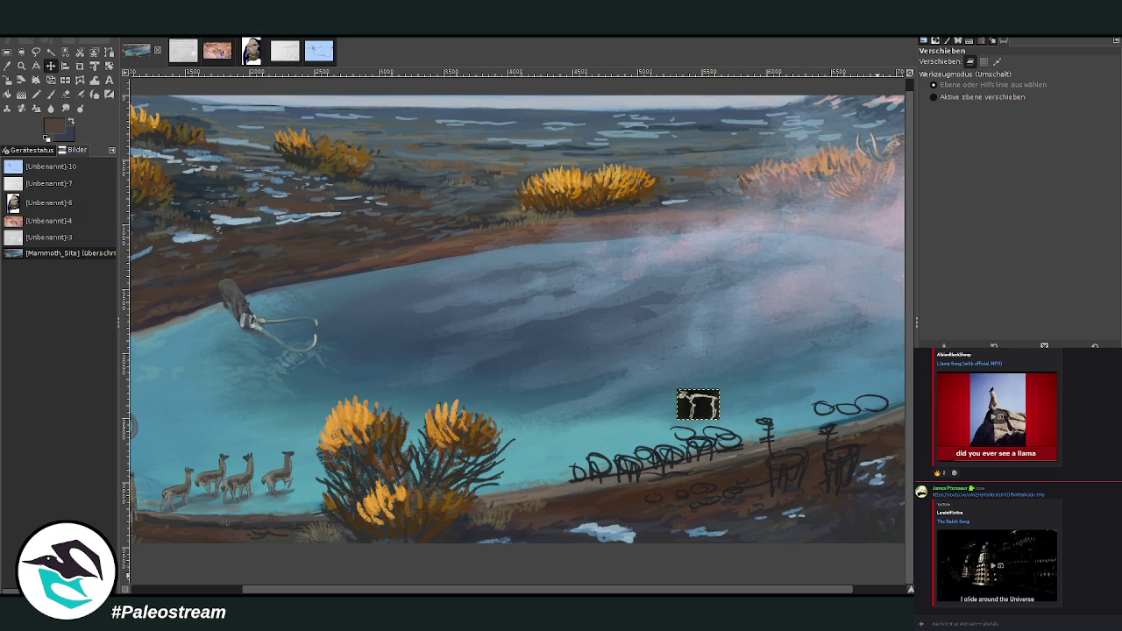
pyautogui.moveTo(698, 405); pyautogui.dragTo(270, 410)
pyautogui.moveTo(270, 410); pyautogui.dragTo(222, 412)
# Step: Step down through the layer stack with seven Page Down presses
pyautogui.press('pagedown')
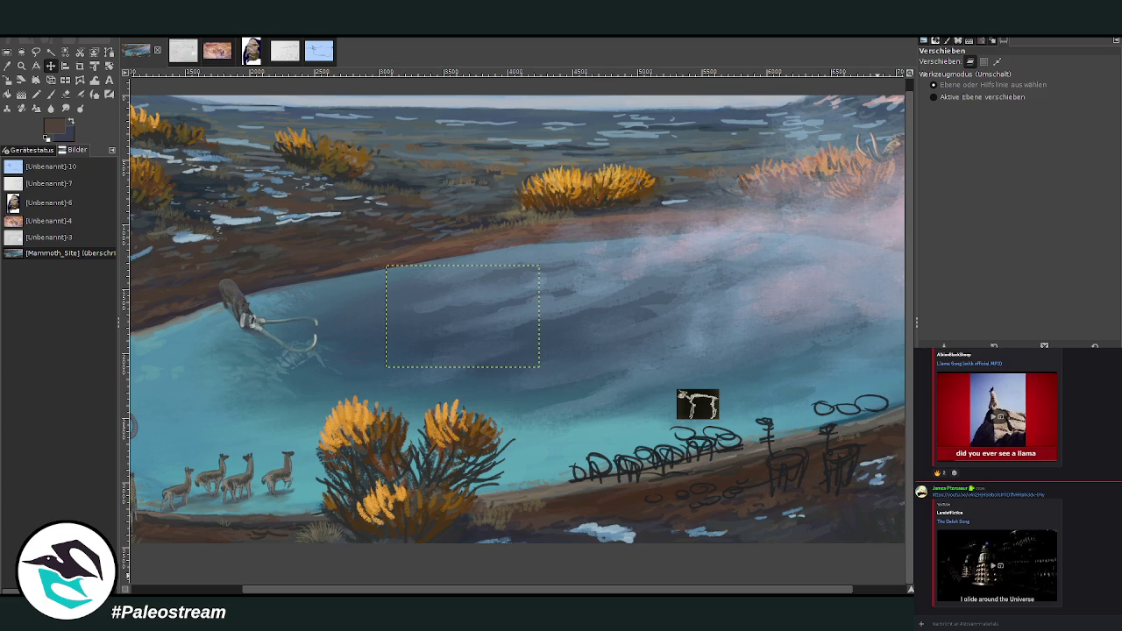
pyautogui.press('pagedown')
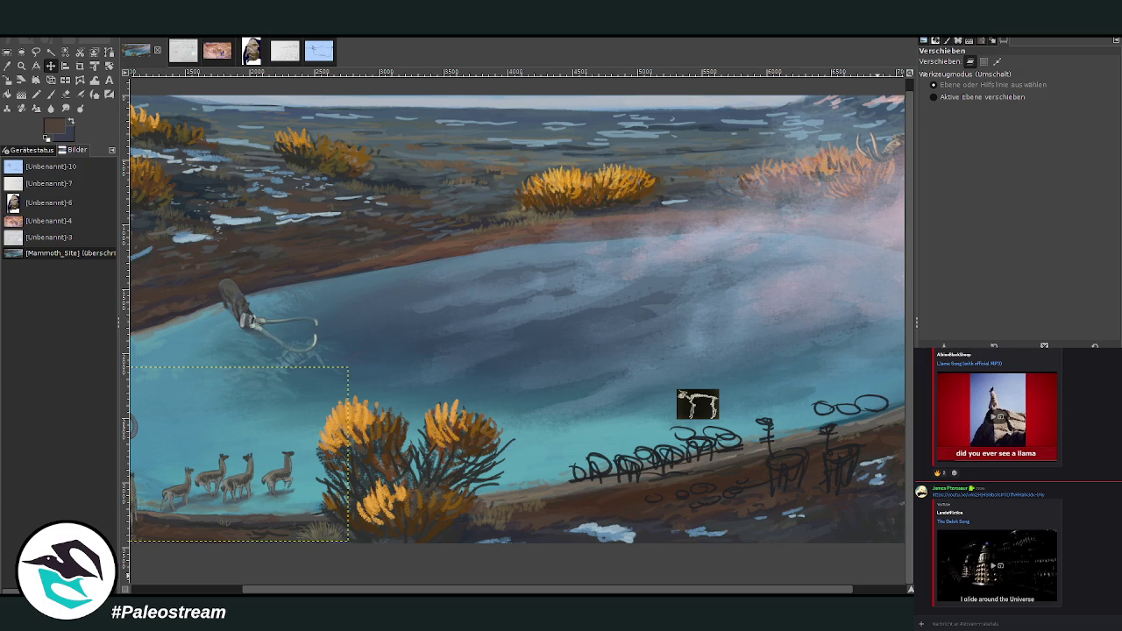
pyautogui.press('pagedown')
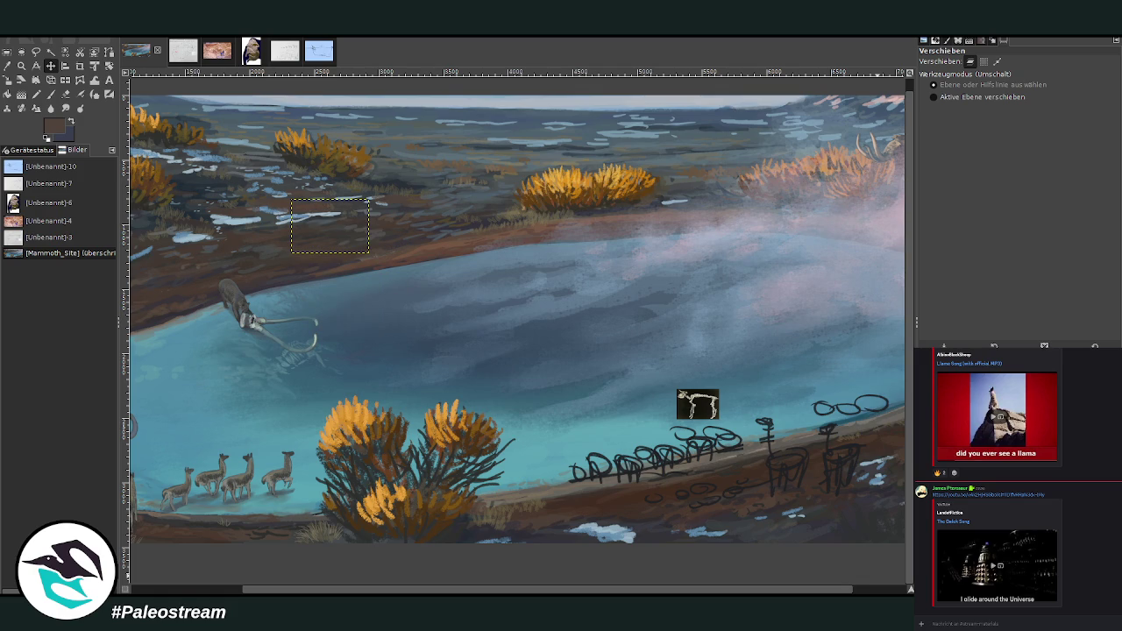
pyautogui.press('pagedown')
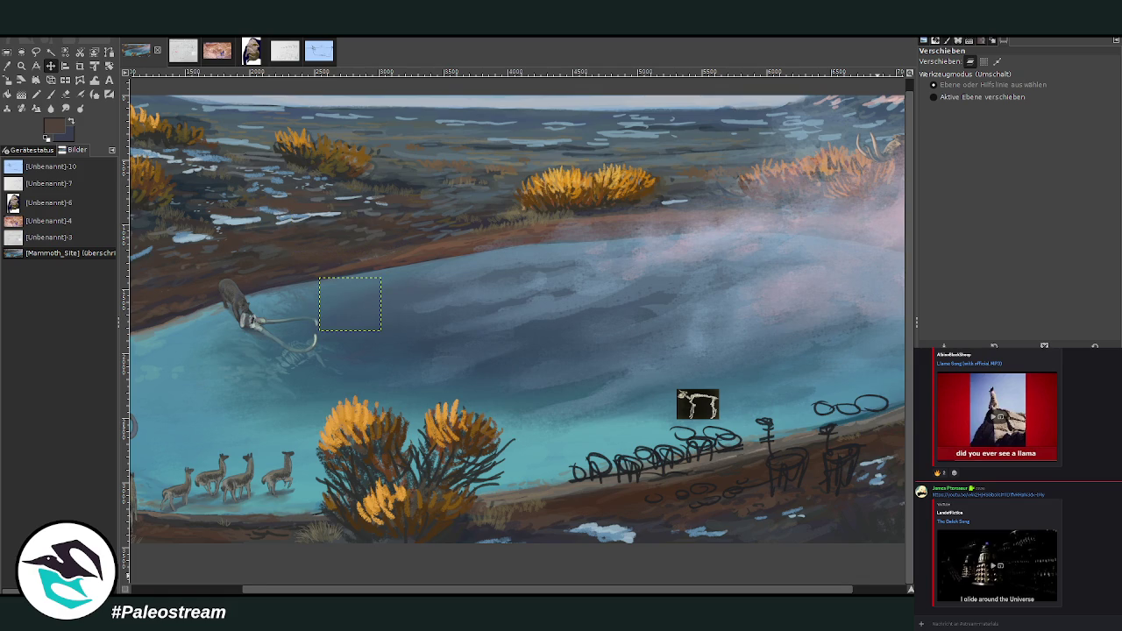
pyautogui.press('pagedown')
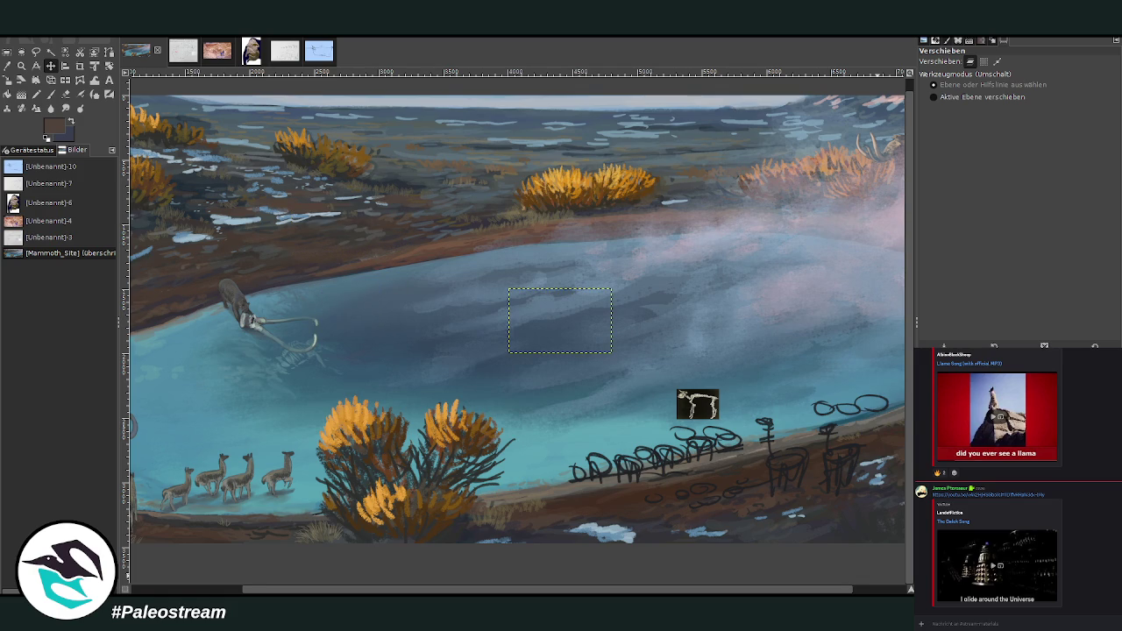
pyautogui.press('pagedown')
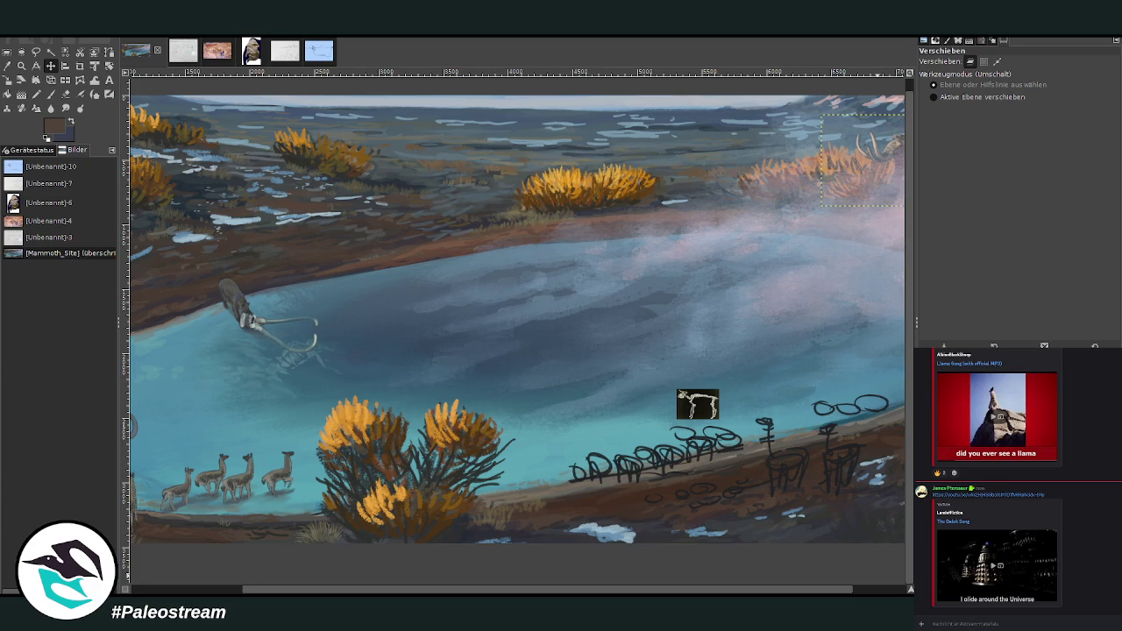
pyautogui.press('pagedown')
pyautogui.hscroll(-2, 517, 319)
# Step: Zoom onto the far shore, nudge the skeleton up and right, and paste the skull photo
pyautogui.hscroll(-3, 517, 319)
pyautogui.hscroll(4, 626, 403)
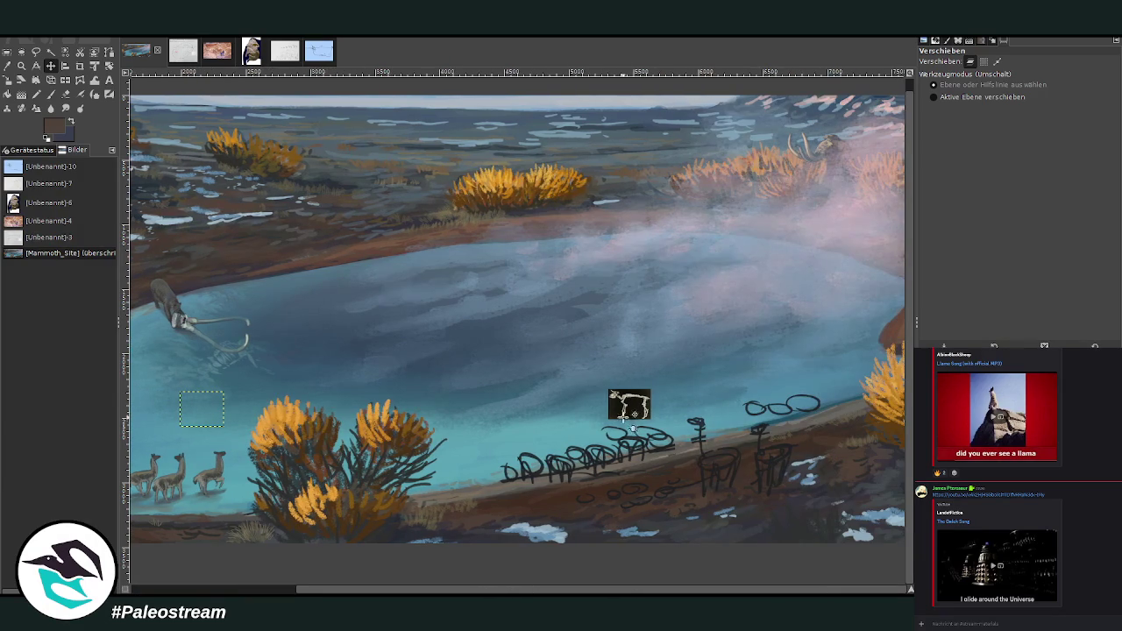
pyautogui.click(21, 65)
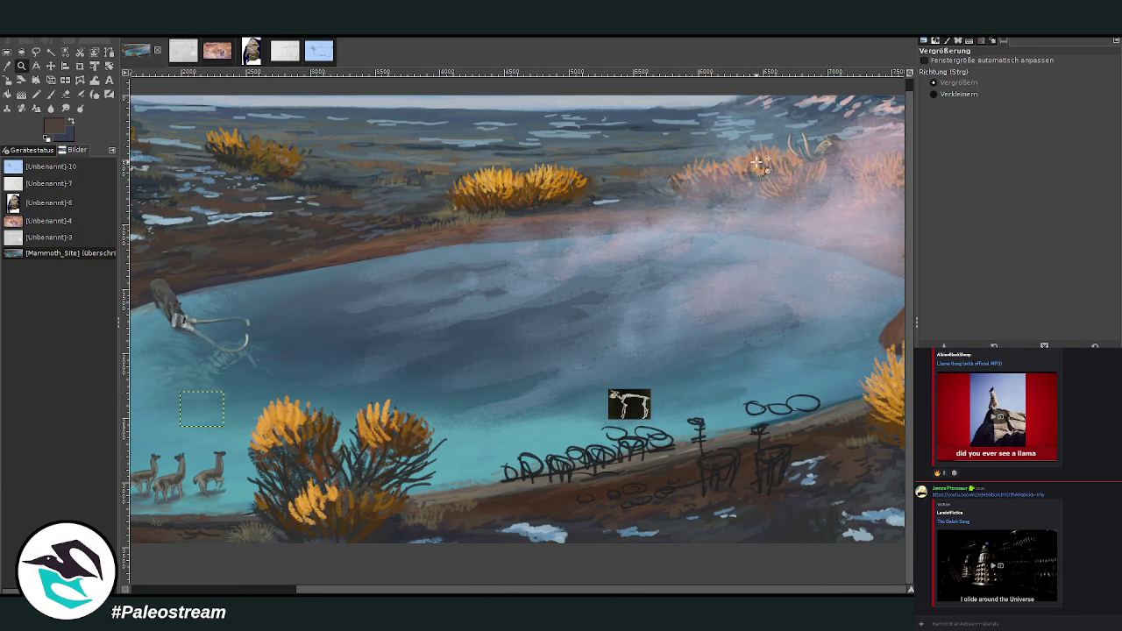
pyautogui.moveTo(410, 332); pyautogui.dragTo(764, 485)
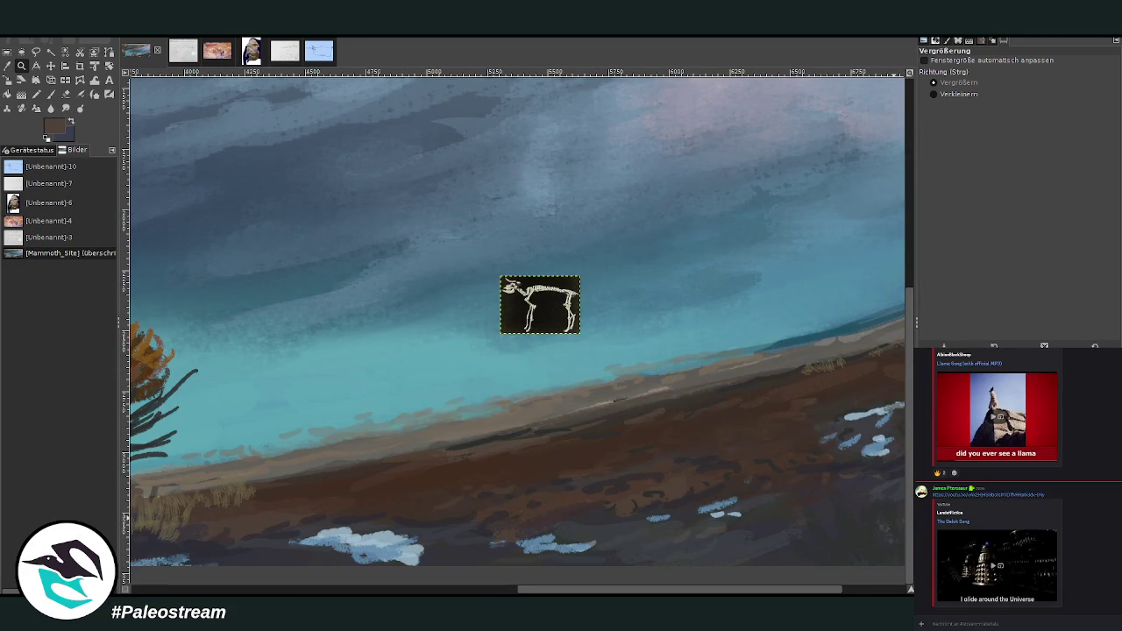
pyautogui.moveTo(211, 178); pyautogui.dragTo(905, 514)
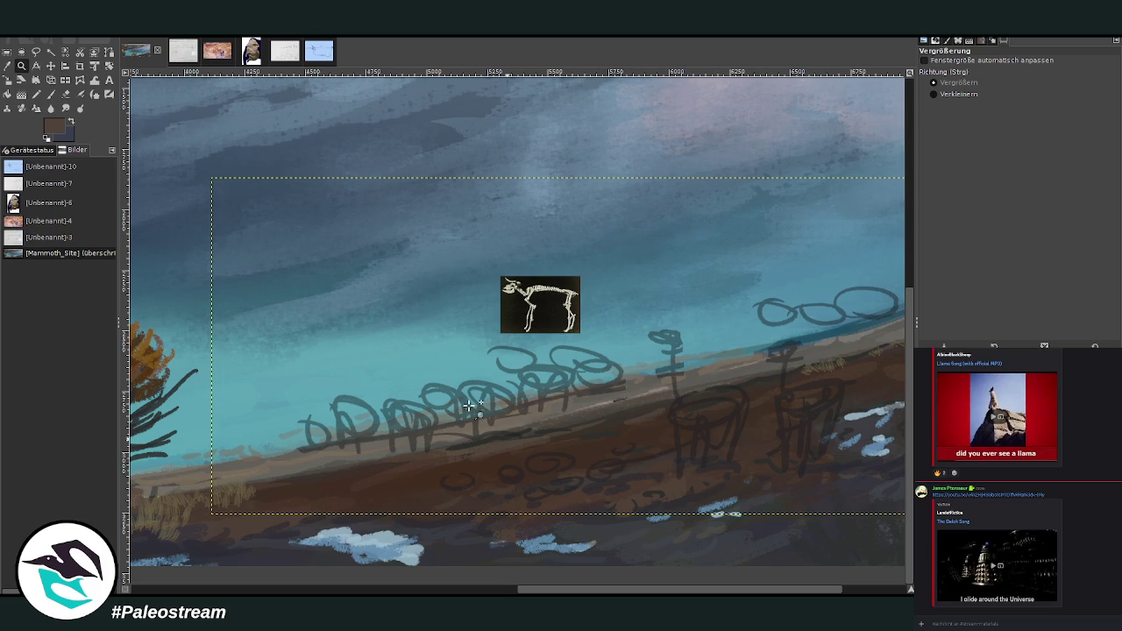
pyautogui.click(50, 66)
pyautogui.moveTo(551, 298); pyautogui.dragTo(589, 256)
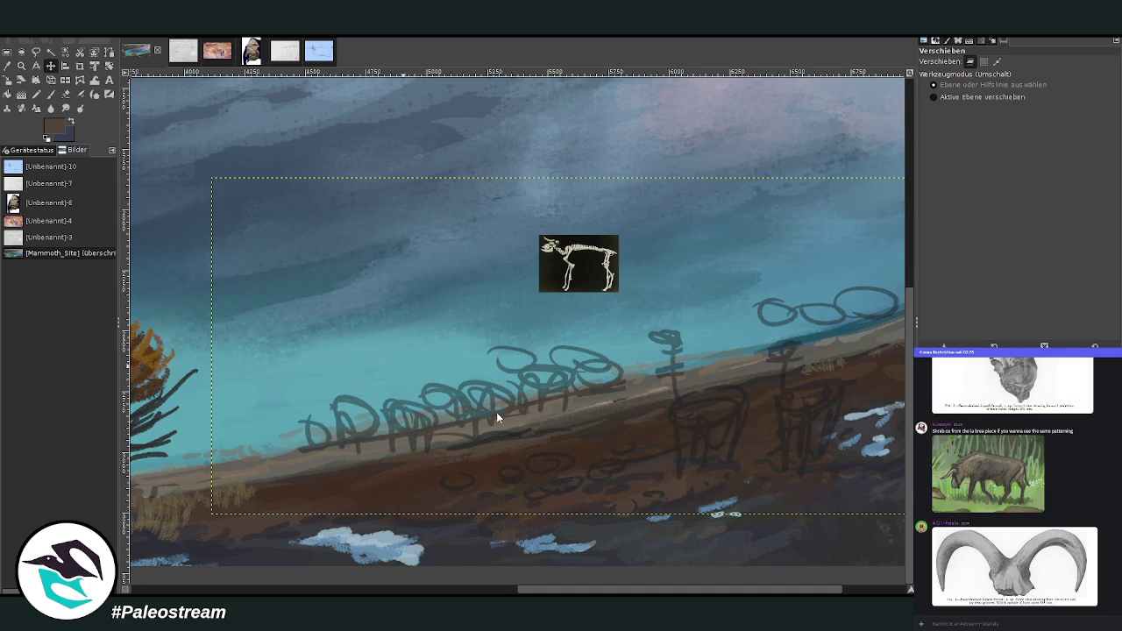
pyautogui.hotkey('ctrl', 'v')
# Step: Try scaling the skull photo with locked proportions, then cancel that attempt
pyautogui.click(8, 80)
pyautogui.moveTo(456, 406); pyautogui.dragTo(437, 395)
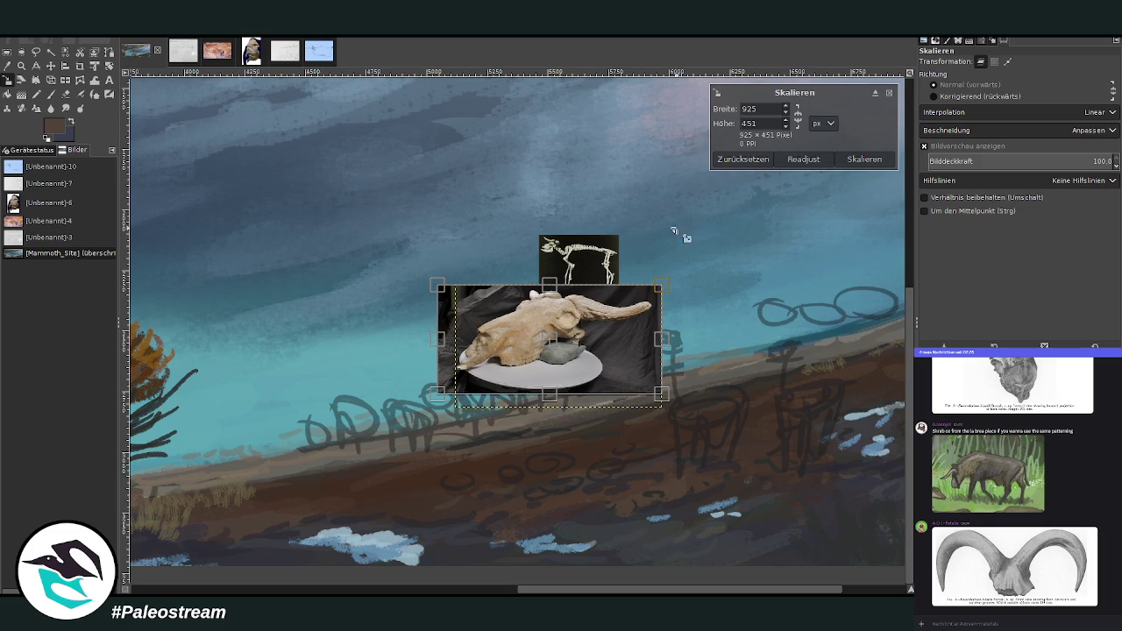
pyautogui.click(732, 159)
pyautogui.press('shift')
pyautogui.moveTo(537, 387)
pyautogui.mouseDown()
pyautogui.moveTo(517, 373)
pyautogui.moveTo(537, 190)
pyautogui.mouseUp()
pyautogui.click(807, 160)
pyautogui.click(891, 90)
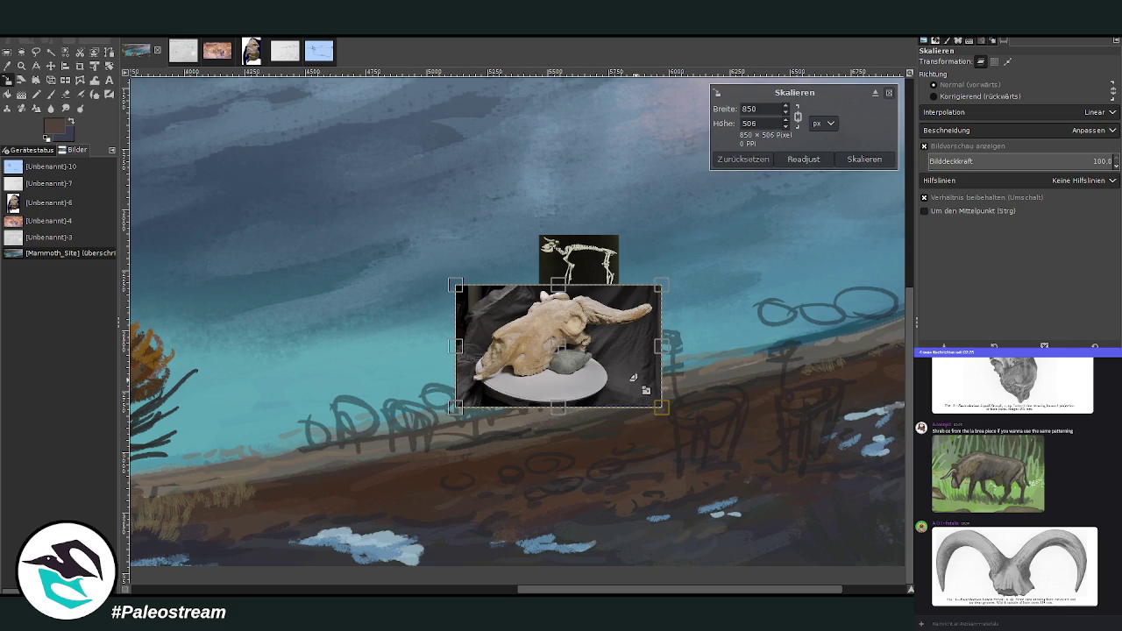
# Step: Shrink the skull photo and move it up just beneath the skeleton reference
pyautogui.moveTo(659, 404); pyautogui.dragTo(630, 386)
pyautogui.click(849, 160)
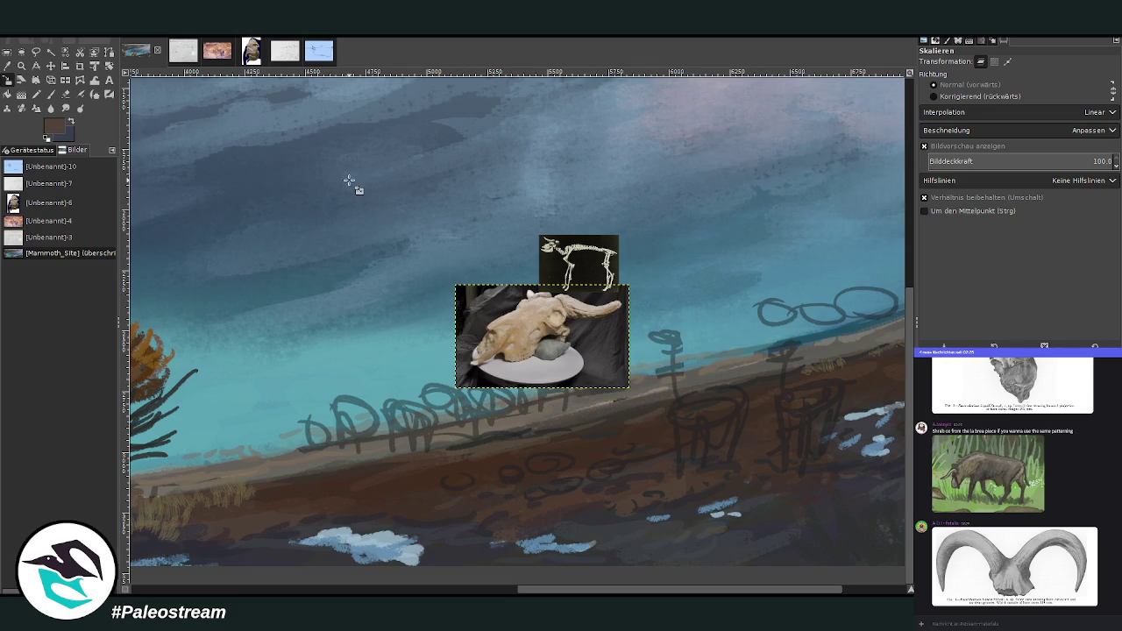
pyautogui.click(51, 66)
pyautogui.moveTo(552, 256); pyautogui.dragTo(548, 85)
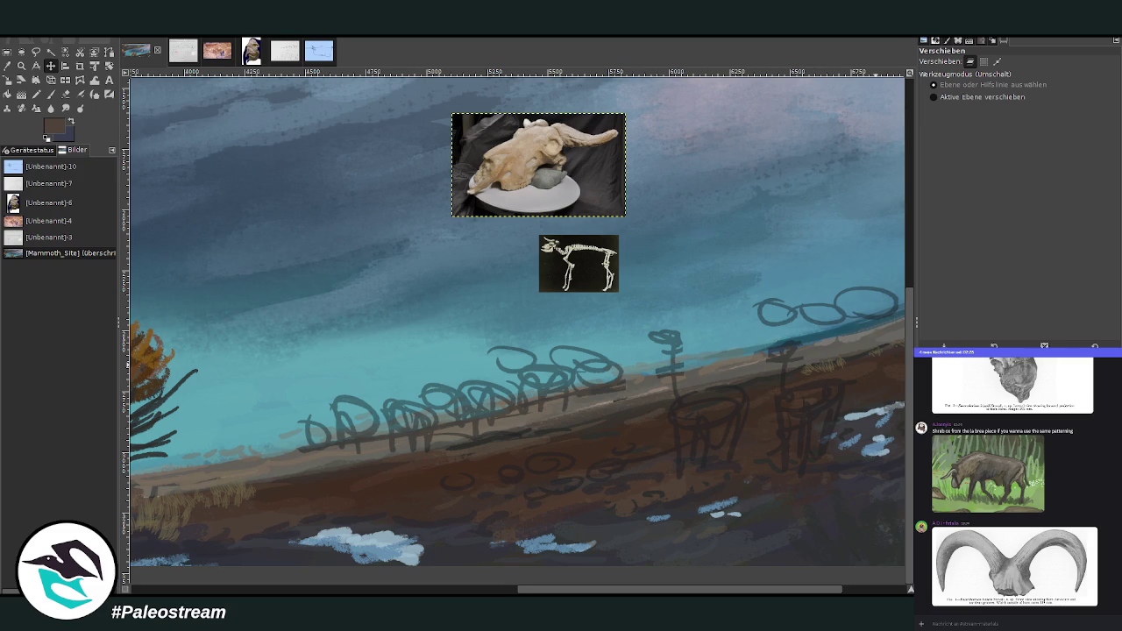
# Step: Undo to take the skull photo back out of the painting
pyautogui.hotkey('ctrl', 'z')
pyautogui.hotkey('ctrl', 'z')
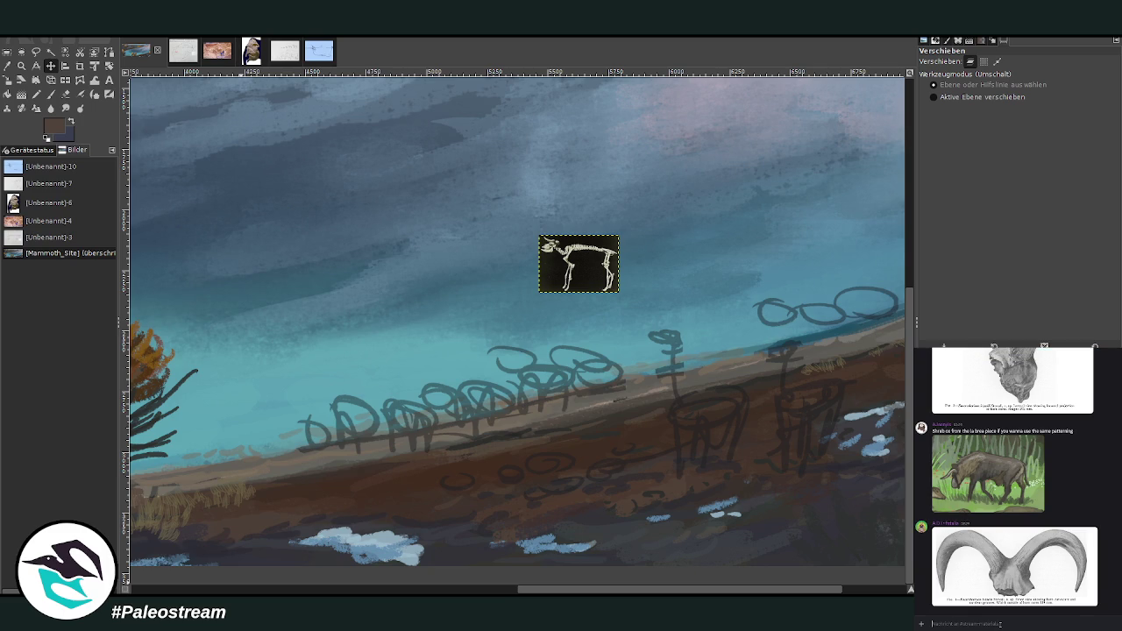
# Step: Attach the bison reference image to a chat message and send it
pyautogui.hotkey('ctrl', 'v')
pyautogui.press('Return')
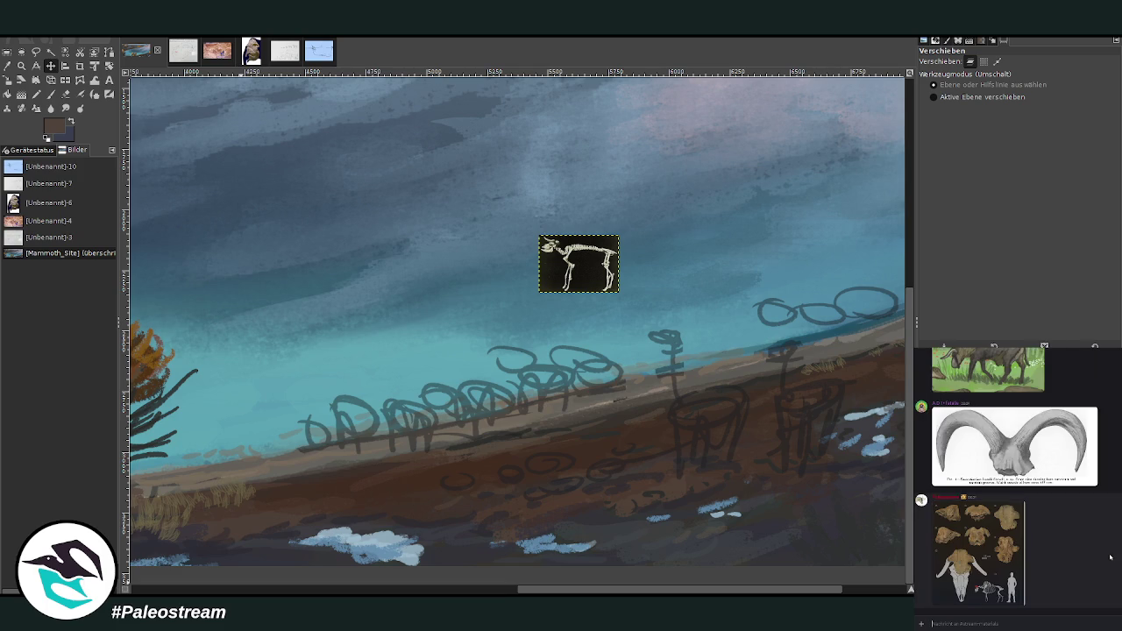
pyautogui.scroll(3, 1110, 556)
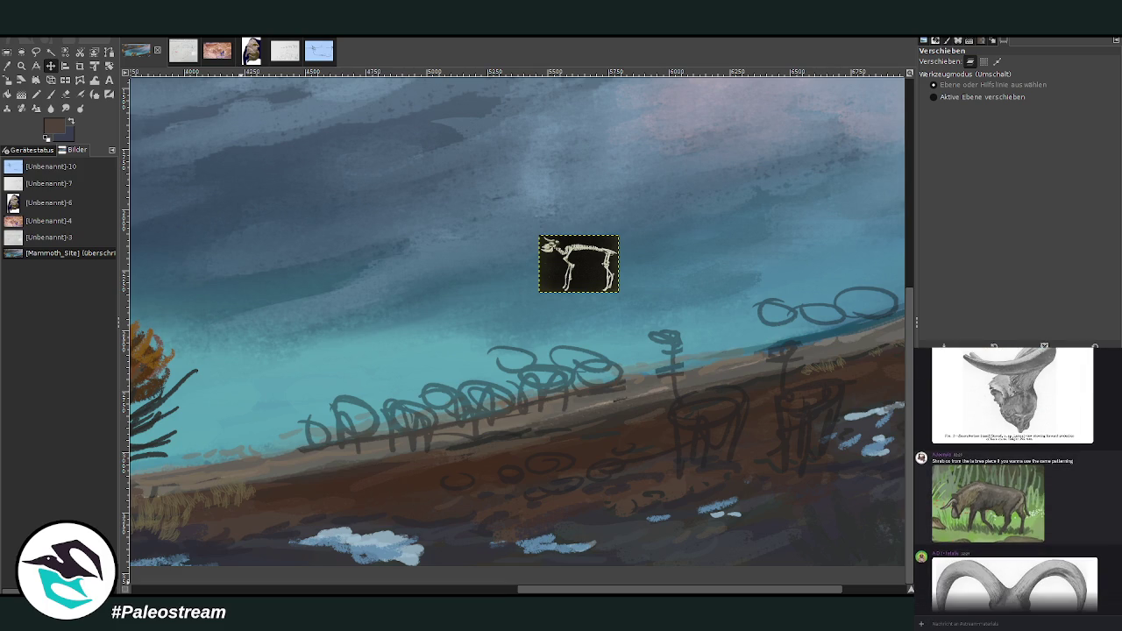
# Step: Preview the bison picture enlarged, then paste it into the painting's sky
pyautogui.click(991, 493)
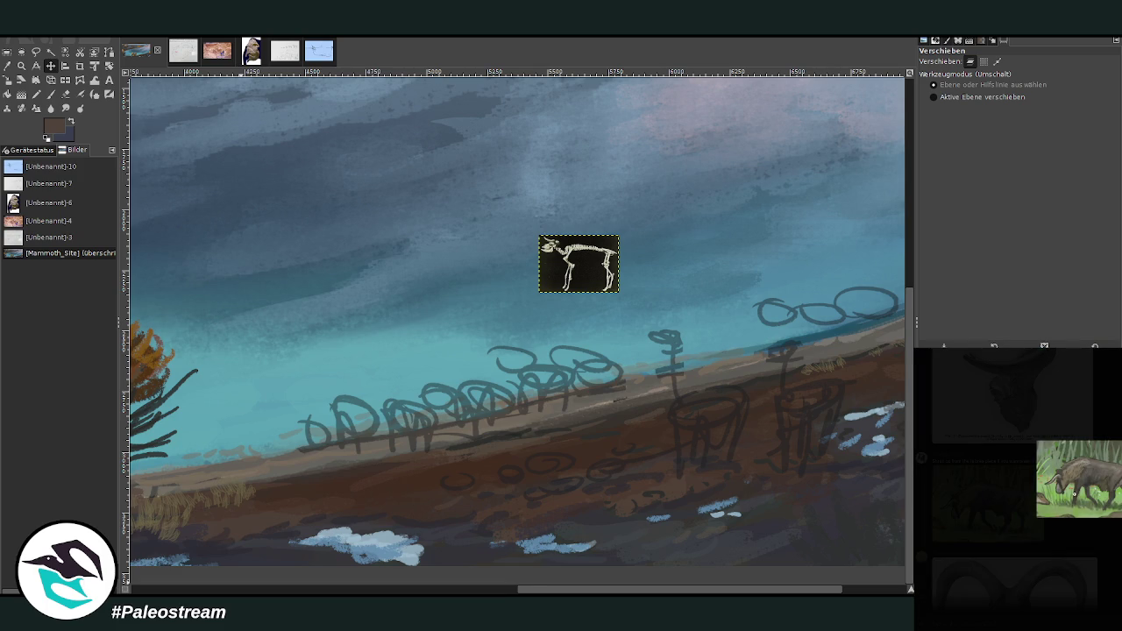
pyautogui.press('Escape')
pyautogui.scroll(-3, 1017, 491)
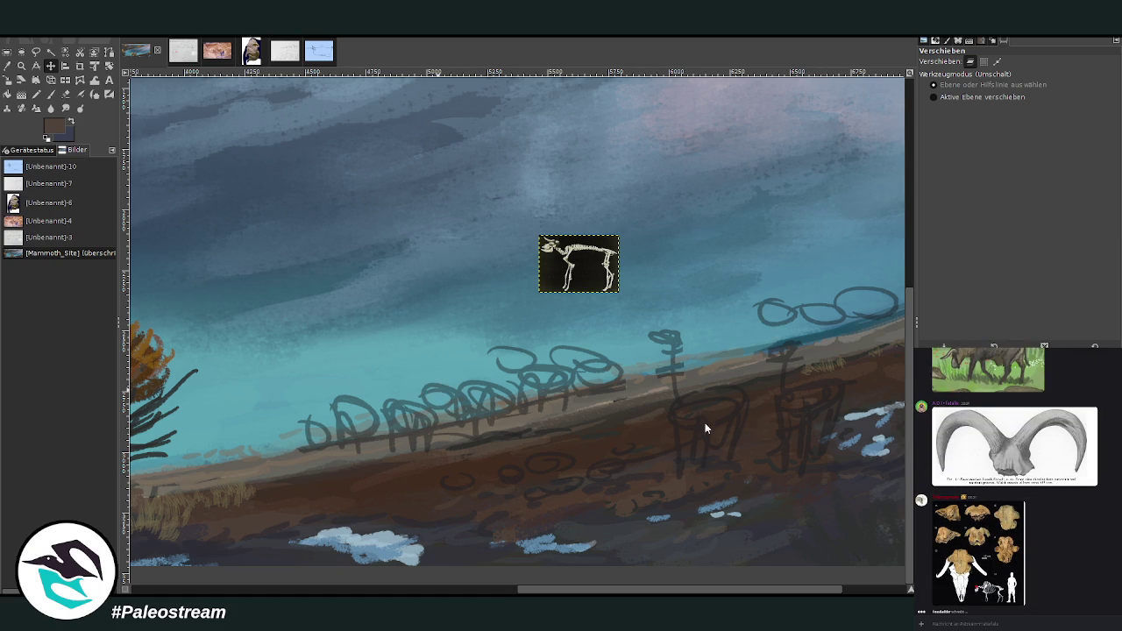
pyautogui.hotkey('ctrl', 'v')
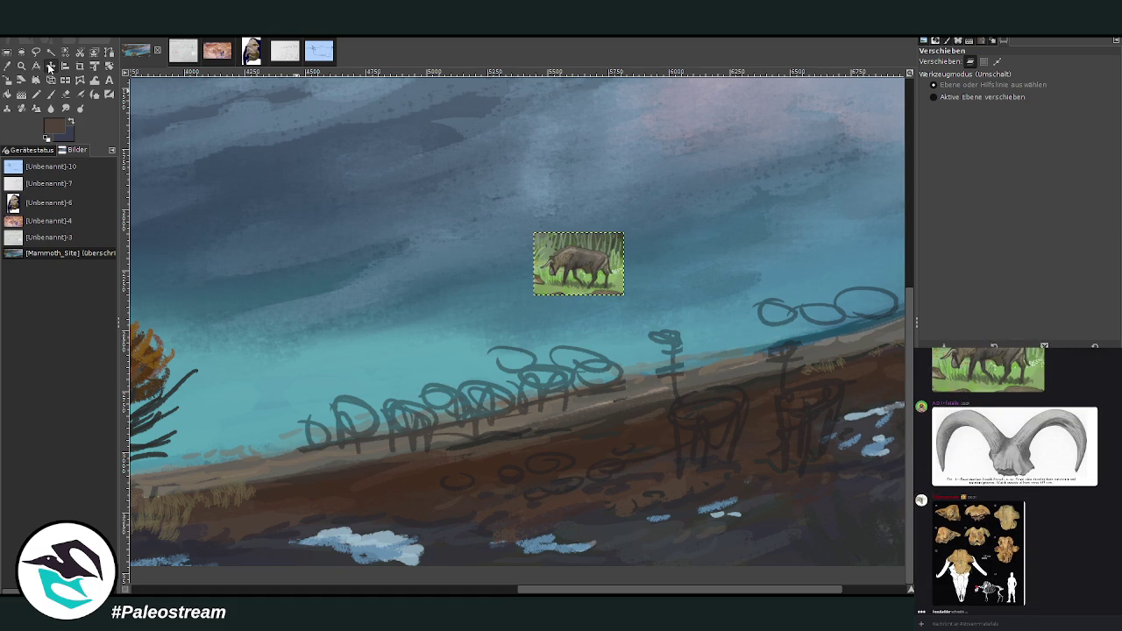
# Step: Drag the bison photo up-left and place the skeleton image beside it
pyautogui.moveTo(546, 265); pyautogui.dragTo(386, 242)
pyautogui.moveTo(594, 278); pyautogui.dragTo(506, 250)
pyautogui.moveTo(389, 265); pyautogui.dragTo(367, 260)
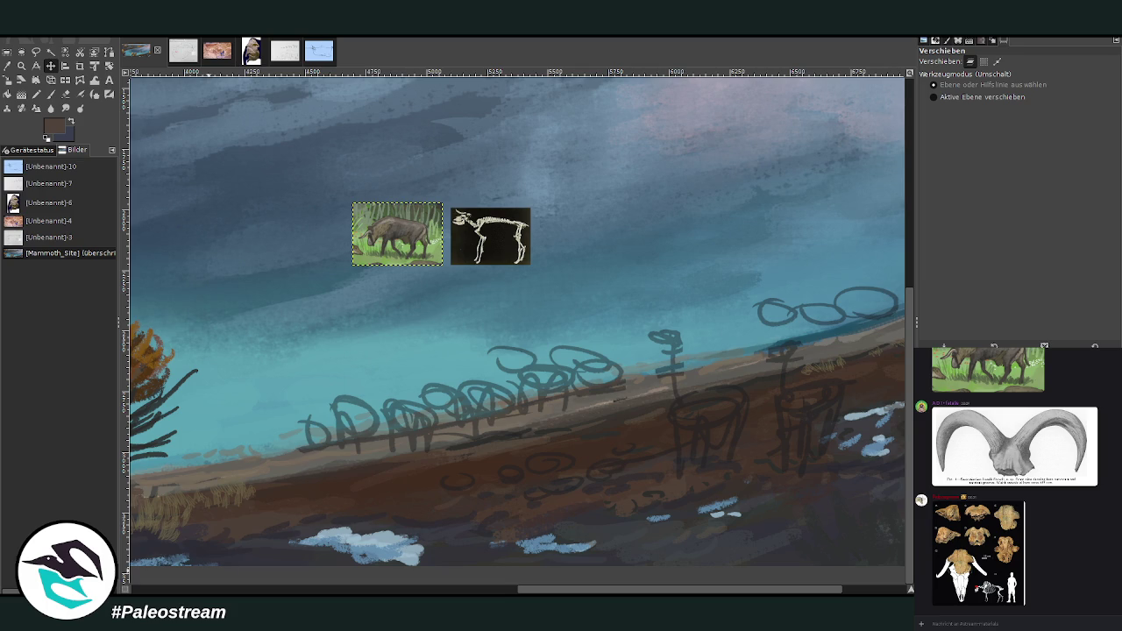
pyautogui.hscroll(-3, 906, 526)
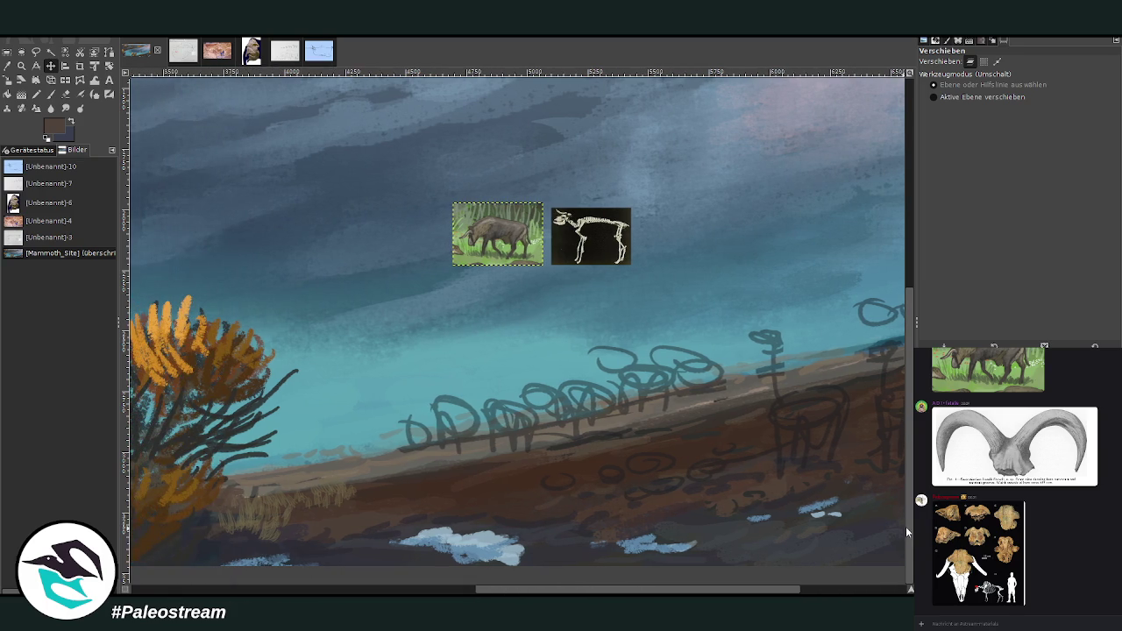
# Step: Pan left, zoom out, then zoom in to frame the whole painting around the references
pyautogui.moveTo(530, 589)
pyautogui.mouseDown()
pyautogui.moveTo(357, 589)
pyautogui.moveTo(424, 589)
pyautogui.mouseUp()
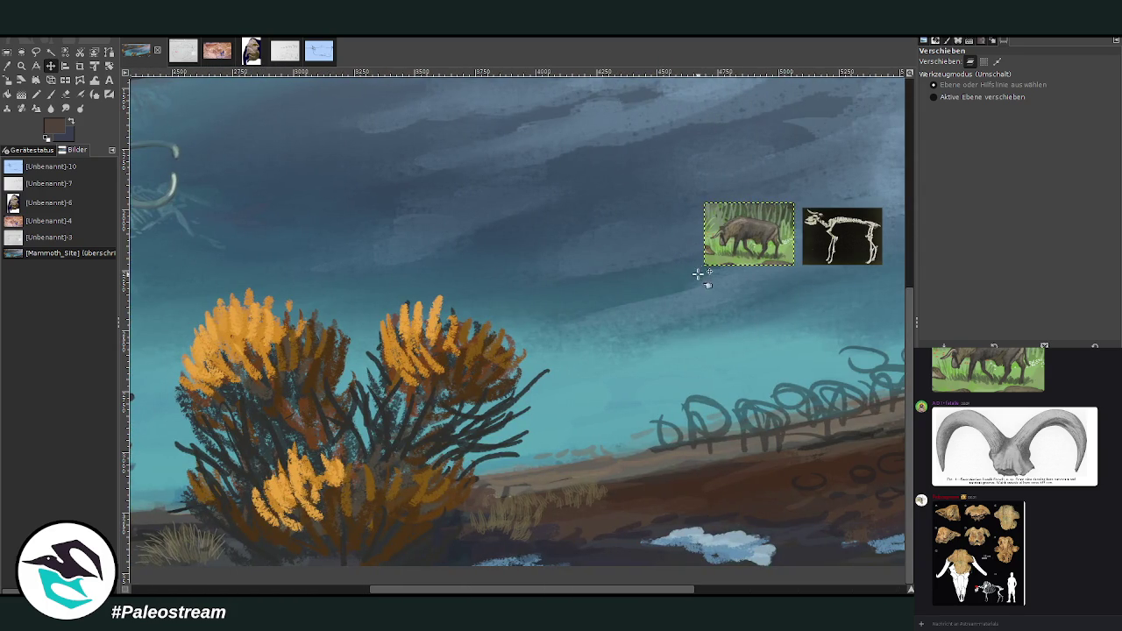
pyautogui.click(21, 66)
pyautogui.click(943, 94)
pyautogui.click(526, 268)
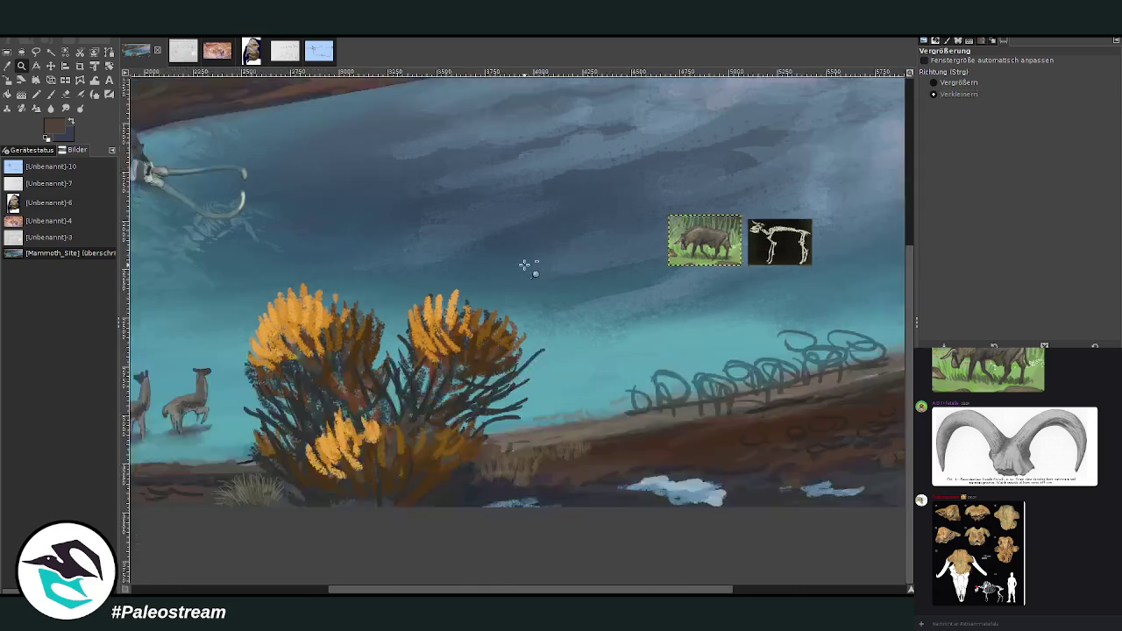
pyautogui.click(526, 268)
pyautogui.click(526, 267)
pyautogui.click(944, 82)
pyautogui.moveTo(303, 230); pyautogui.dragTo(725, 436)
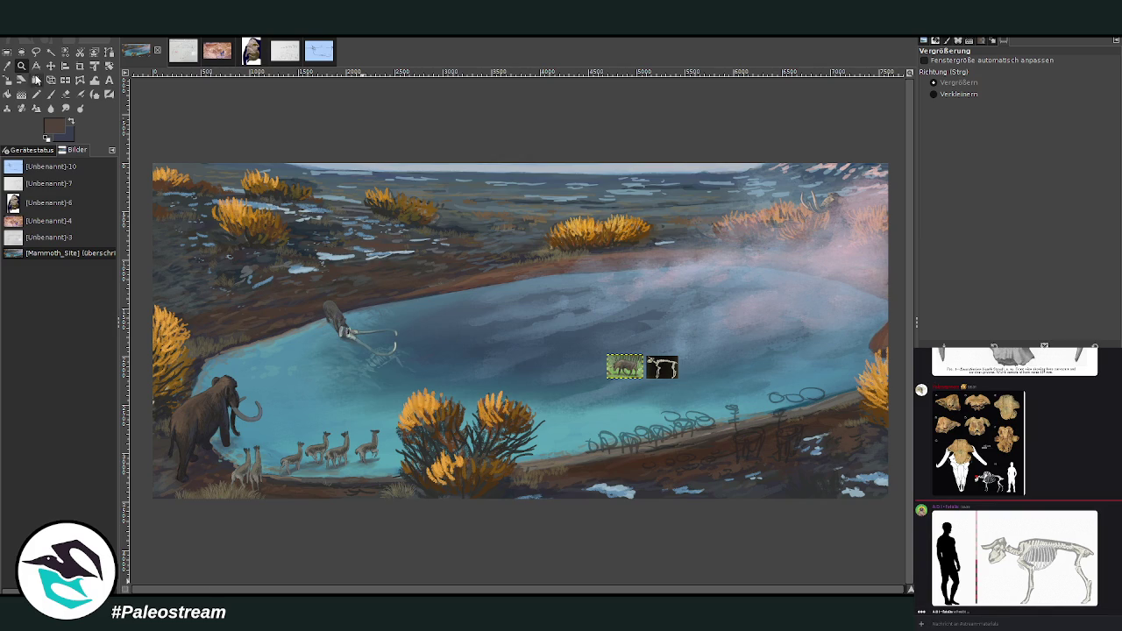
pyautogui.click(550, 341)
# Step: Zoom into the shoreline tracks and set the Chalk 03 paintbrush to size 29, opacity 72.6
pyautogui.moveTo(320, 138); pyautogui.dragTo(786, 447)
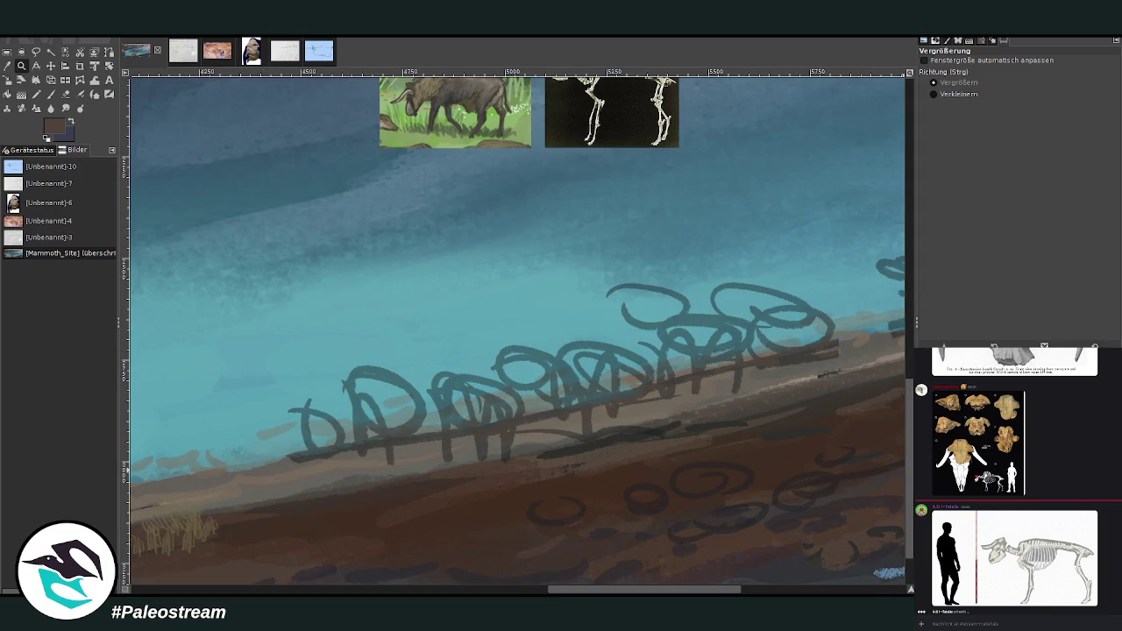
pyautogui.click(50, 94)
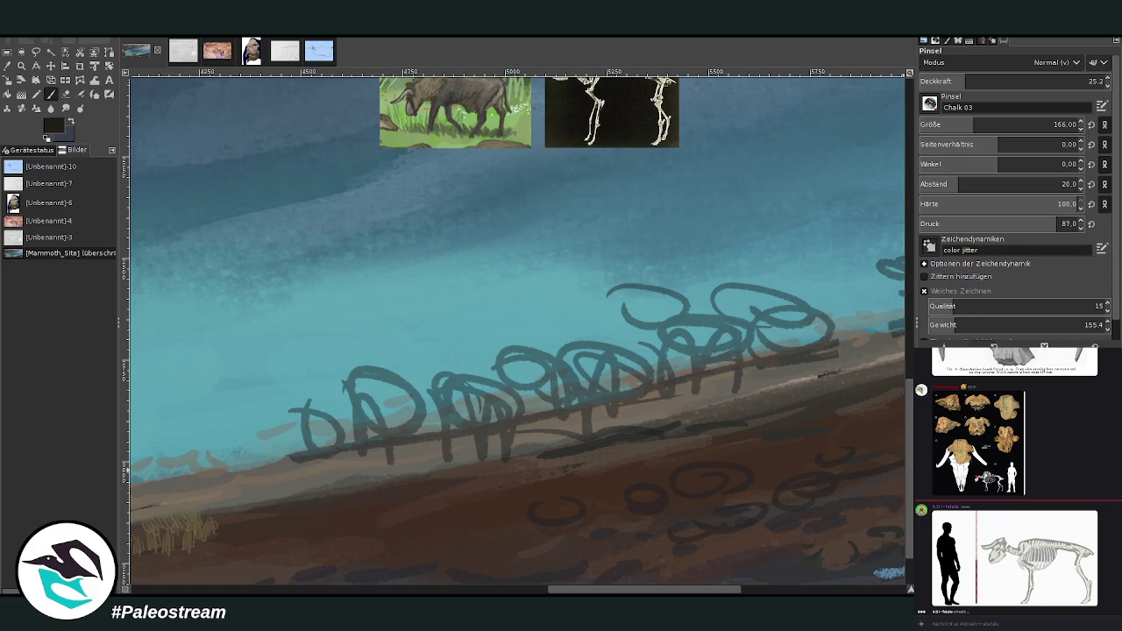
pyautogui.moveTo(973, 81); pyautogui.dragTo(1023, 81)
pyautogui.moveTo(947, 126); pyautogui.dragTo(929, 126)
pyautogui.moveTo(1035, 81); pyautogui.dragTo(1054, 80)
pyautogui.scroll(2, 903, 394)
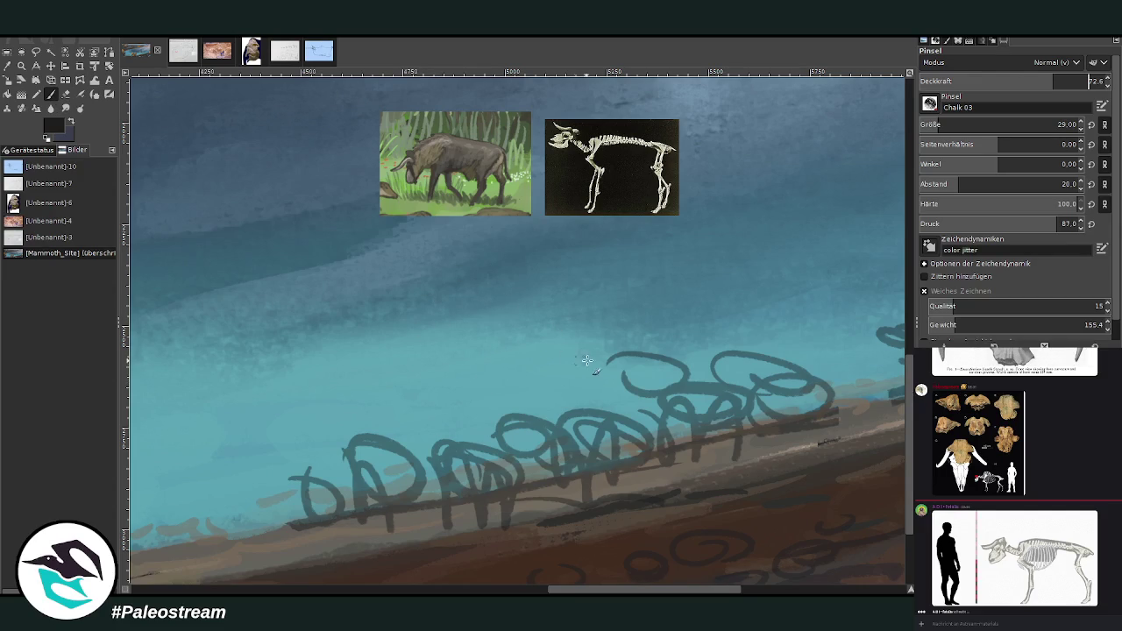
# Step: Move the skeleton to the upper right and stack the bison photo below it
pyautogui.click(51, 66)
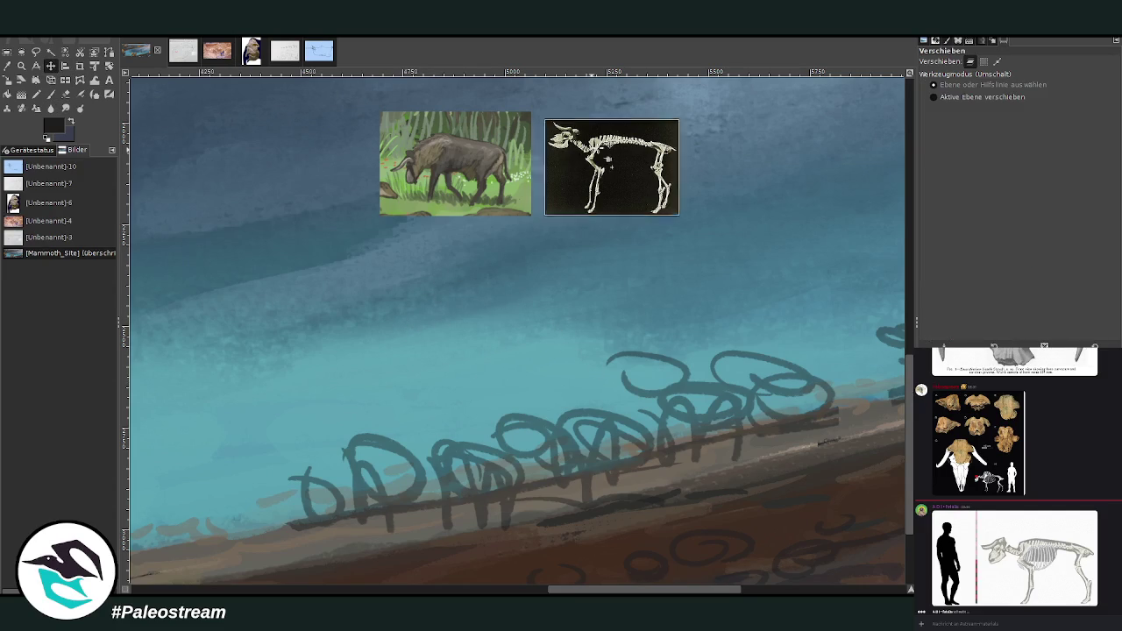
pyautogui.moveTo(612, 168); pyautogui.dragTo(797, 131)
pyautogui.moveTo(456, 163); pyautogui.dragTo(815, 238)
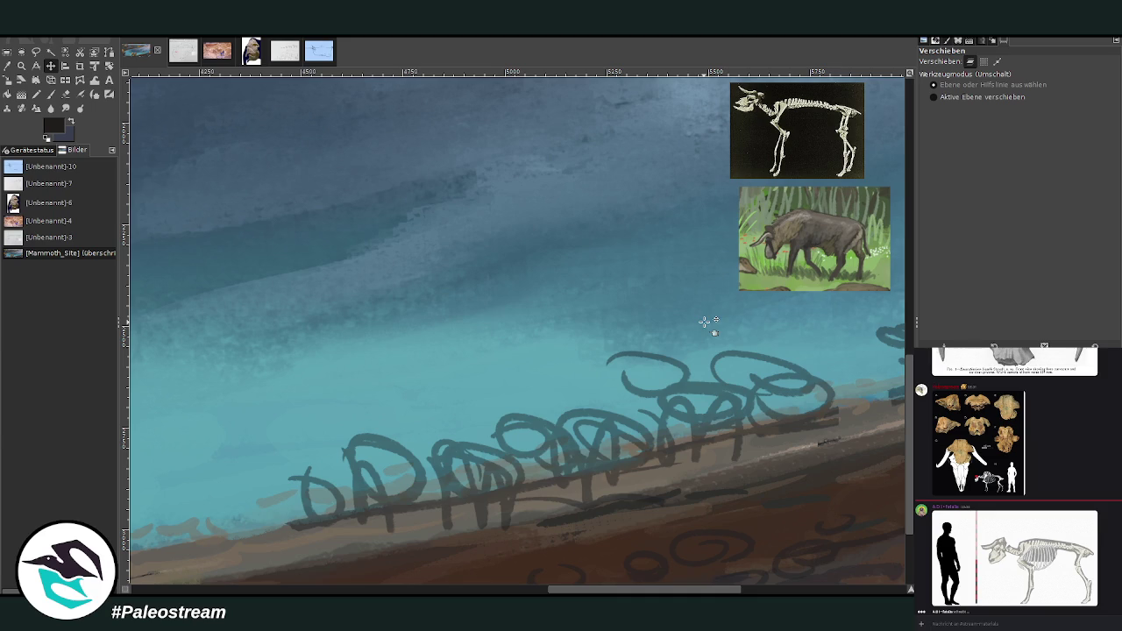
pyautogui.click(50, 94)
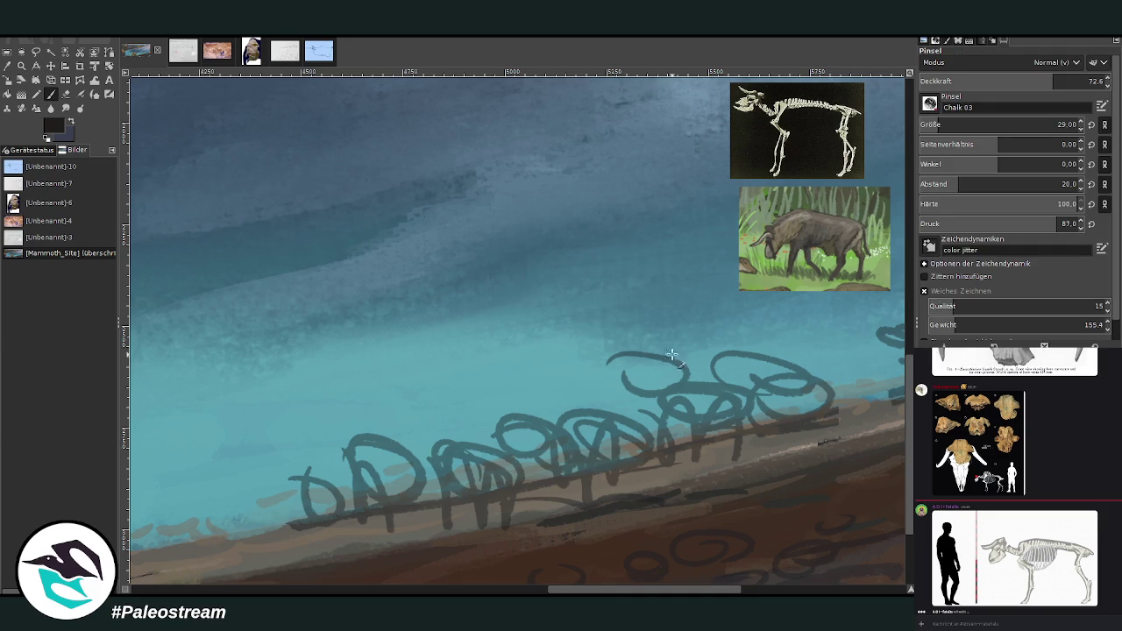
# Step: Sketch the bison's back line and several legs along the far shore
pyautogui.moveTo(637, 416); pyautogui.dragTo(572, 395)
pyautogui.hotkey('ctrl', 'z')
pyautogui.moveTo(648, 412)
pyautogui.mouseDown()
pyautogui.moveTo(555, 391)
pyautogui.moveTo(552, 442)
pyautogui.moveTo(633, 432)
pyautogui.moveTo(561, 440)
pyautogui.moveTo(640, 426)
pyautogui.moveTo(654, 410)
pyautogui.moveTo(659, 430)
pyautogui.mouseUp()
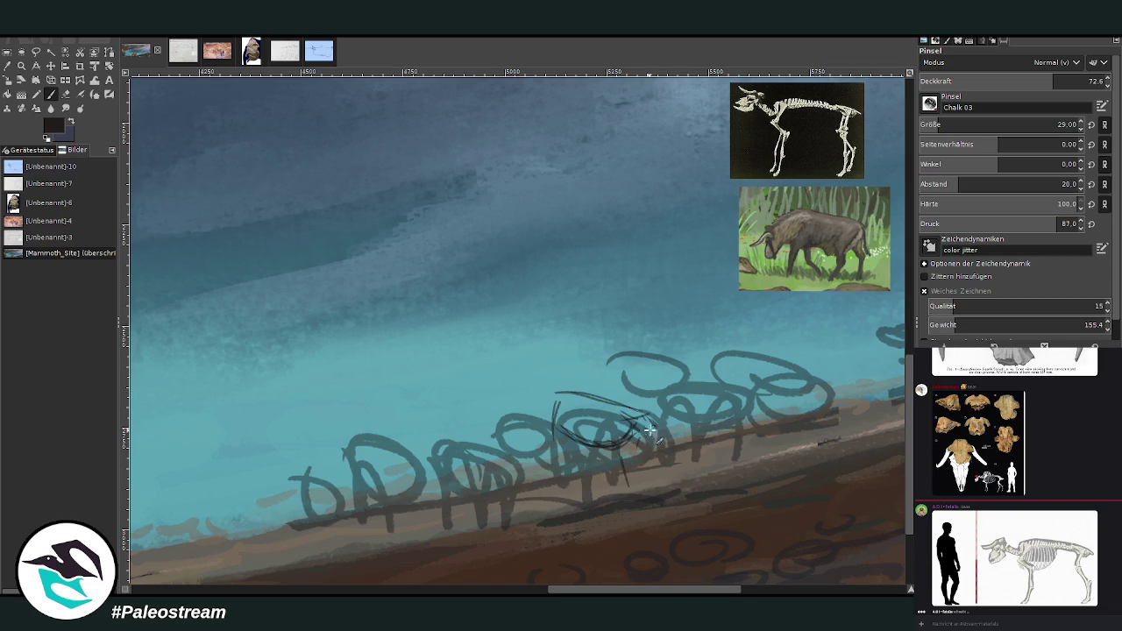
pyautogui.moveTo(652, 428); pyautogui.dragTo(620, 501)
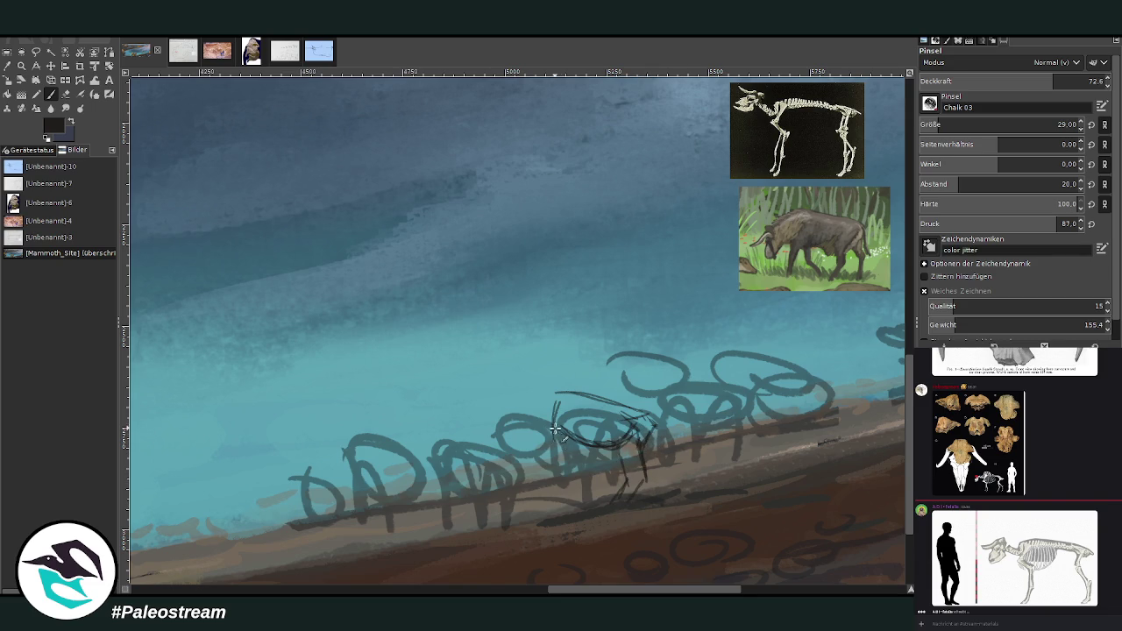
pyautogui.moveTo(562, 426)
pyautogui.mouseDown()
pyautogui.moveTo(556, 401)
pyautogui.moveTo(558, 474)
pyautogui.mouseUp()
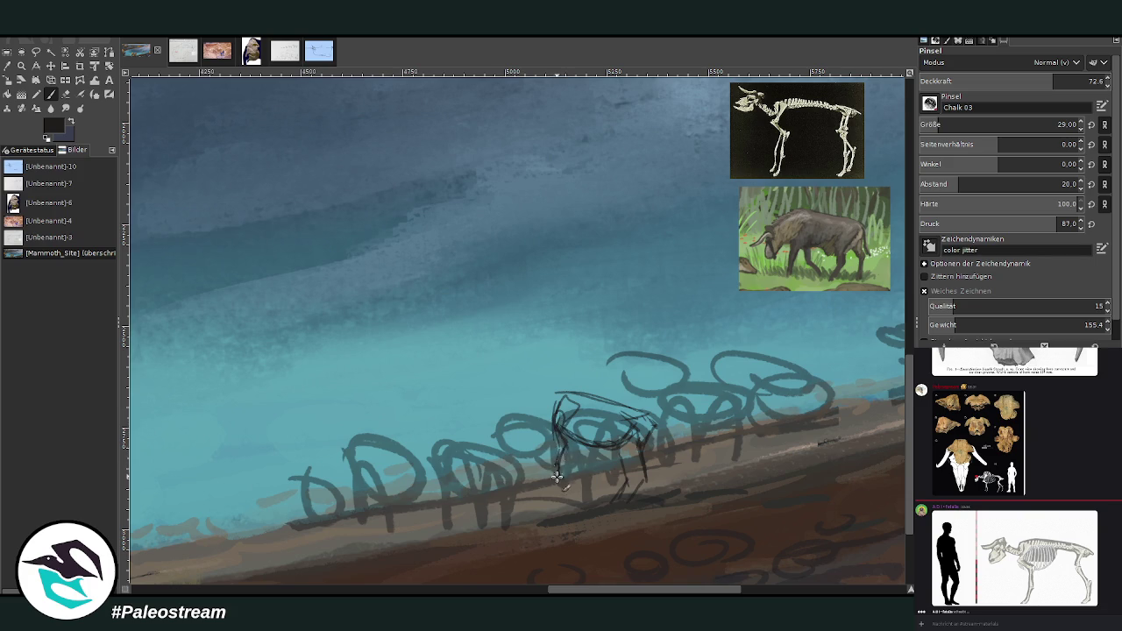
pyautogui.moveTo(561, 435); pyautogui.dragTo(556, 494)
pyautogui.moveTo(588, 455); pyautogui.dragTo(589, 491)
# Step: Sketch the bison's head, muzzle and neck outline, plus dark legs under the belly
pyautogui.moveTo(563, 397); pyautogui.dragTo(543, 413)
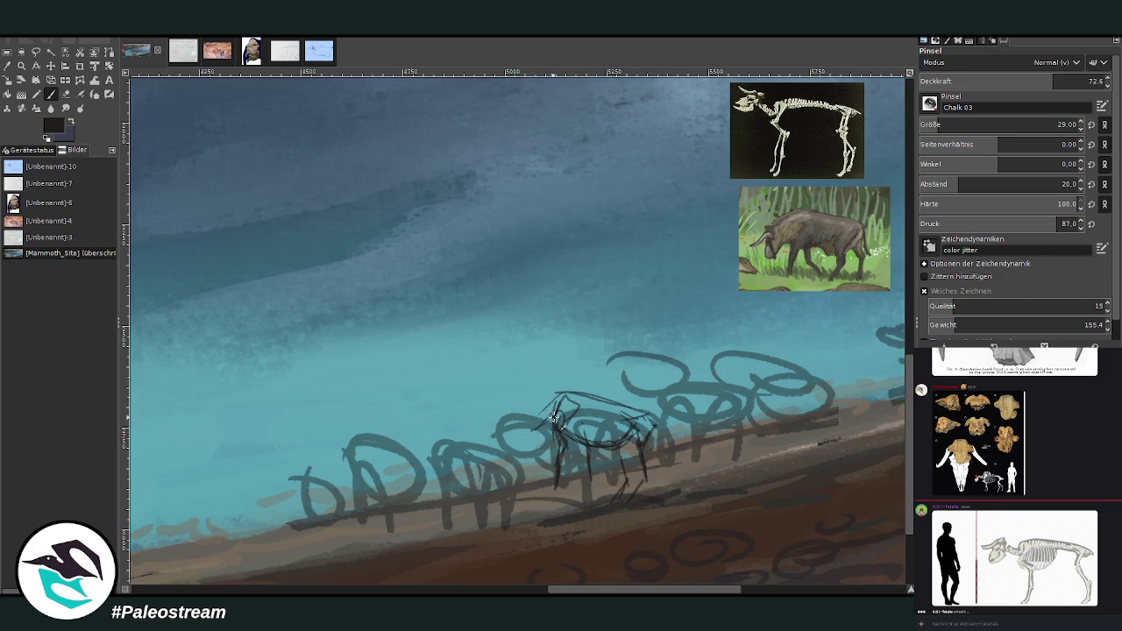
pyautogui.moveTo(531, 419); pyautogui.dragTo(515, 449)
pyautogui.moveTo(504, 428); pyautogui.dragTo(492, 434)
pyautogui.moveTo(542, 405)
pyautogui.mouseDown()
pyautogui.moveTo(569, 389)
pyautogui.moveTo(645, 417)
pyautogui.moveTo(660, 426)
pyautogui.moveTo(652, 435)
pyautogui.mouseUp()
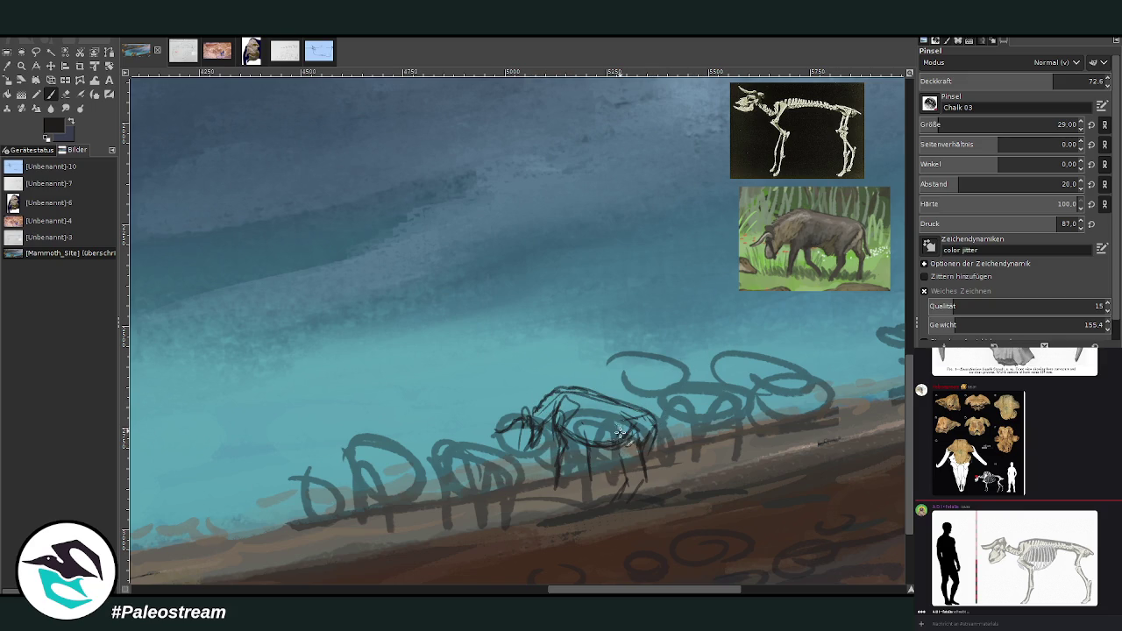
pyautogui.moveTo(640, 446)
pyautogui.mouseDown()
pyautogui.moveTo(639, 496)
pyautogui.moveTo(624, 485)
pyautogui.mouseUp()
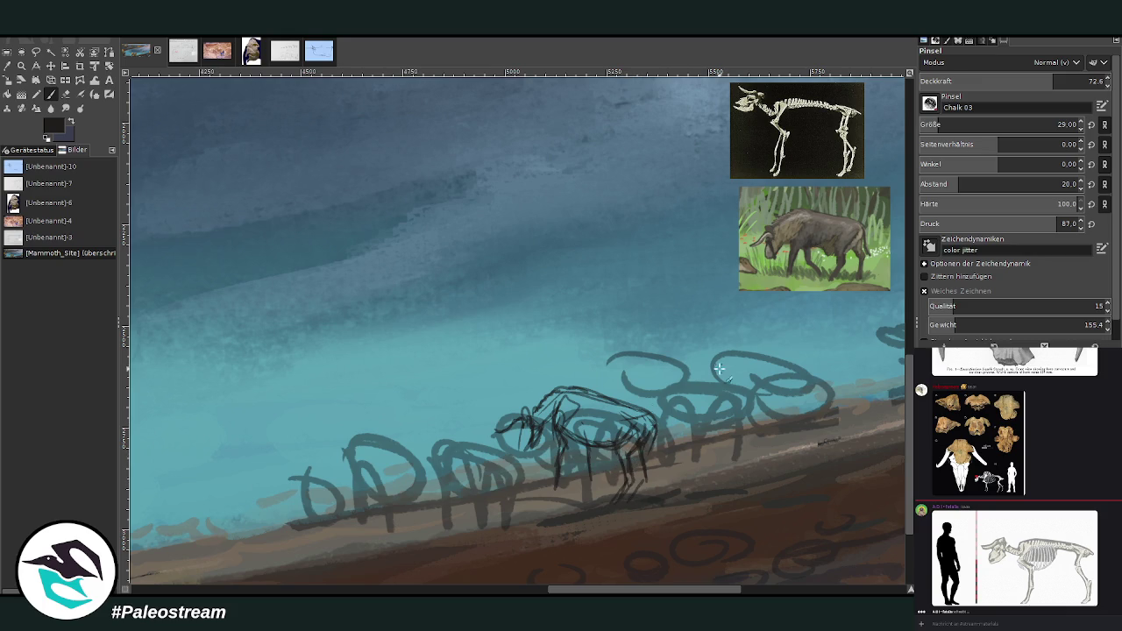
# Step: Add another dark stroke to the bison's hind legs
pyautogui.moveTo(634, 489); pyautogui.dragTo(649, 465)
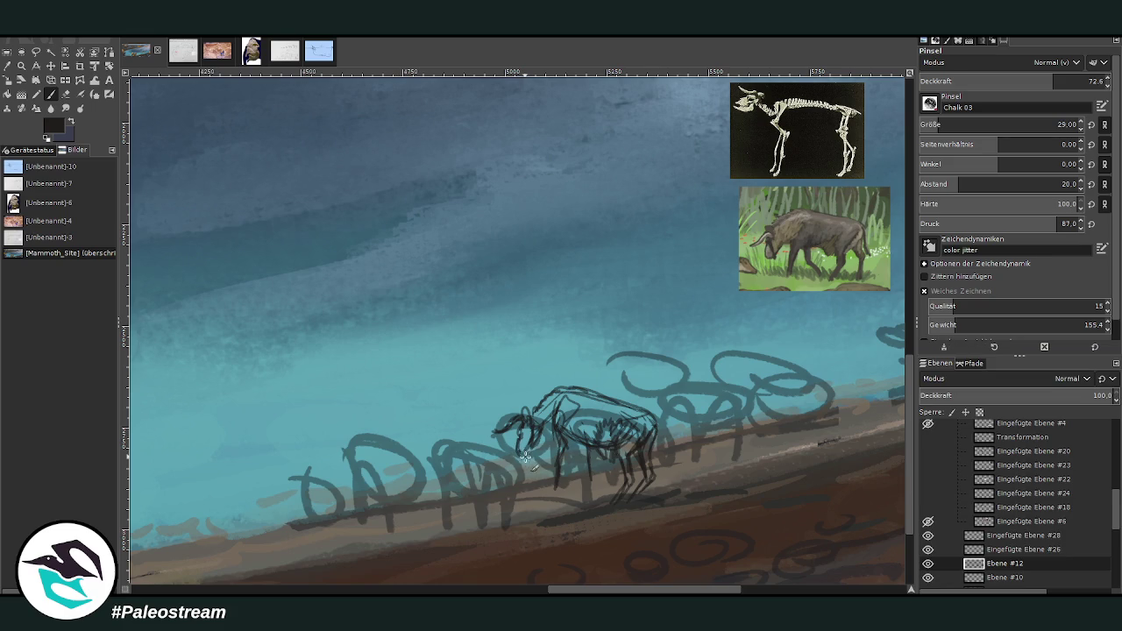
# Step: Loop lines around the bison's head and snout and strengthen its hind legs
pyautogui.moveTo(531, 443)
pyautogui.mouseDown()
pyautogui.moveTo(540, 460)
pyautogui.moveTo(543, 432)
pyautogui.mouseUp()
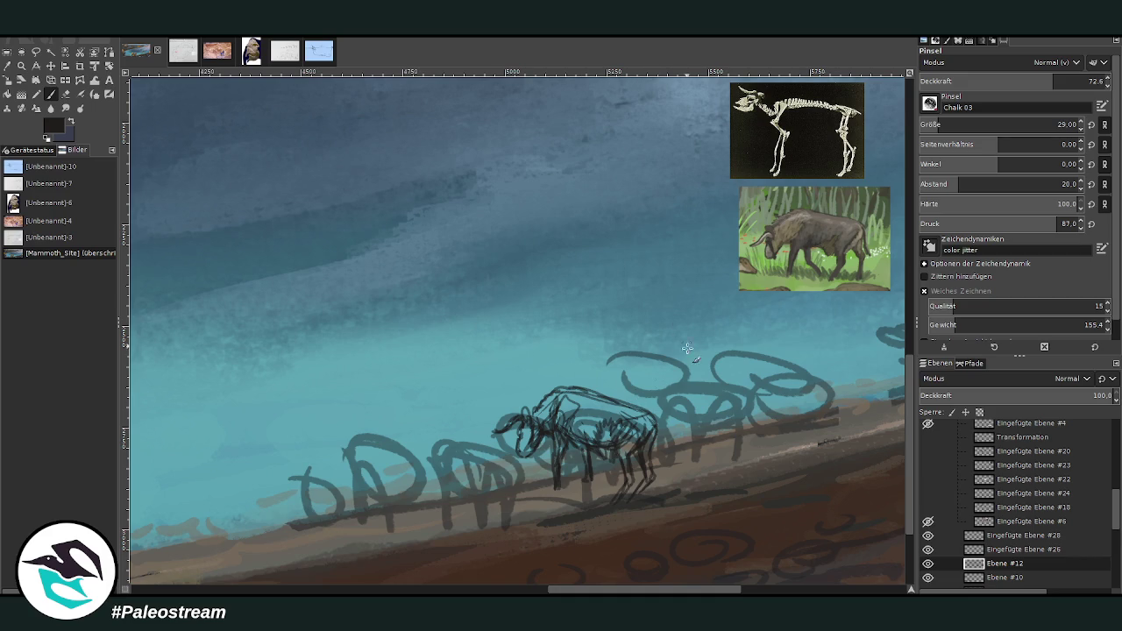
pyautogui.moveTo(622, 473); pyautogui.dragTo(644, 491)
pyautogui.moveTo(645, 449); pyautogui.dragTo(640, 491)
pyautogui.click(66, 94)
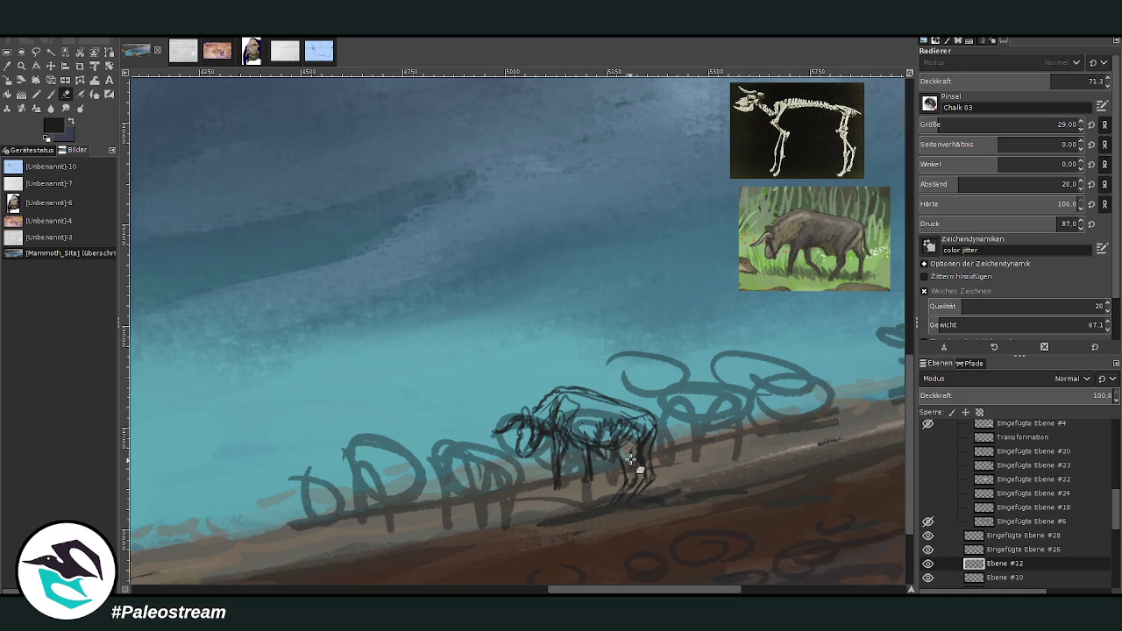
# Step: Set the brush to opacity 90.9 and size 26, then redraw the bison's head and muzzle
pyautogui.click(51, 94)
pyautogui.moveTo(956, 82); pyautogui.dragTo(1087, 81)
pyautogui.moveTo(955, 125); pyautogui.dragTo(947, 125)
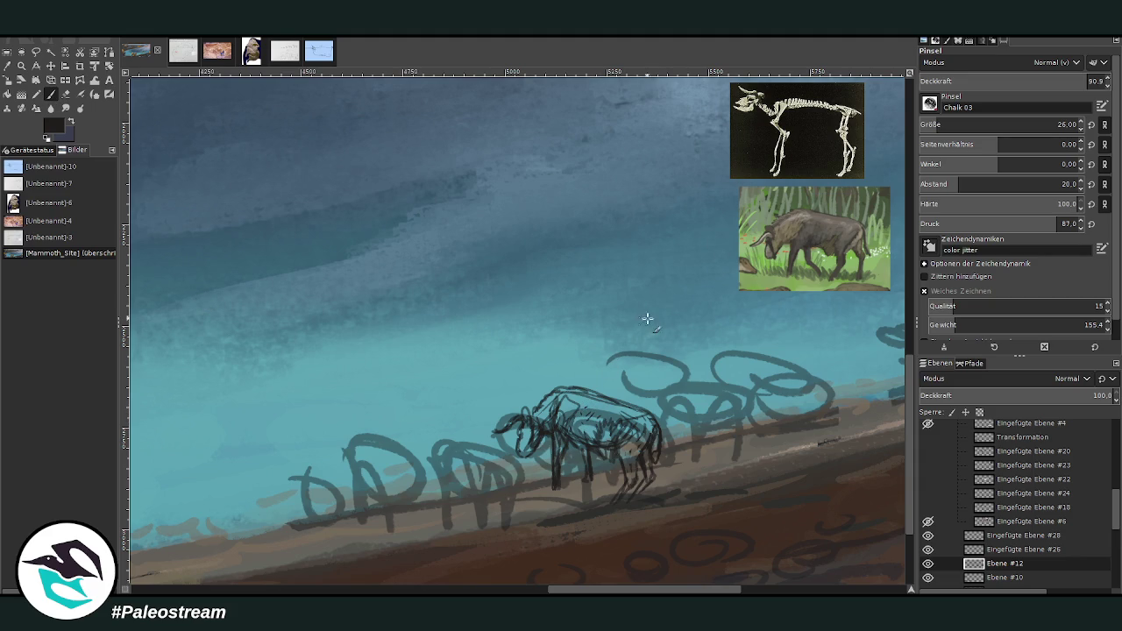
pyautogui.moveTo(535, 410)
pyautogui.mouseDown()
pyautogui.moveTo(552, 386)
pyautogui.moveTo(575, 393)
pyautogui.moveTo(523, 418)
pyautogui.moveTo(526, 409)
pyautogui.mouseUp()
pyautogui.moveTo(496, 434); pyautogui.dragTo(524, 421)
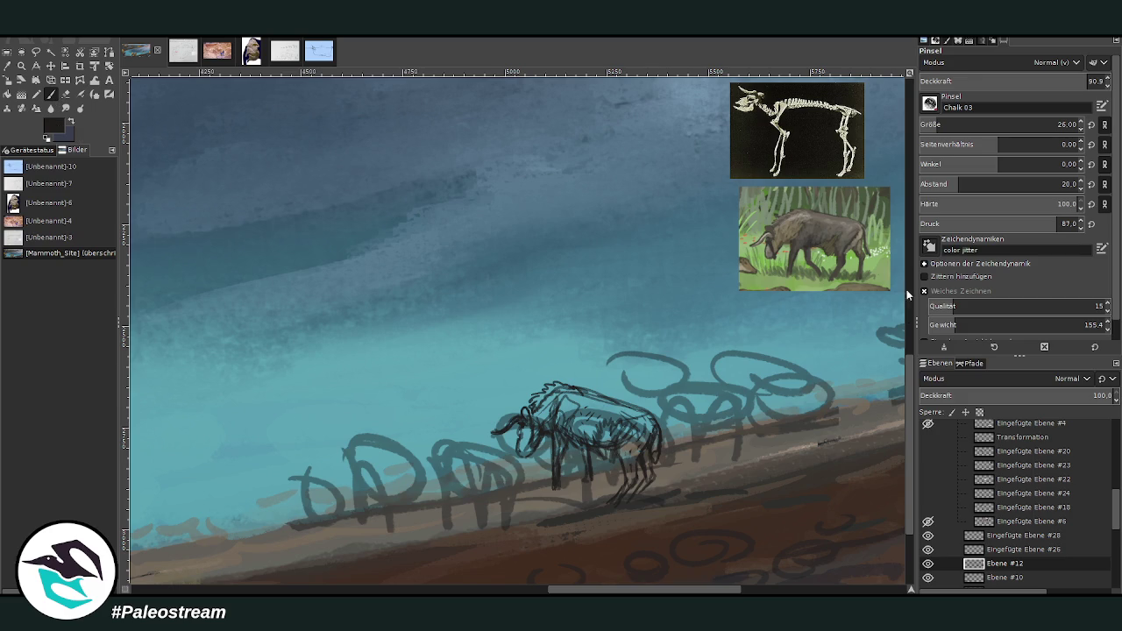
# Step: Select the Ebene #10 layer and enlarge the Chalk 03 brush to 103 px
pyautogui.moveTo(1000, 125); pyautogui.dragTo(1026, 124)
pyautogui.click(996, 579)
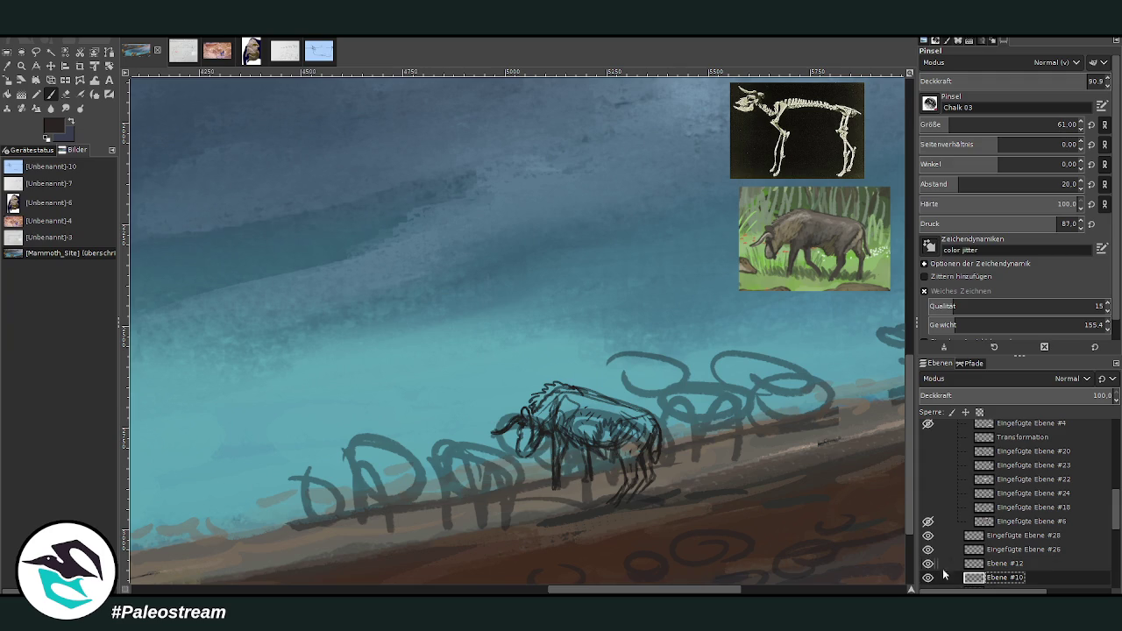
pyautogui.scroll(-2, 1108, 527)
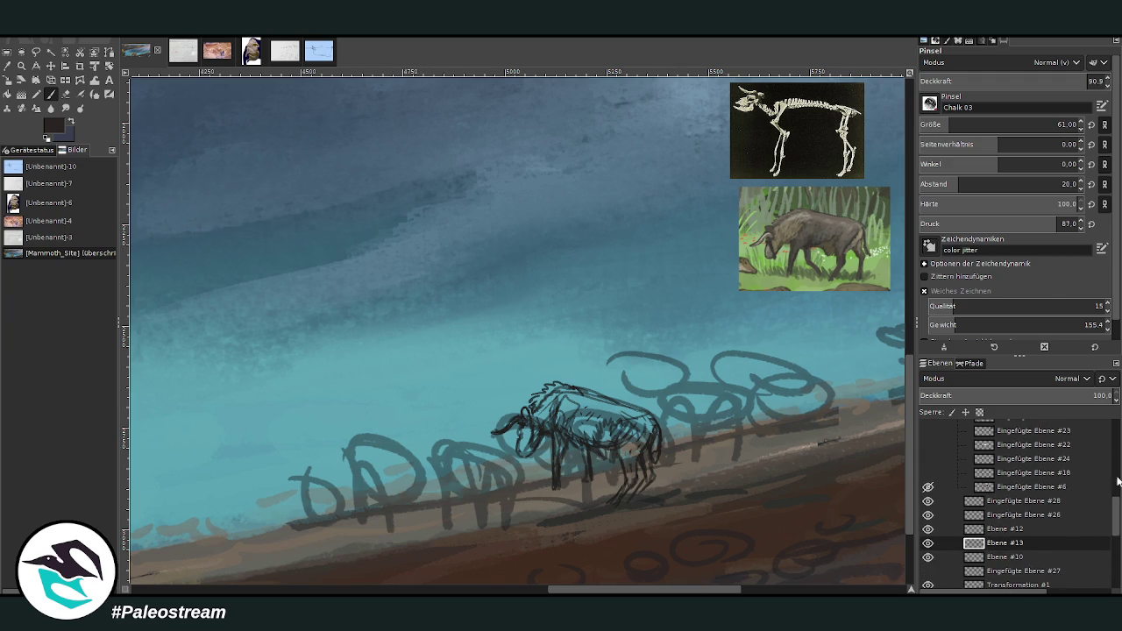
pyautogui.moveTo(954, 125); pyautogui.dragTo(965, 124)
pyautogui.moveTo(1069, 81); pyautogui.dragTo(1109, 67)
pyautogui.click(968, 123)
# Step: Paint dark brown over the bovid's body and chest gap at opacity 76, then 87.4
pyautogui.moveTo(615, 422)
pyautogui.mouseDown()
pyautogui.moveTo(587, 434)
pyautogui.moveTo(627, 421)
pyautogui.moveTo(630, 474)
pyautogui.moveTo(651, 434)
pyautogui.moveTo(614, 416)
pyautogui.moveTo(648, 423)
pyautogui.moveTo(609, 412)
pyautogui.moveTo(579, 427)
pyautogui.moveTo(570, 412)
pyautogui.moveTo(611, 421)
pyautogui.moveTo(596, 406)
pyautogui.moveTo(557, 413)
pyautogui.mouseUp()
pyautogui.click(1061, 81)
pyautogui.click(1086, 80)
pyautogui.moveTo(559, 422)
pyautogui.mouseDown()
pyautogui.moveTo(561, 451)
pyautogui.moveTo(559, 441)
pyautogui.mouseUp()
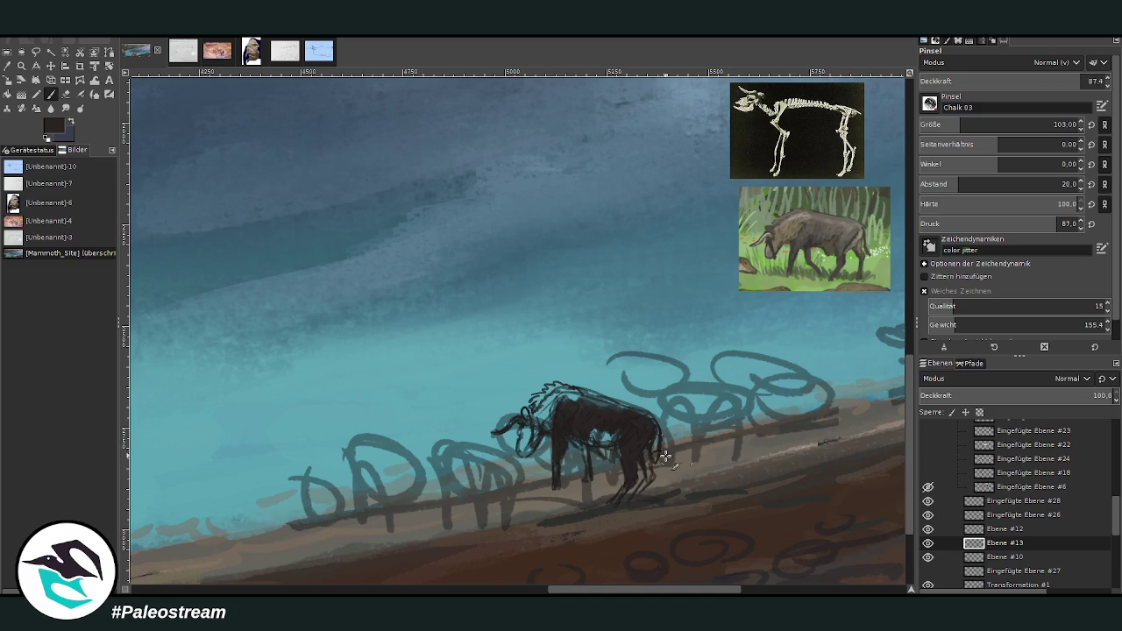
# Step: Darken the hind leg, head, neck and blue body patch with dark paint
pyautogui.moveTo(652, 470)
pyautogui.mouseDown()
pyautogui.moveTo(643, 449)
pyautogui.moveTo(658, 452)
pyautogui.moveTo(653, 429)
pyautogui.moveTo(556, 396)
pyautogui.moveTo(574, 395)
pyautogui.moveTo(557, 407)
pyautogui.mouseUp()
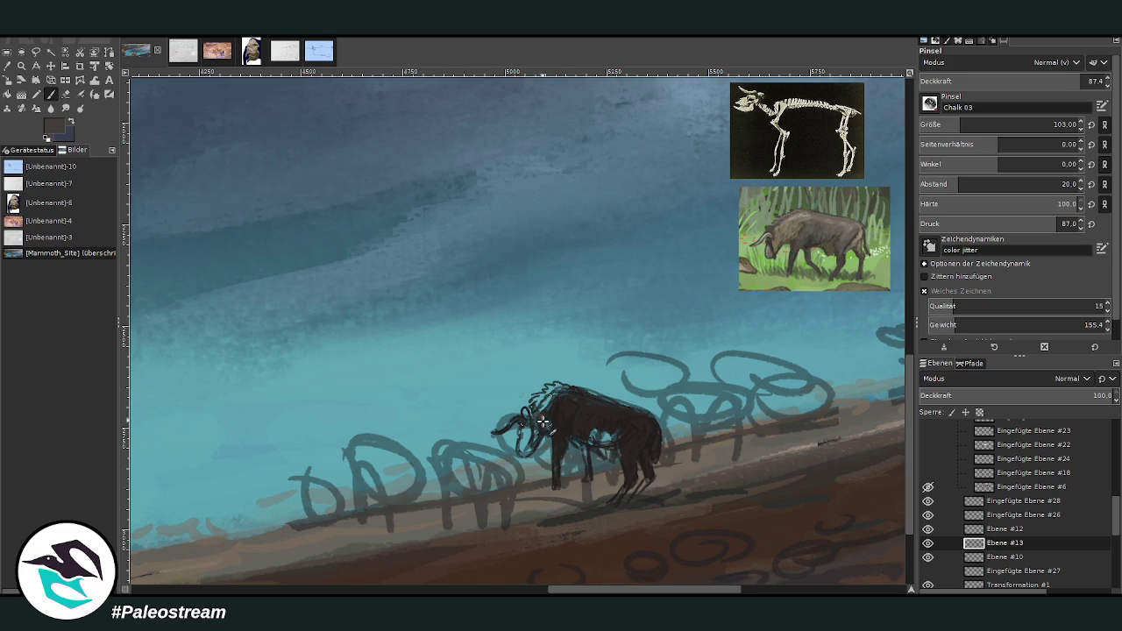
pyautogui.moveTo(546, 422); pyautogui.dragTo(540, 396)
pyautogui.moveTo(553, 402)
pyautogui.mouseDown()
pyautogui.moveTo(534, 401)
pyautogui.moveTo(548, 387)
pyautogui.moveTo(566, 394)
pyautogui.moveTo(551, 408)
pyautogui.mouseUp()
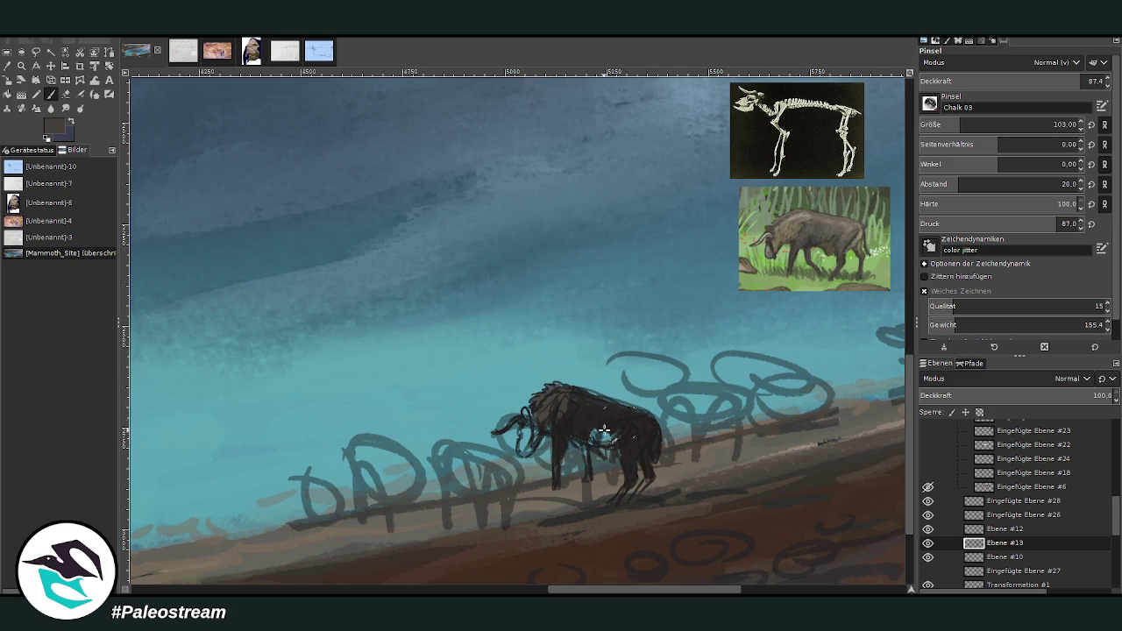
pyautogui.moveTo(599, 440)
pyautogui.mouseDown()
pyautogui.moveTo(609, 456)
pyautogui.moveTo(591, 444)
pyautogui.mouseUp()
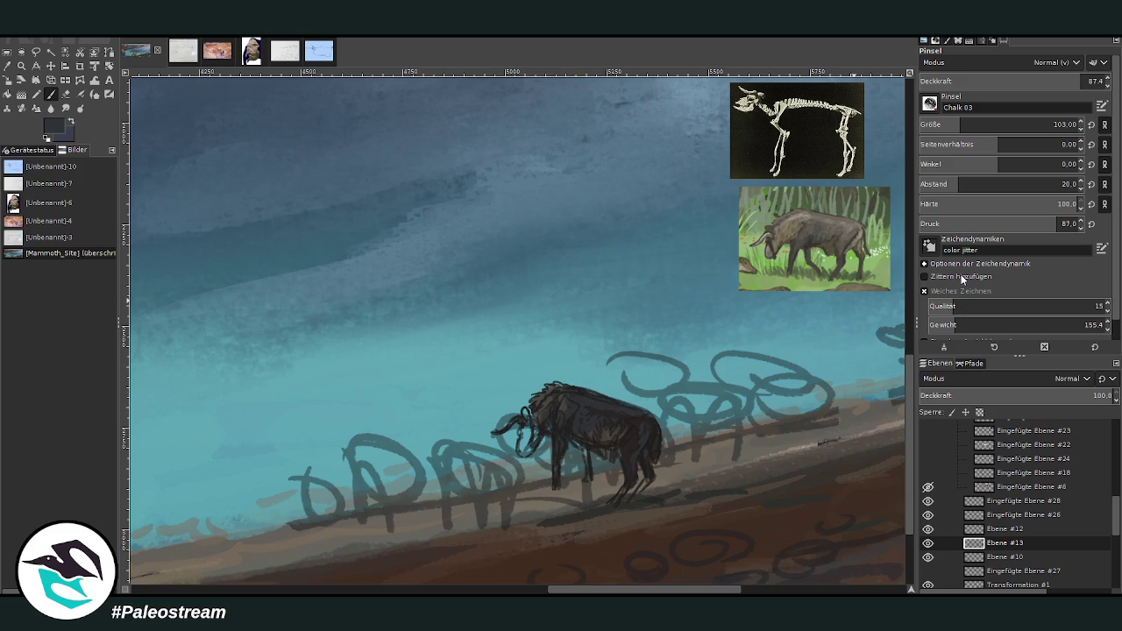
# Step: Darken the bison's face with short strokes of a 26 px brush, then select layer Ebene #12
pyautogui.keyDown('ctrl'); pyautogui.click(876, 298); pyautogui.keyUp('ctrl')
pyautogui.moveTo(527, 444)
pyautogui.mouseDown()
pyautogui.moveTo(528, 424)
pyautogui.moveTo(538, 428)
pyautogui.mouseUp()
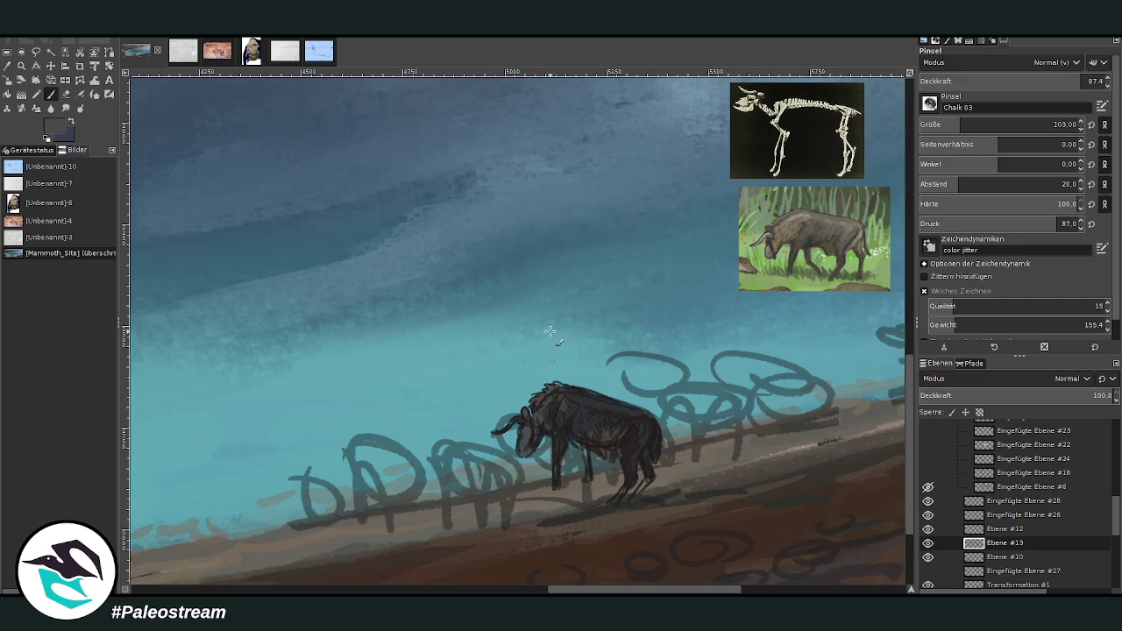
pyautogui.moveTo(982, 125); pyautogui.dragTo(945, 124)
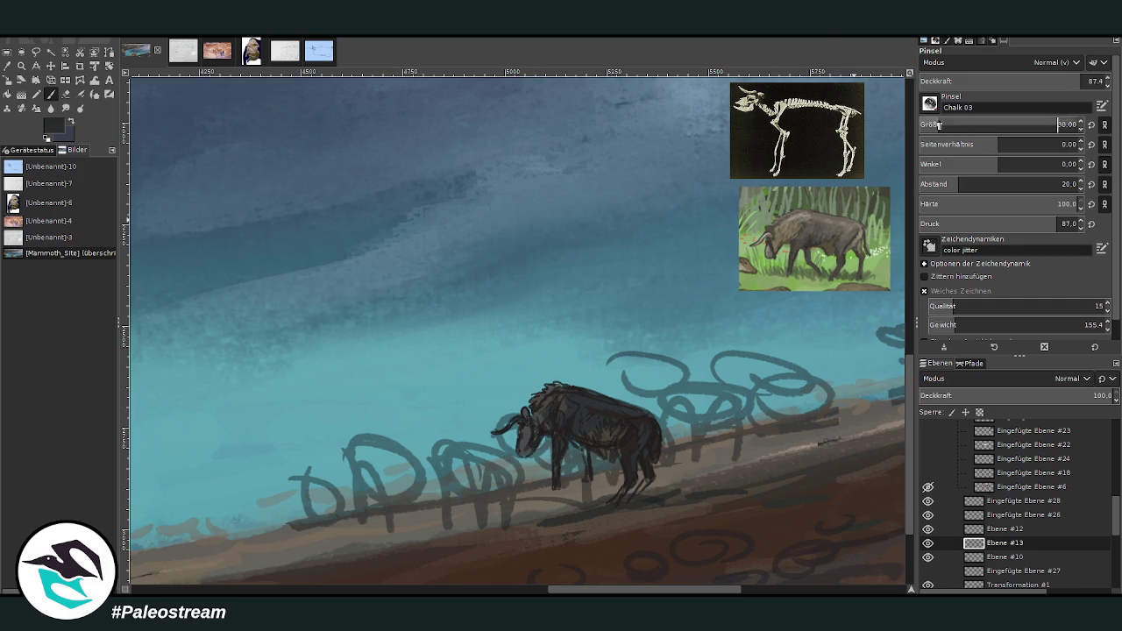
pyautogui.moveTo(523, 436)
pyautogui.mouseDown()
pyautogui.moveTo(526, 447)
pyautogui.moveTo(536, 427)
pyautogui.mouseUp()
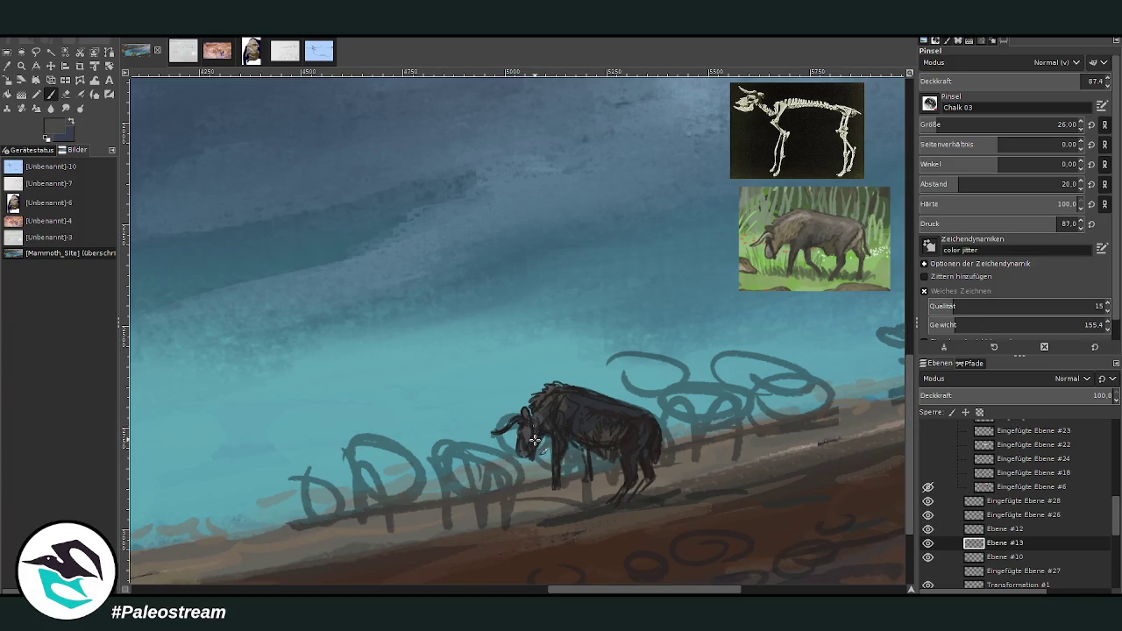
pyautogui.doubleClick(1000, 528)
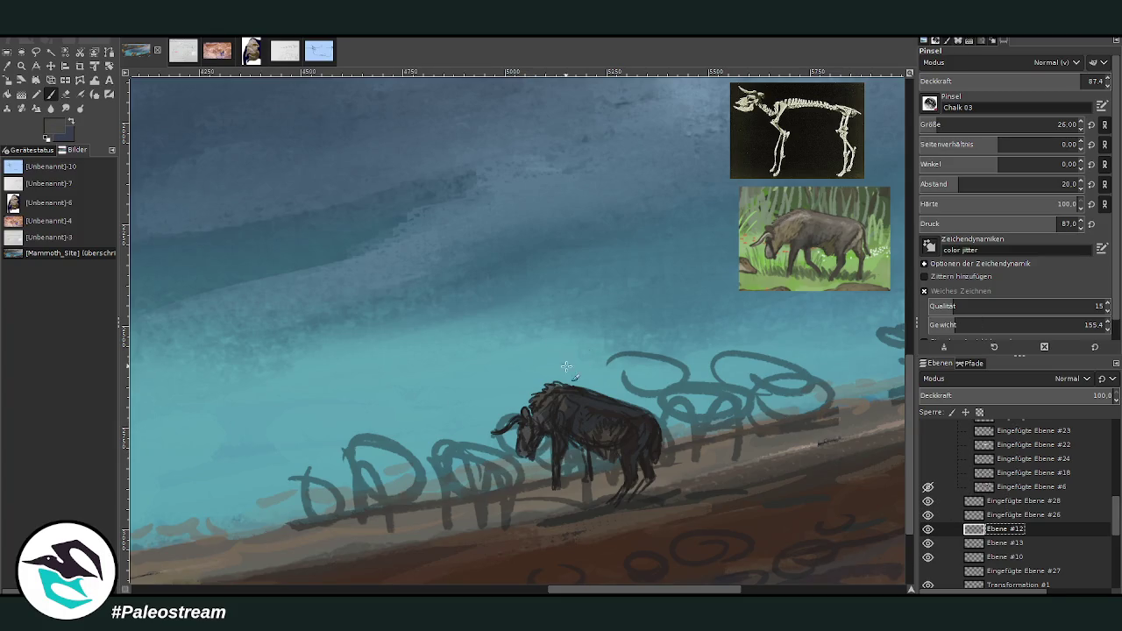
# Step: Add dark and grey fur strokes along the head, hump and mane with a 17 px brush
pyautogui.press('Return')
pyautogui.moveTo(535, 396); pyautogui.dragTo(557, 389)
pyautogui.press('[')
pyautogui.press('[')
pyautogui.press('[')
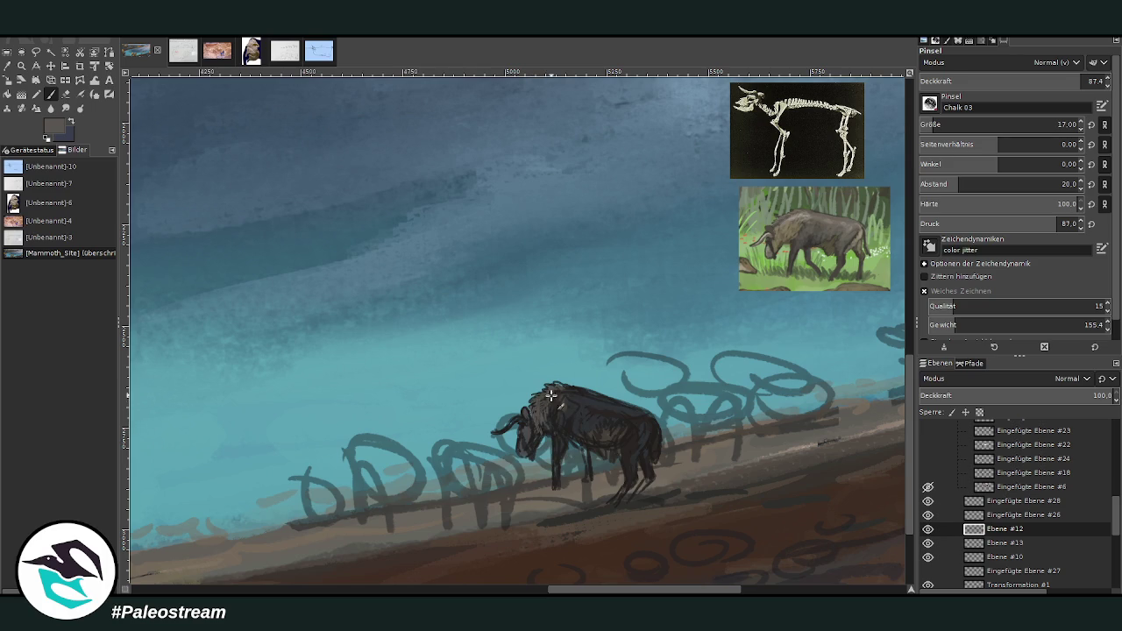
pyautogui.keyDown('ctrl'); pyautogui.click(875, 292); pyautogui.keyUp('ctrl')
pyautogui.moveTo(559, 425)
pyautogui.mouseDown()
pyautogui.moveTo(554, 386)
pyautogui.moveTo(546, 410)
pyautogui.mouseUp()
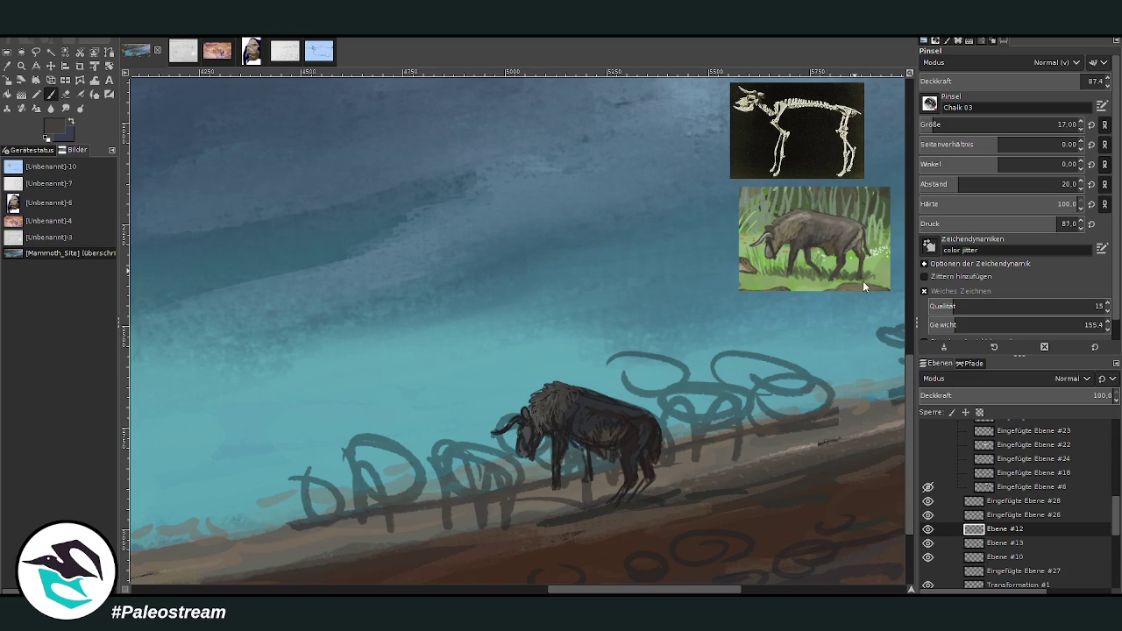
# Step: Paint dark fur on the belly, flank and hind leg, and hide the Transformation #1 sketch layer
pyautogui.moveTo(601, 445); pyautogui.dragTo(607, 457)
pyautogui.keyDown('ctrl'); pyautogui.click(843, 286); pyautogui.keyUp('ctrl')
pyautogui.moveTo(605, 429)
pyautogui.mouseDown()
pyautogui.moveTo(591, 457)
pyautogui.moveTo(611, 475)
pyautogui.moveTo(608, 449)
pyautogui.moveTo(615, 470)
pyautogui.mouseUp()
pyautogui.click(926, 586)
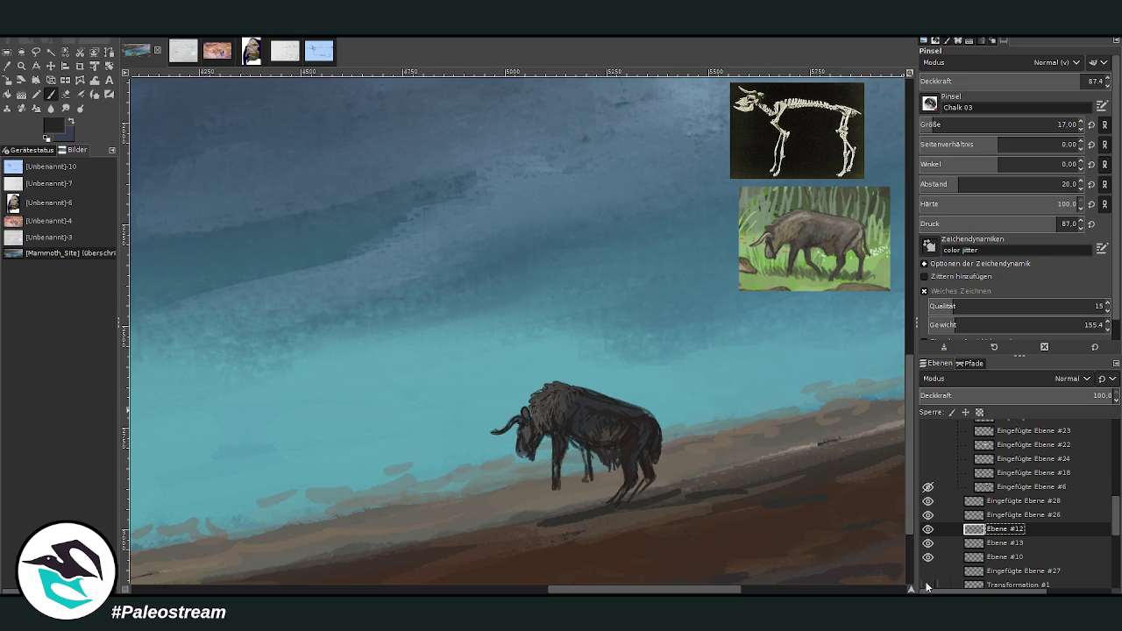
# Step: Add fur on head and shoulder, then light chalky strokes over the legs with a 30 px brush
pyautogui.moveTo(535, 421)
pyautogui.mouseDown()
pyautogui.moveTo(571, 421)
pyautogui.moveTo(564, 453)
pyautogui.mouseUp()
pyautogui.press('o')
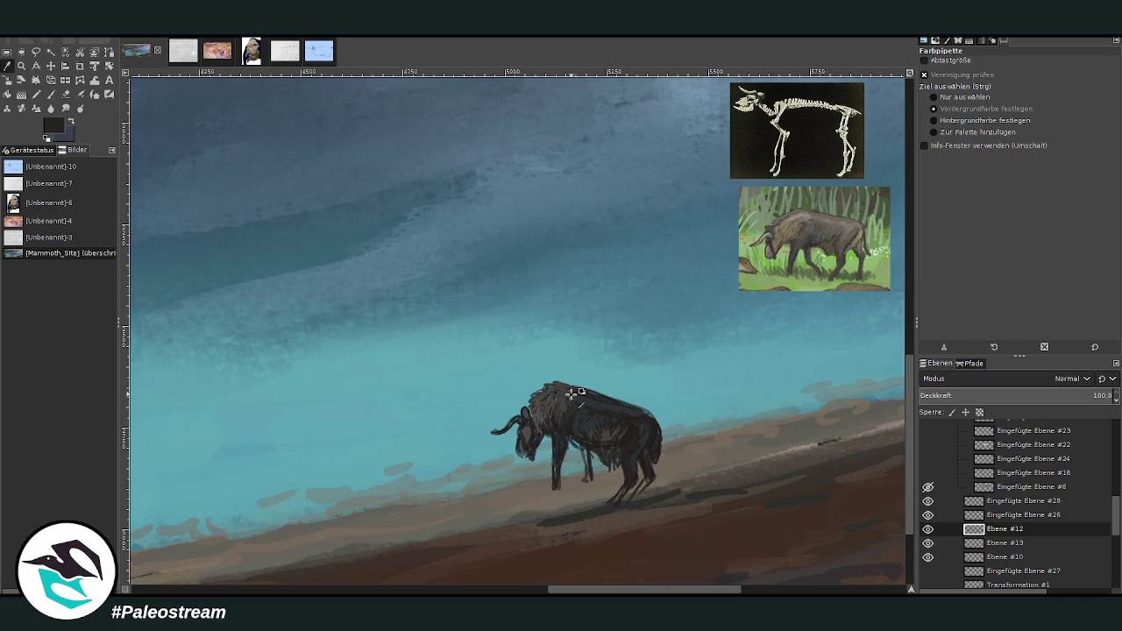
pyautogui.click(57, 93)
pyautogui.click(933, 120)
pyautogui.moveTo(624, 484)
pyautogui.mouseDown()
pyautogui.moveTo(605, 510)
pyautogui.moveTo(633, 483)
pyautogui.mouseUp()
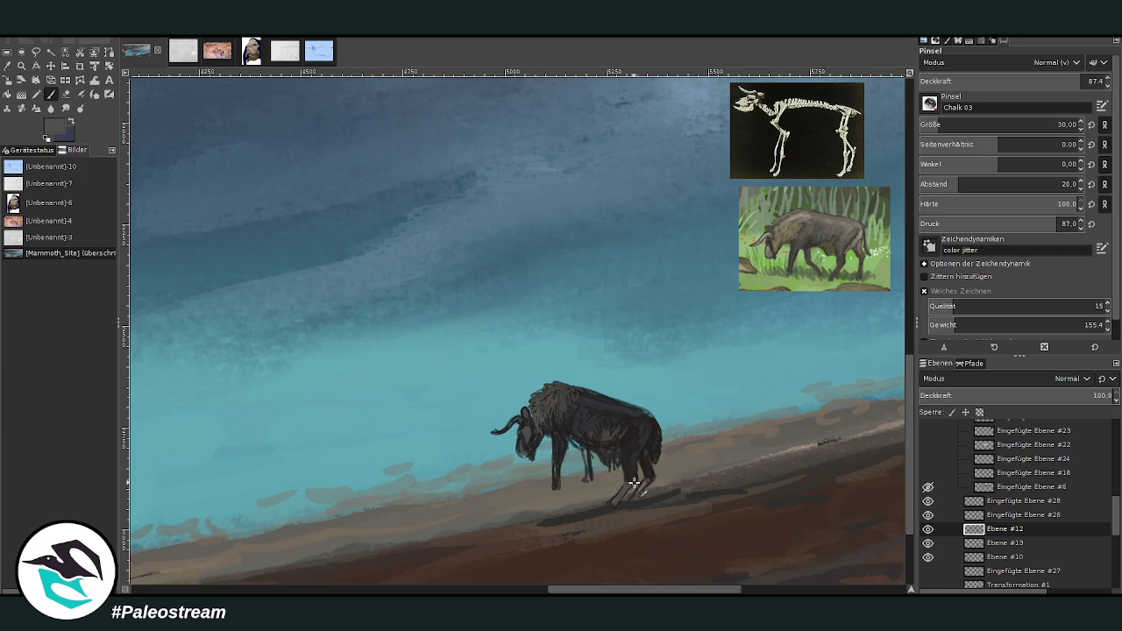
pyautogui.moveTo(556, 456)
pyautogui.mouseDown()
pyautogui.moveTo(561, 484)
pyautogui.moveTo(589, 488)
pyautogui.moveTo(590, 461)
pyautogui.moveTo(636, 495)
pyautogui.mouseUp()
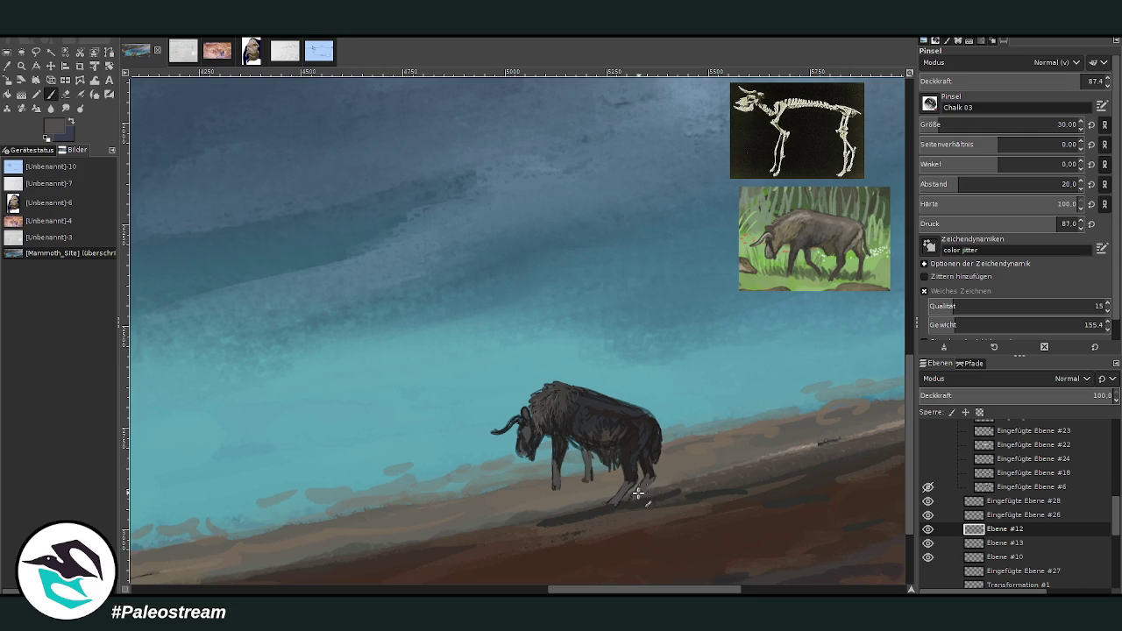
# Step: Repaint the hind and front legs darker and deepen the belly and flank
pyautogui.scroll(-5, 1000, 125)
pyautogui.moveTo(634, 483)
pyautogui.mouseDown()
pyautogui.moveTo(649, 496)
pyautogui.moveTo(637, 502)
pyautogui.mouseUp()
pyautogui.moveTo(556, 467)
pyautogui.mouseDown()
pyautogui.moveTo(549, 491)
pyautogui.moveTo(585, 448)
pyautogui.moveTo(568, 435)
pyautogui.moveTo(603, 456)
pyautogui.moveTo(609, 437)
pyautogui.moveTo(624, 439)
pyautogui.moveTo(614, 447)
pyautogui.mouseUp()
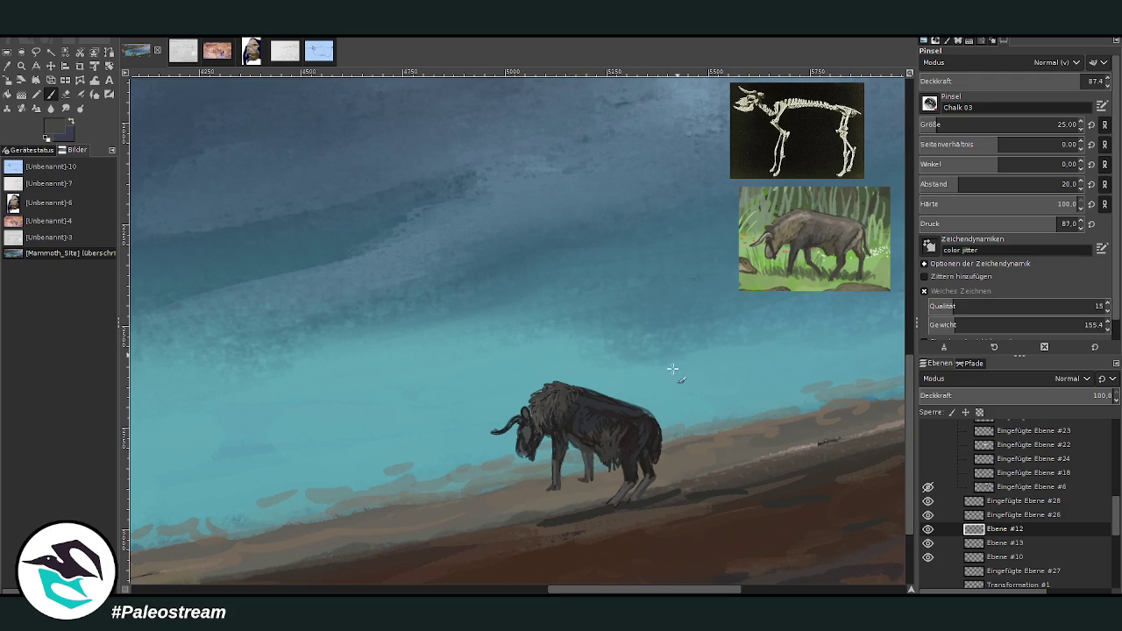
pyautogui.moveTo(603, 449)
pyautogui.mouseDown()
pyautogui.moveTo(612, 441)
pyautogui.moveTo(622, 451)
pyautogui.moveTo(609, 461)
pyautogui.moveTo(602, 442)
pyautogui.moveTo(582, 451)
pyautogui.moveTo(618, 453)
pyautogui.moveTo(586, 449)
pyautogui.mouseUp()
pyautogui.press('o')
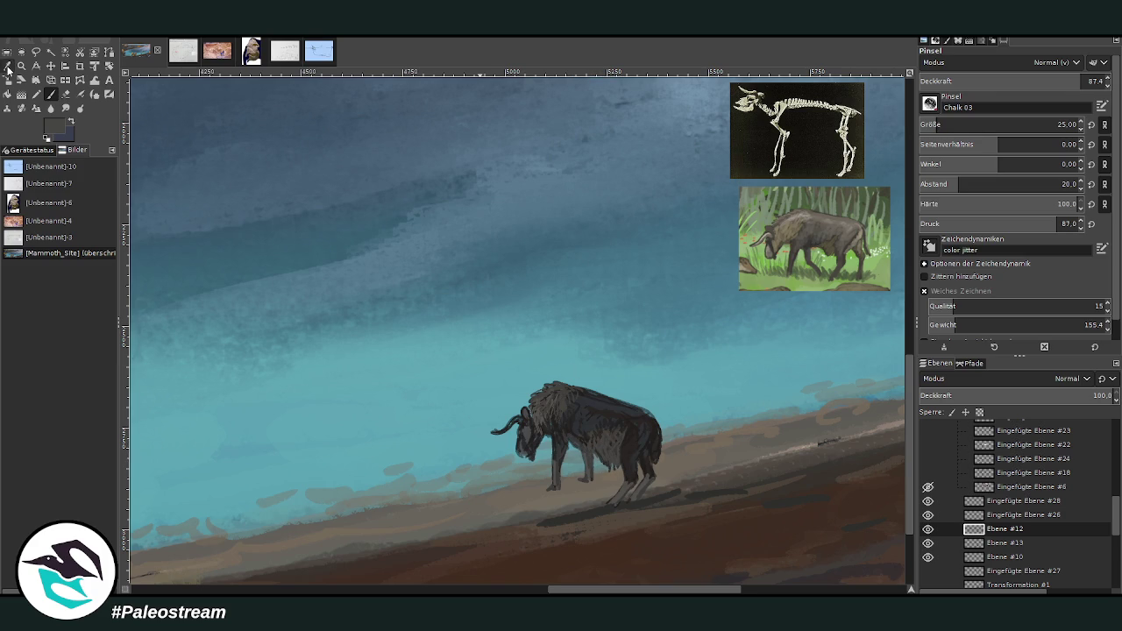
pyautogui.press('p')
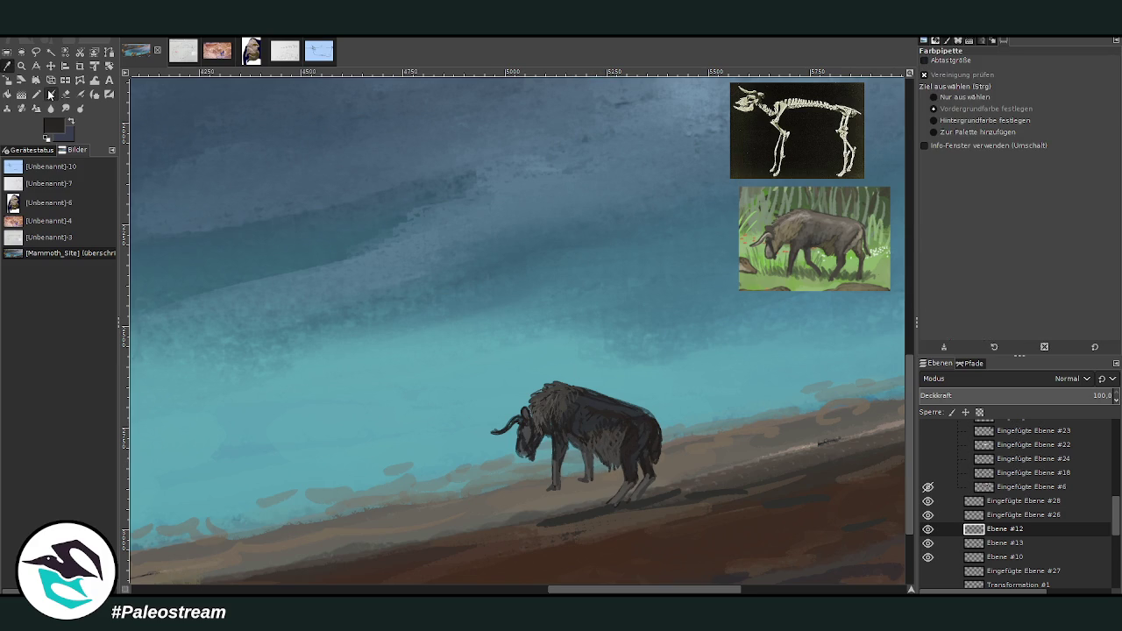
pyautogui.moveTo(575, 433)
pyautogui.mouseDown()
pyautogui.moveTo(621, 436)
pyautogui.moveTo(596, 438)
pyautogui.moveTo(583, 425)
pyautogui.moveTo(624, 419)
pyautogui.moveTo(640, 439)
pyautogui.moveTo(654, 419)
pyautogui.moveTo(662, 431)
pyautogui.moveTo(646, 463)
pyautogui.moveTo(625, 404)
pyautogui.mouseUp()
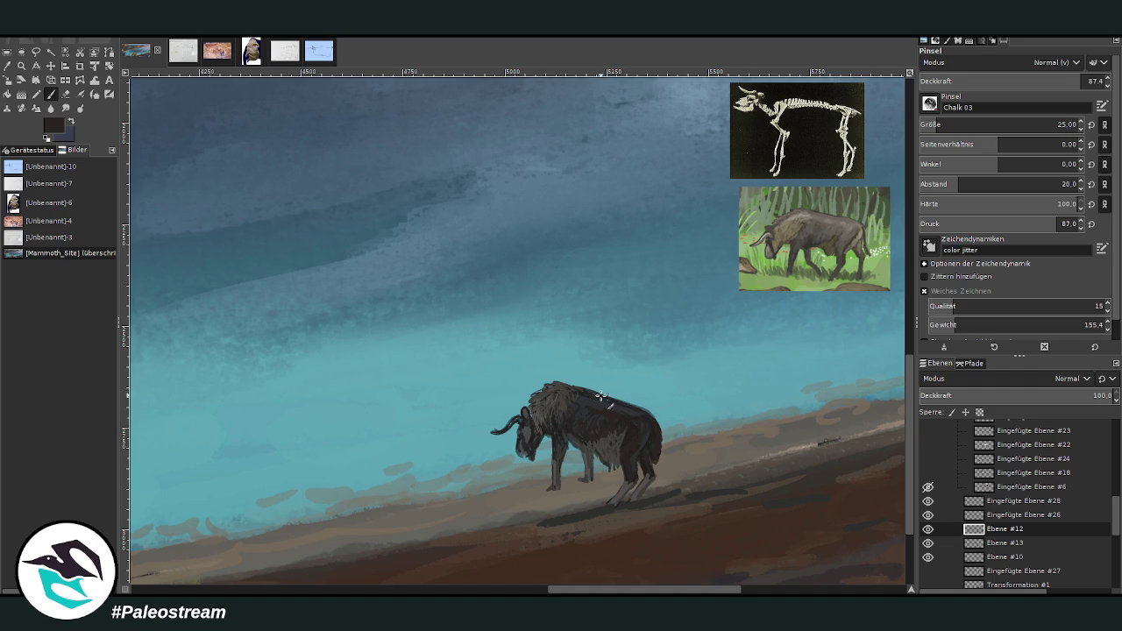
# Step: Touch up back and rump fur, darken the shoulder at opacity 61.5, then return to 81.1
pyautogui.click(7, 66)
pyautogui.click(599, 388)
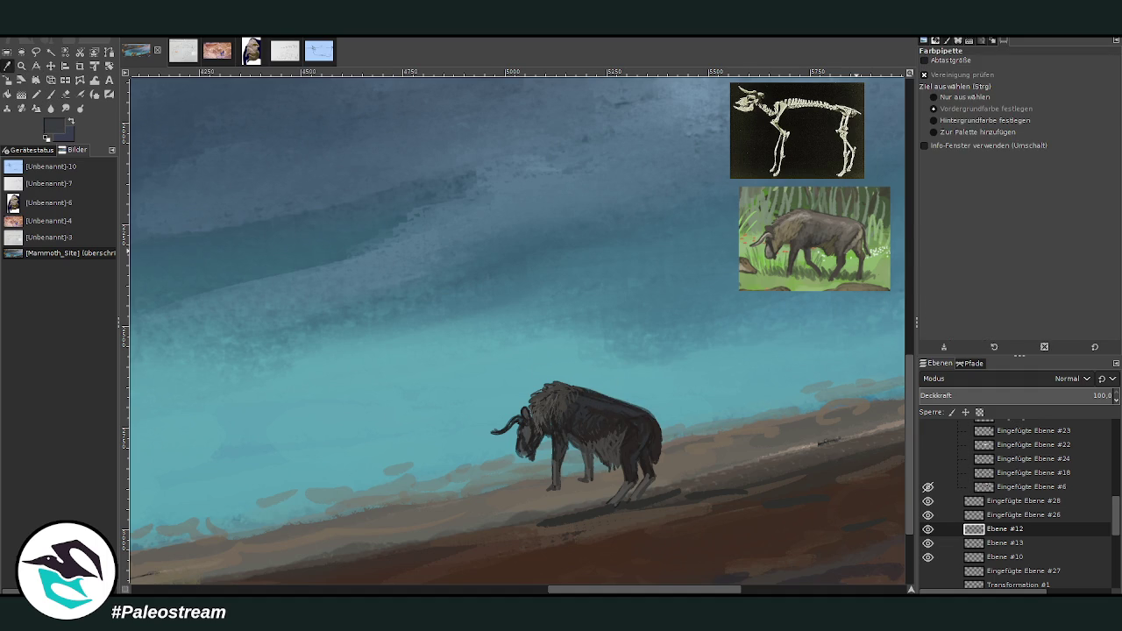
pyautogui.press('p')
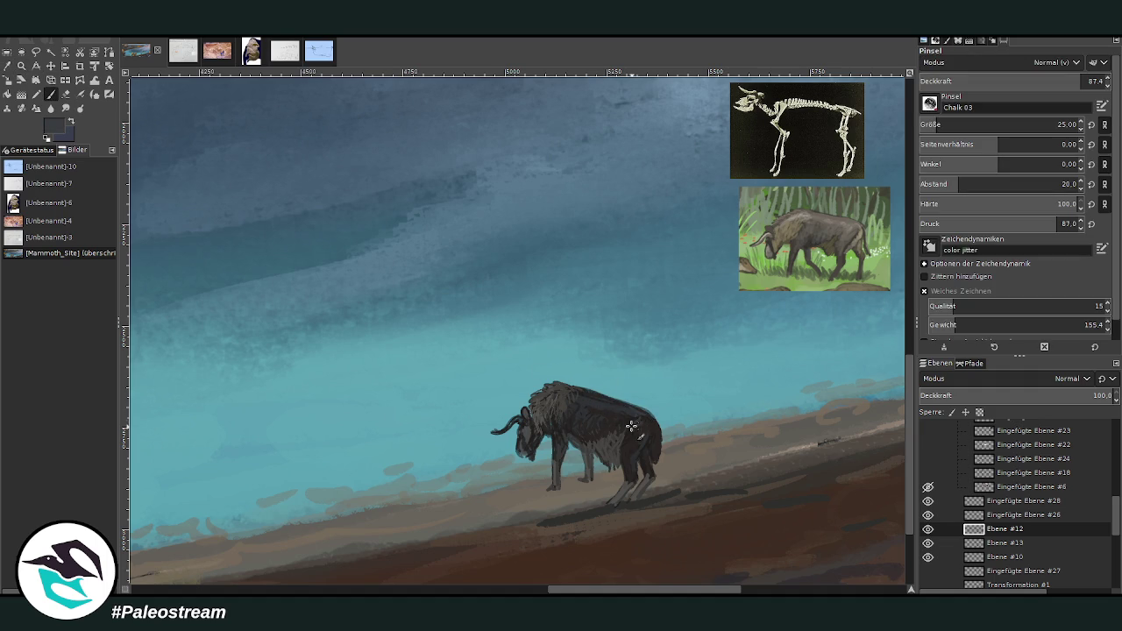
pyautogui.moveTo(635, 415); pyautogui.dragTo(631, 443)
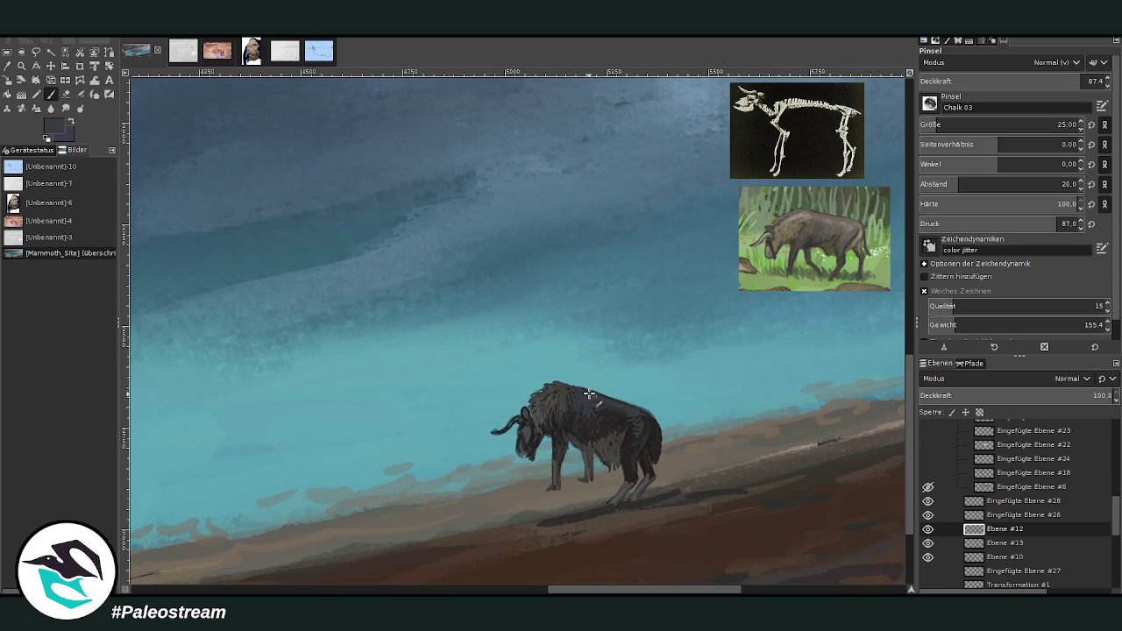
pyautogui.click(1035, 81)
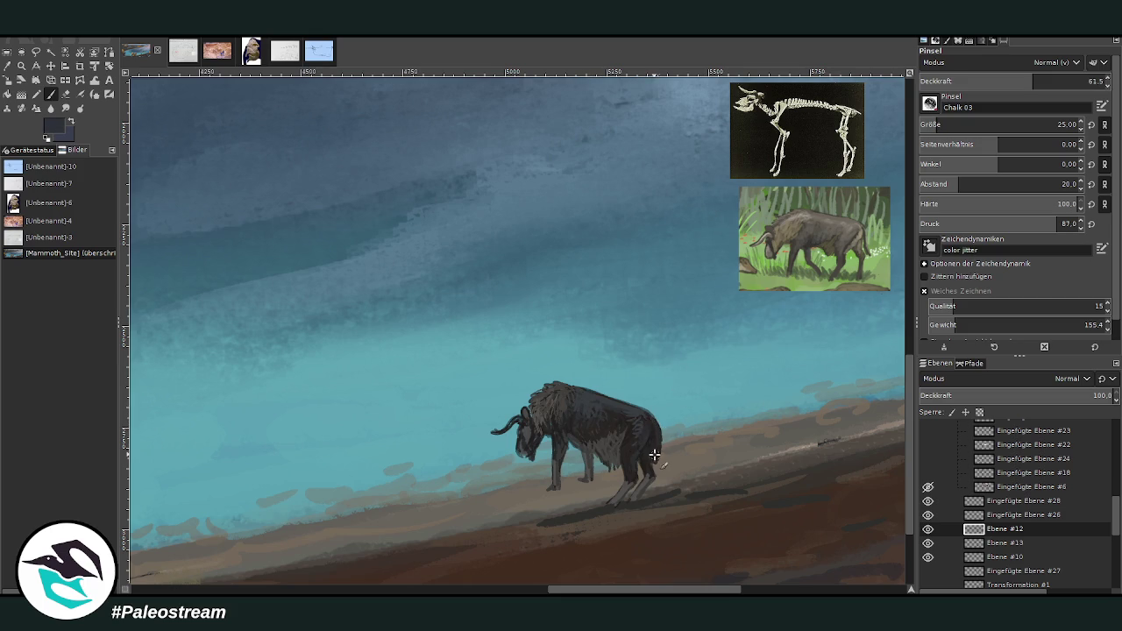
pyautogui.moveTo(569, 430)
pyautogui.mouseDown()
pyautogui.moveTo(565, 447)
pyautogui.moveTo(568, 425)
pyautogui.moveTo(616, 428)
pyautogui.moveTo(601, 421)
pyautogui.mouseUp()
pyautogui.click(1071, 82)
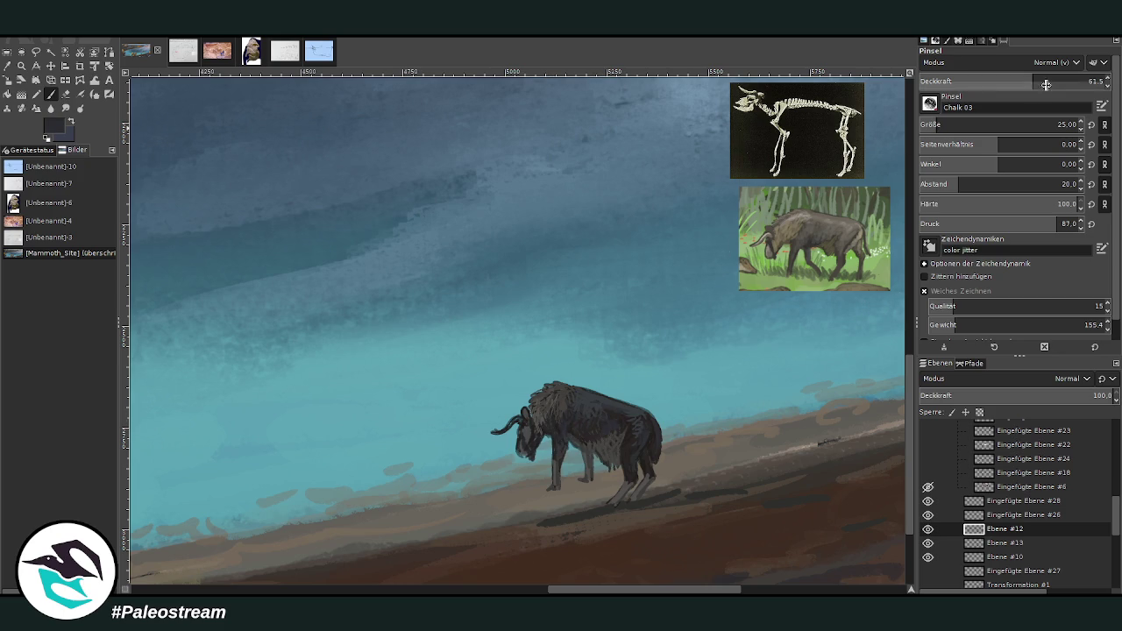
# Step: Switch to a 16 px brush at 90.9 opacity and sample greys from the reference
pyautogui.moveTo(1034, 128); pyautogui.dragTo(991, 128)
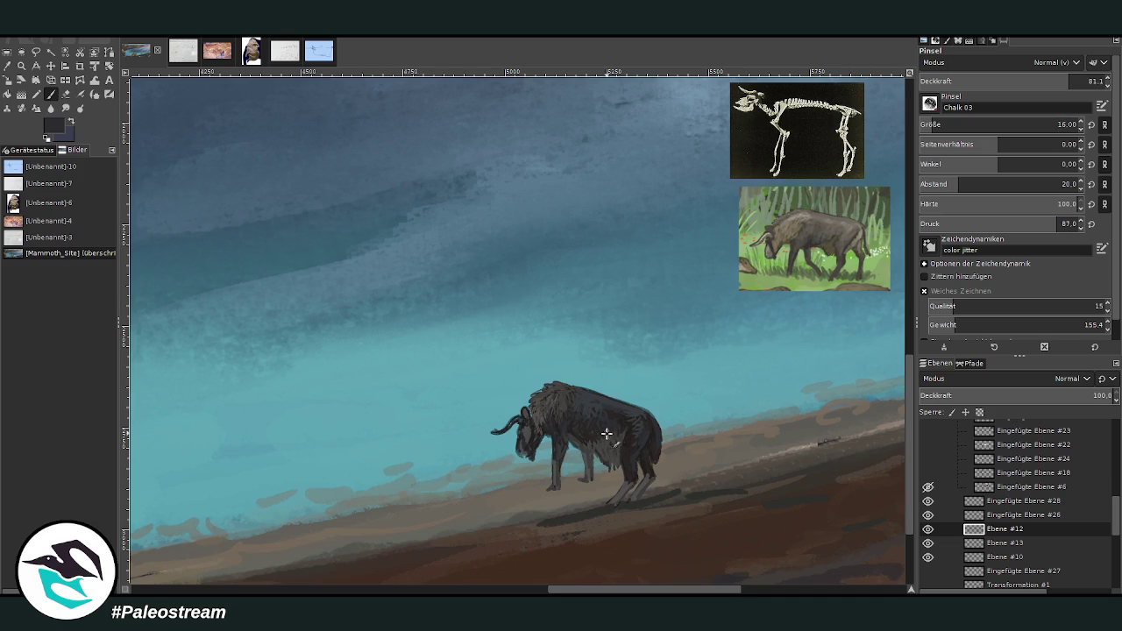
pyautogui.moveTo(609, 425); pyautogui.dragTo(587, 441)
pyautogui.click(1082, 76)
pyautogui.click(874, 282)
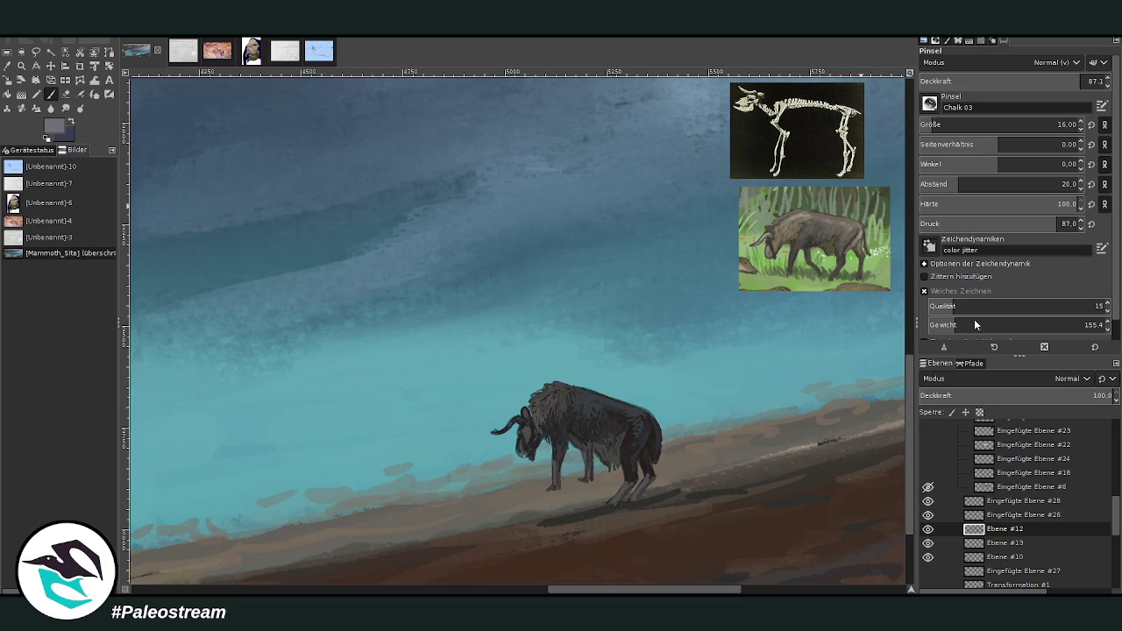
pyautogui.click(1071, 80)
pyautogui.click(851, 217)
# Step: Reshape the horn with grey paint and erasing, then repaint it as a curved grey stroke at 76.7 opacity
pyautogui.moveTo(517, 420); pyautogui.dragTo(491, 432)
pyautogui.click(66, 94)
pyautogui.moveTo(513, 423); pyautogui.dragTo(495, 432)
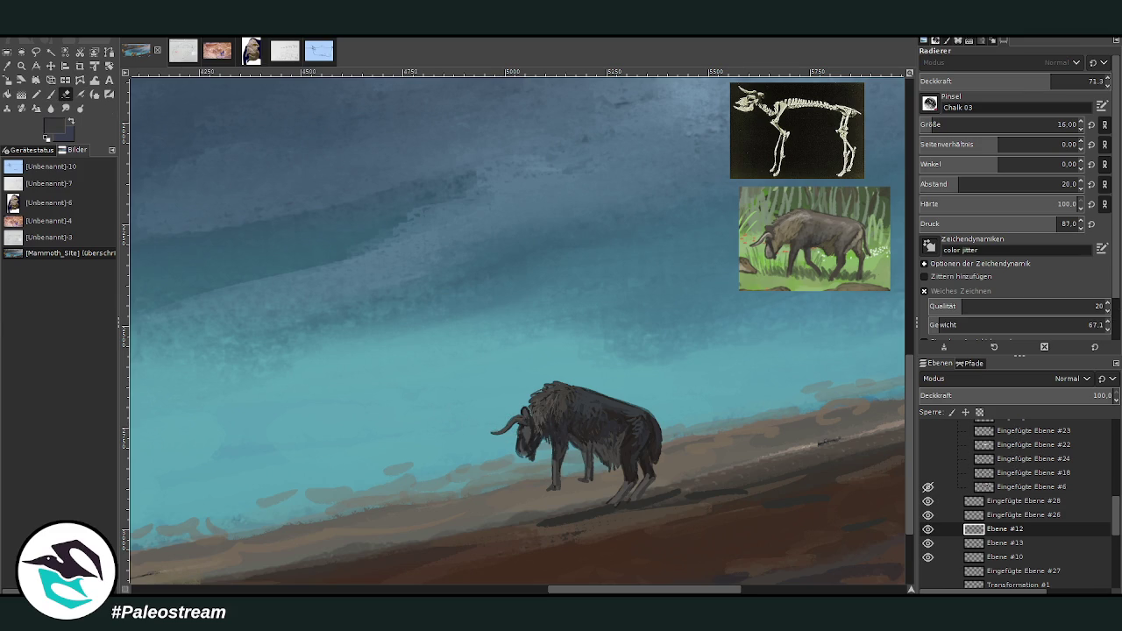
pyautogui.click(51, 94)
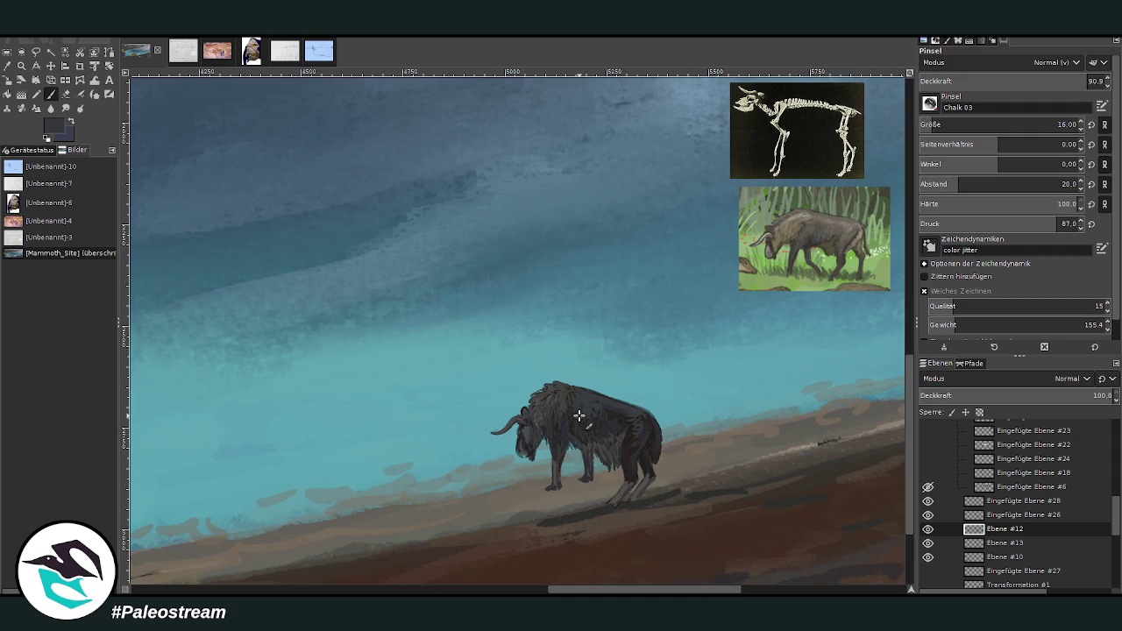
pyautogui.keyDown('ctrl'); pyautogui.click(875, 285); pyautogui.keyUp('ctrl')
pyautogui.click(1061, 82)
pyautogui.moveTo(509, 425); pyautogui.dragTo(506, 428)
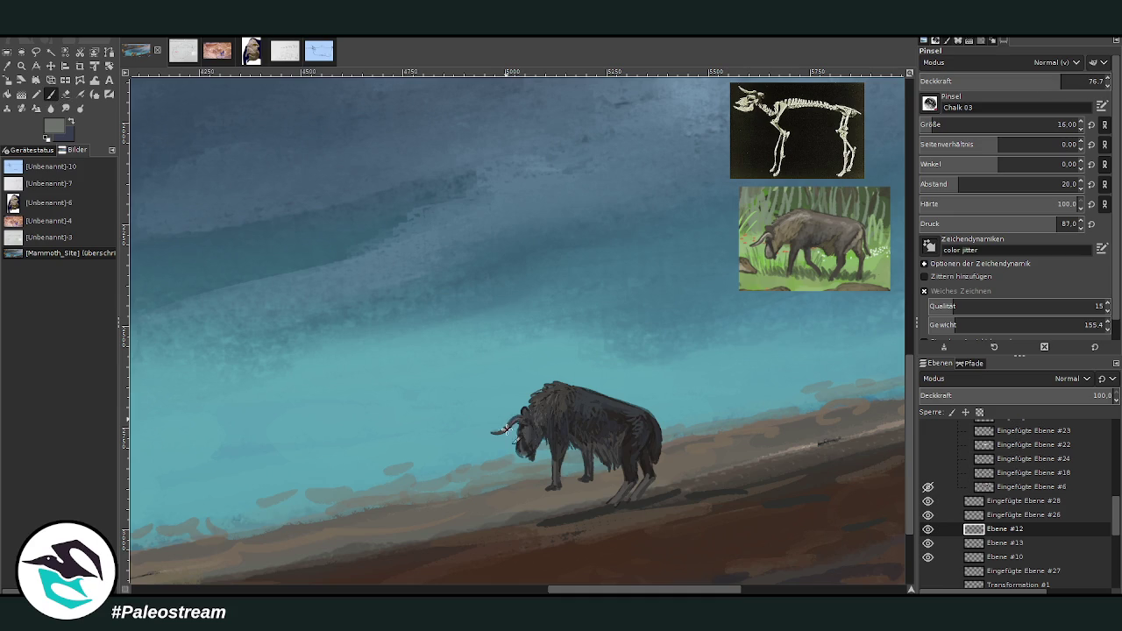
# Step: Darken the bison's hindquarters, flank, rear edge and hind legs, then fit the painting in the window
pyautogui.keyDown('ctrl'); pyautogui.click(882, 289); pyautogui.keyUp('ctrl')
pyautogui.moveTo(639, 422)
pyautogui.mouseDown()
pyautogui.moveTo(605, 414)
pyautogui.moveTo(607, 431)
pyautogui.moveTo(594, 429)
pyautogui.moveTo(610, 440)
pyautogui.mouseUp()
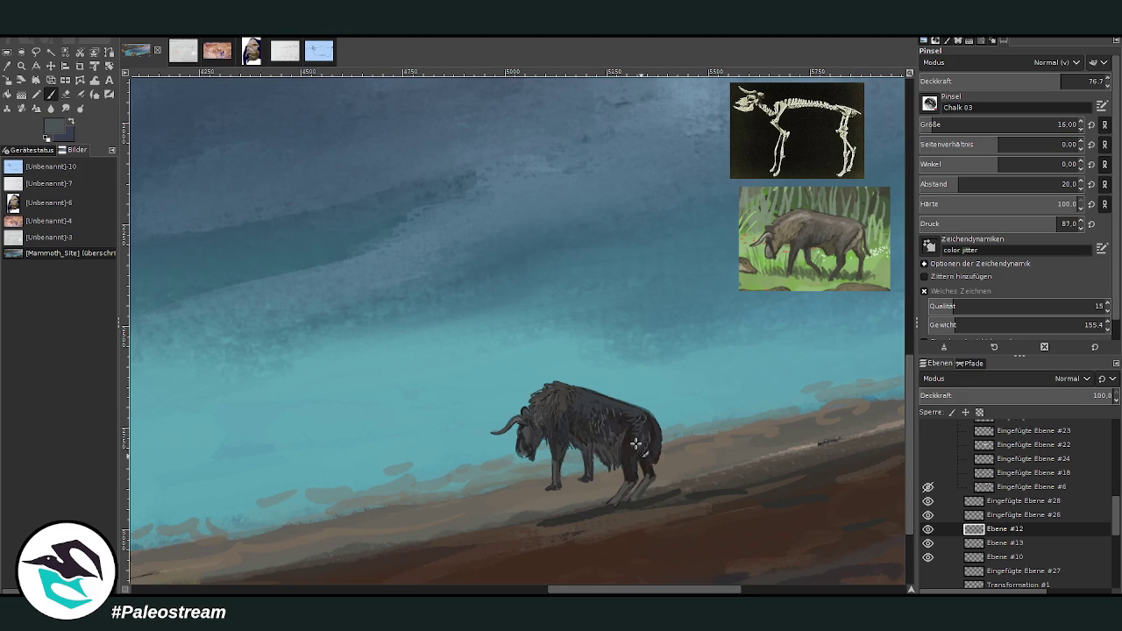
pyautogui.moveTo(646, 451); pyautogui.dragTo(648, 443)
pyautogui.moveTo(648, 439); pyautogui.dragTo(639, 457)
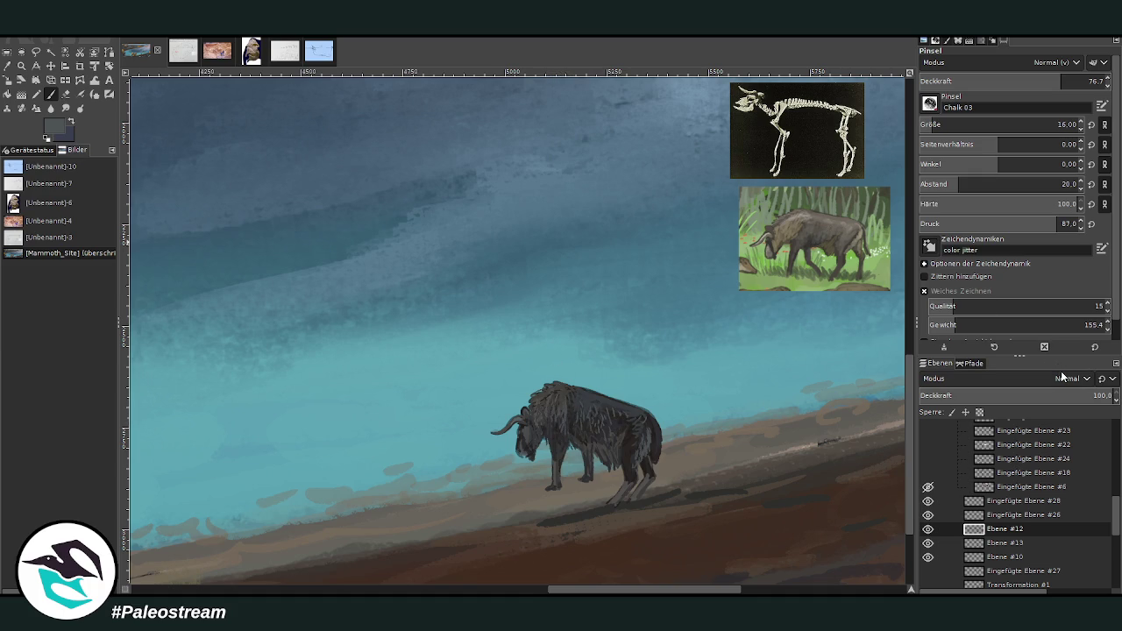
pyautogui.hotkey('shift', 'ctrl', 'j')
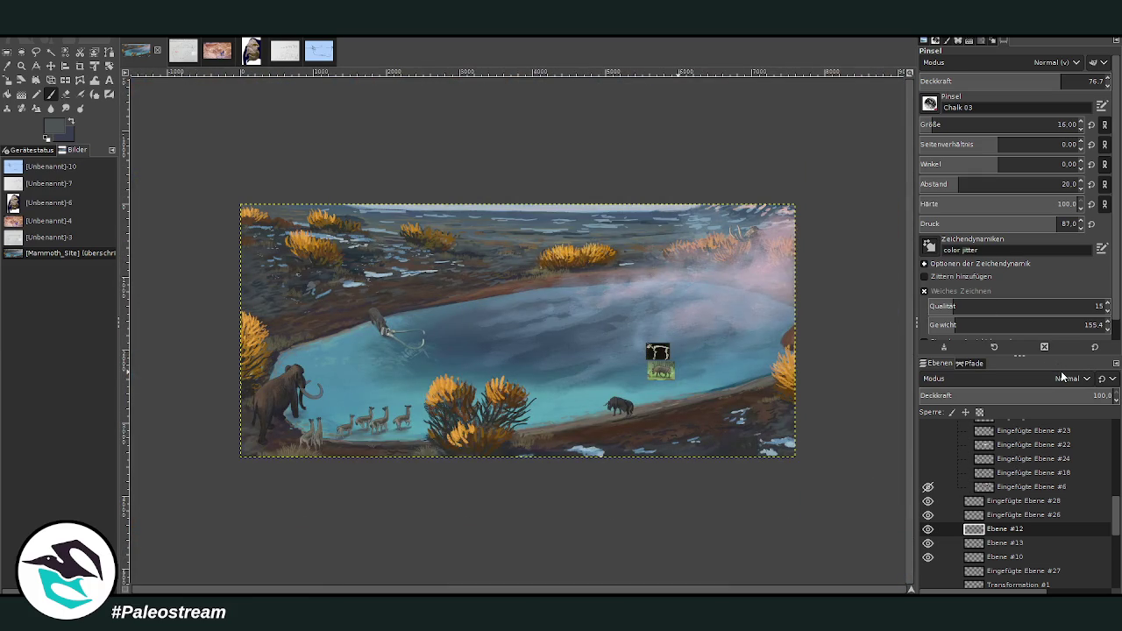
# Step: Zoom in on the bison and try a duplicated copy, then undo it
pyautogui.press('z')
pyautogui.moveTo(509, 310); pyautogui.dragTo(694, 462)
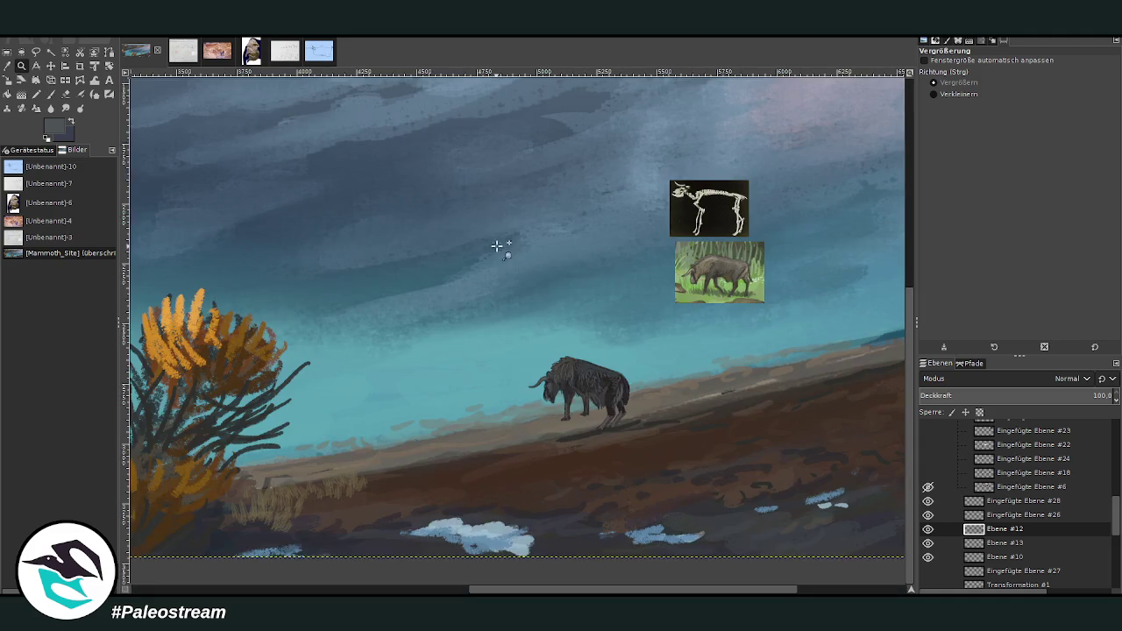
pyautogui.moveTo(409, 166); pyautogui.dragTo(749, 518)
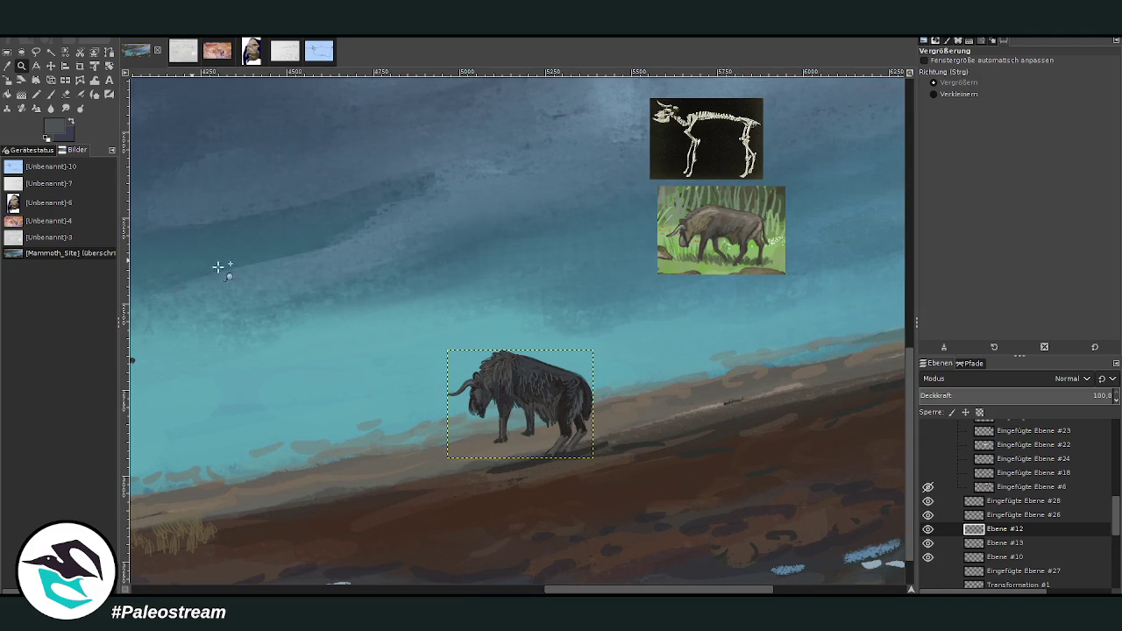
pyautogui.hotkey('shift', 'ctrl', 'n')
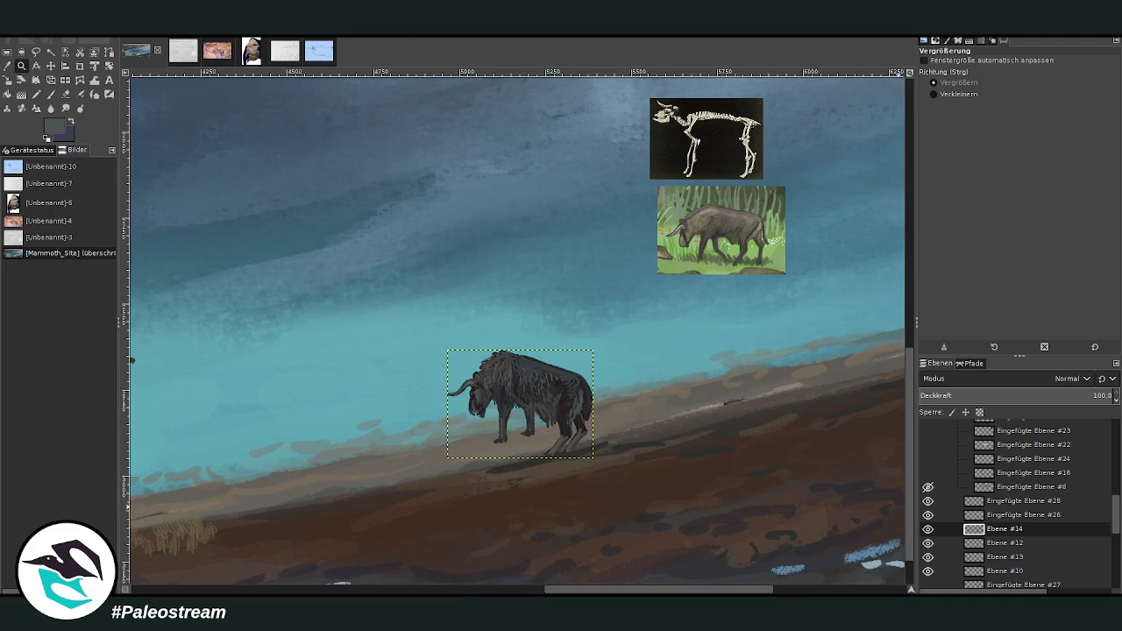
pyautogui.click(50, 67)
pyautogui.moveTo(530, 375); pyautogui.dragTo(616, 344)
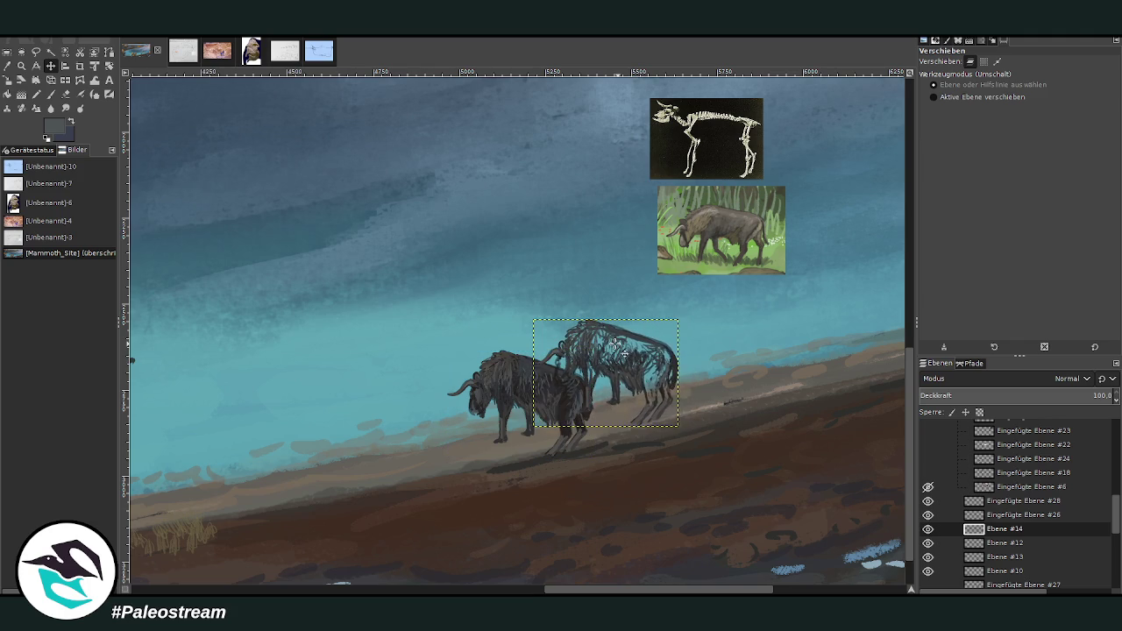
pyautogui.hotkey('ctrl', 'z')
pyautogui.hotkey('ctrl', 'z')
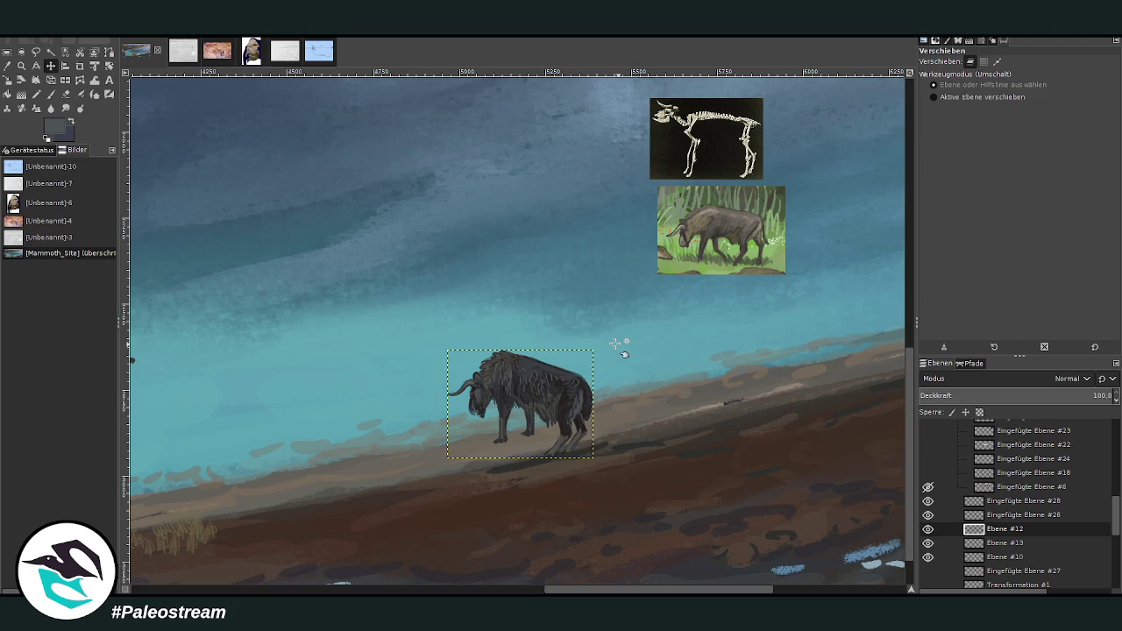
pyautogui.press('z')
pyautogui.doubleClick(1000, 529)
pyautogui.hotkey('ctrl', 'z')
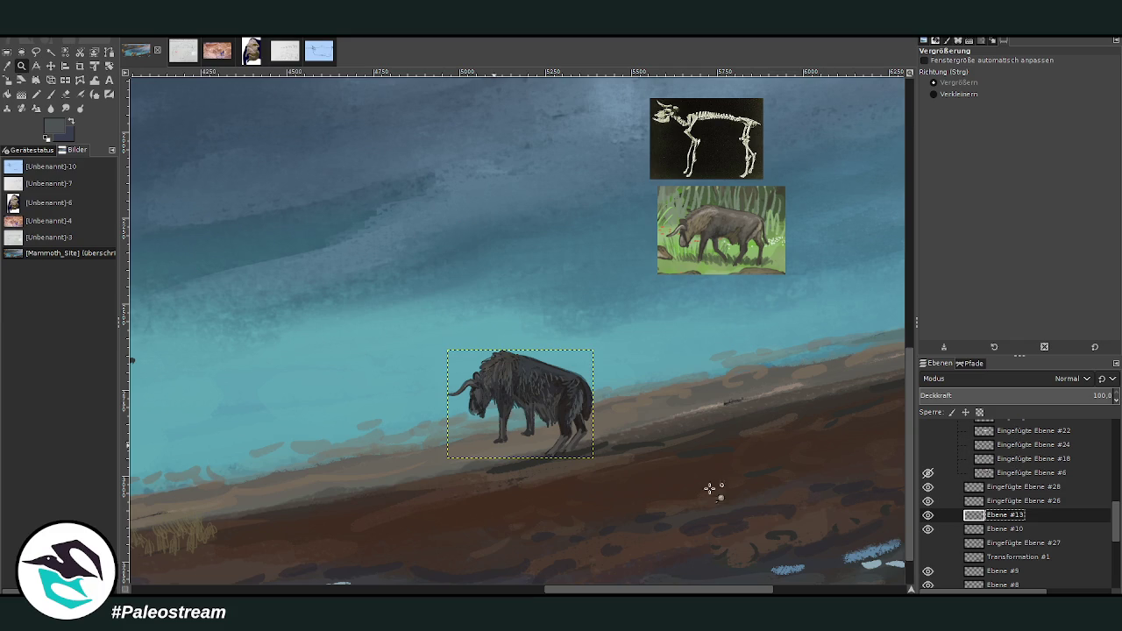
# Step: Duplicate the bison, place the copy up-right beneath the original layer, and tilt it about 5°
pyautogui.hotkey('ctrl', 'y')
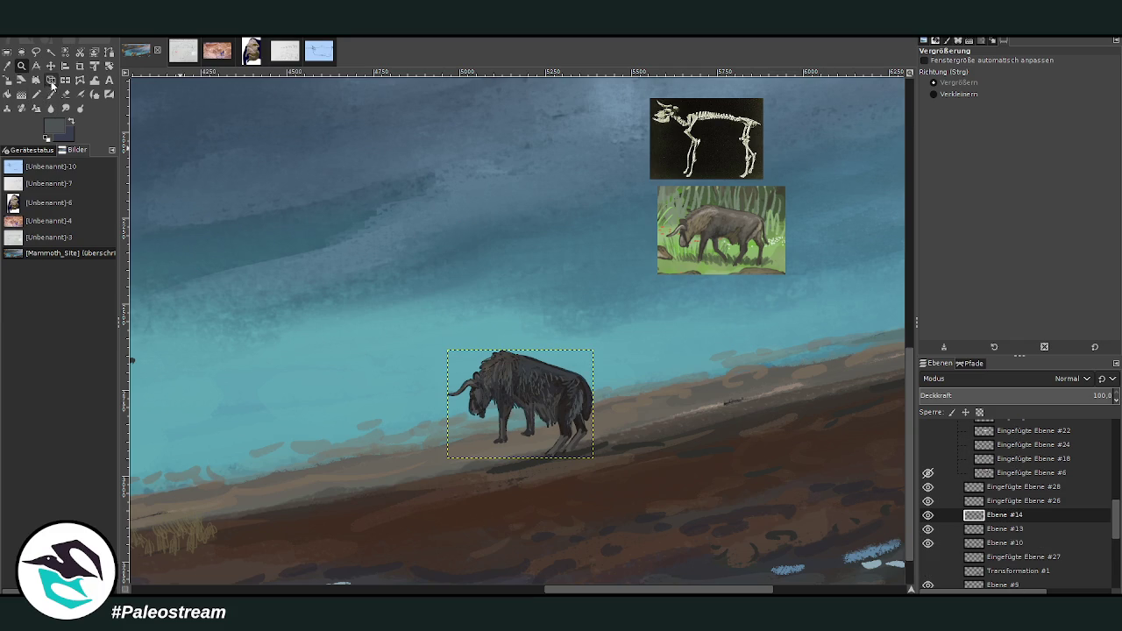
pyautogui.click(50, 66)
pyautogui.moveTo(575, 391); pyautogui.dragTo(642, 368)
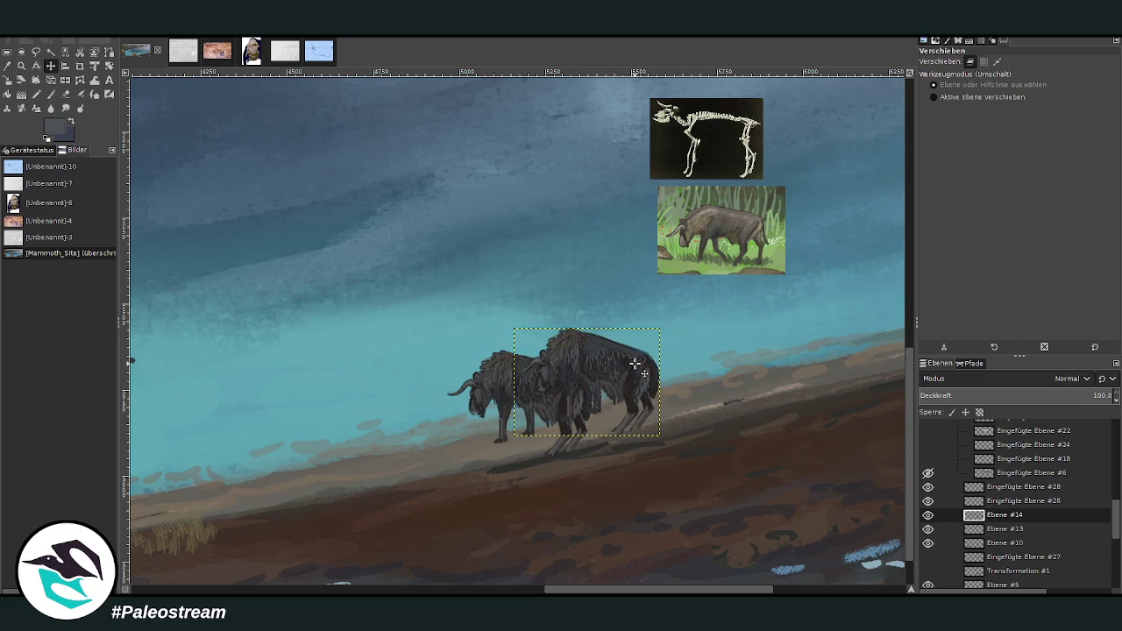
pyautogui.moveTo(1004, 521); pyautogui.dragTo(1007, 537)
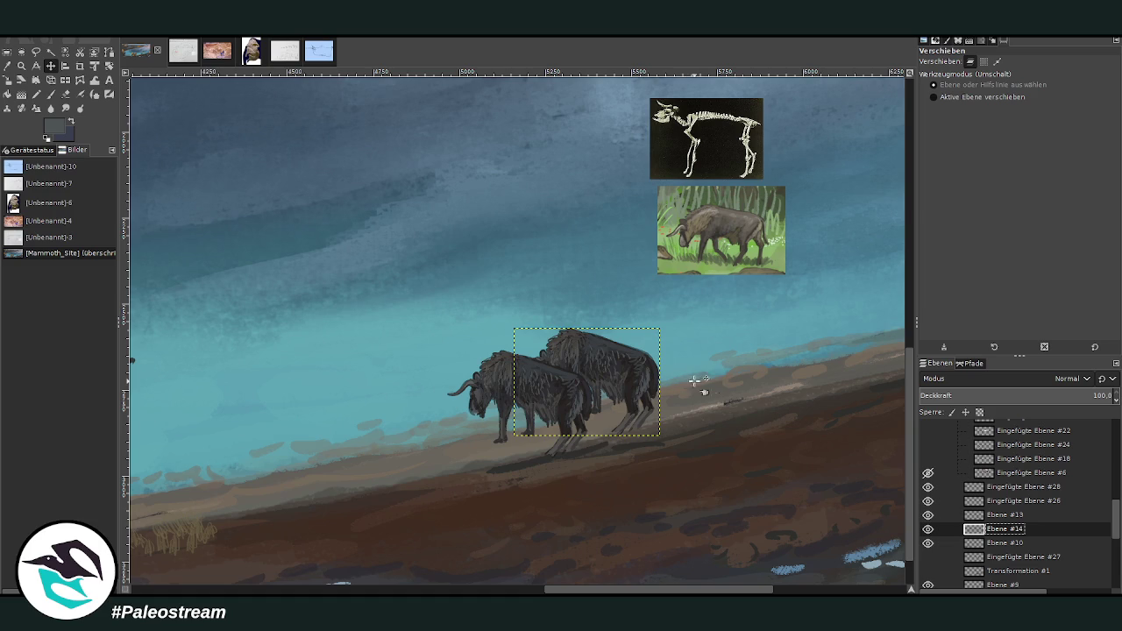
pyautogui.click(108, 67)
pyautogui.moveTo(530, 335); pyautogui.dragTo(503, 319)
pyautogui.click(864, 172)
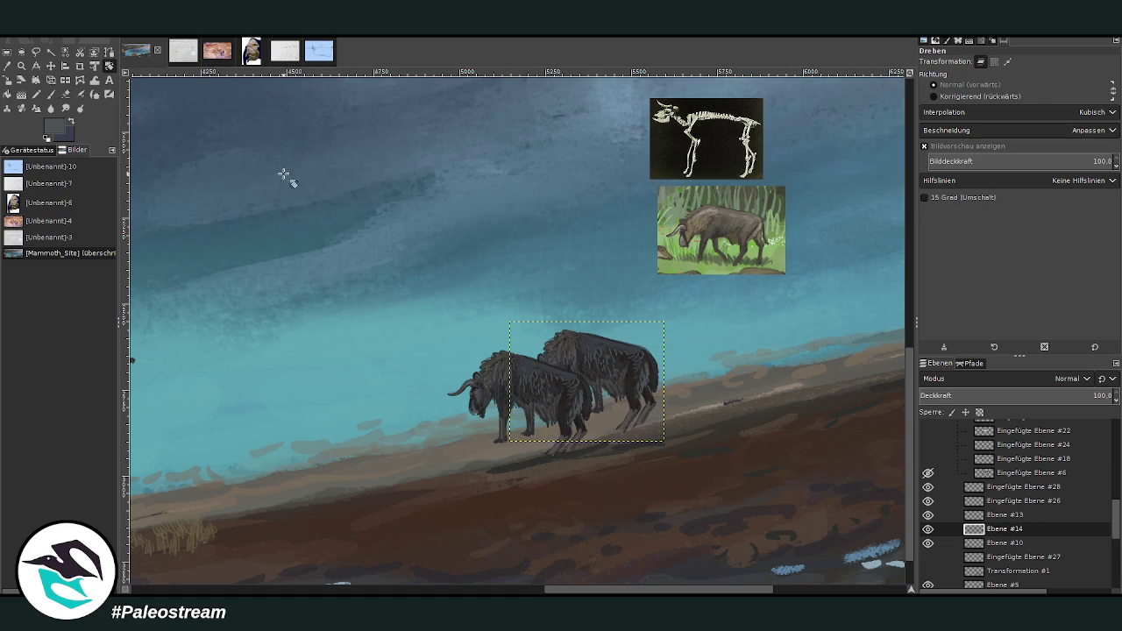
# Step: Rescale the tilted copy and nudge it down onto the slope
pyautogui.click(7, 79)
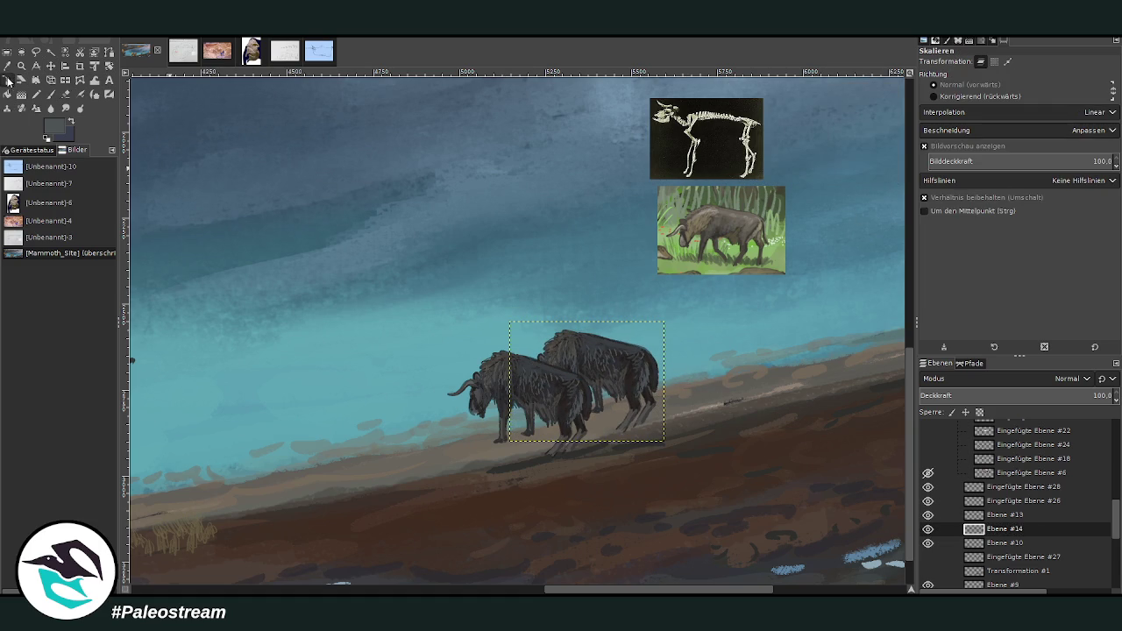
pyautogui.click(609, 342)
pyautogui.click(864, 159)
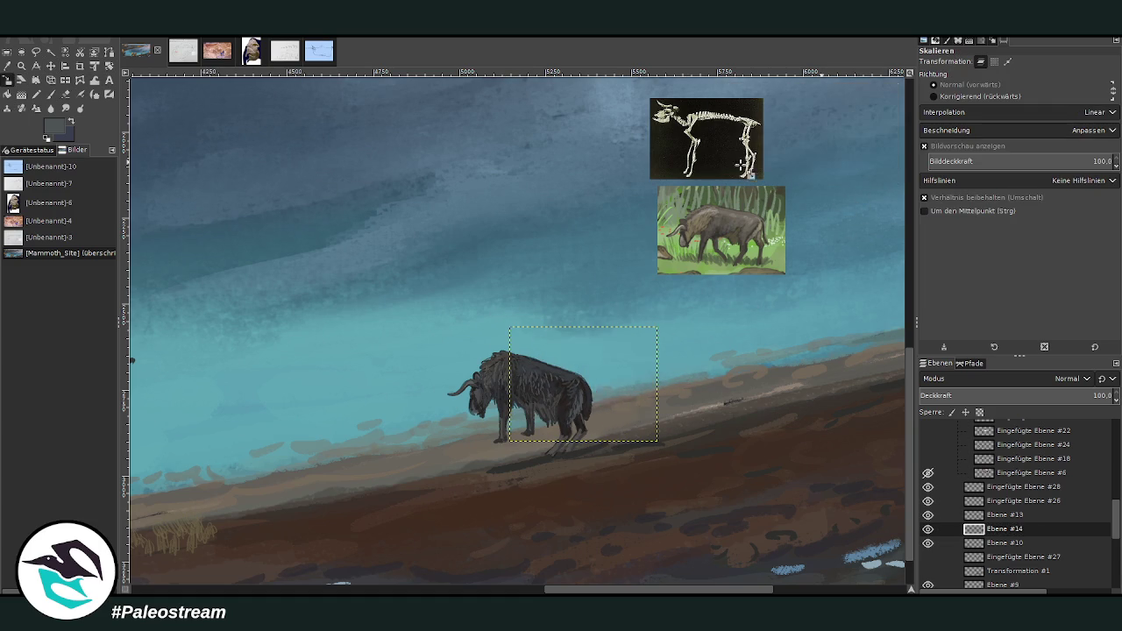
pyautogui.click(50, 65)
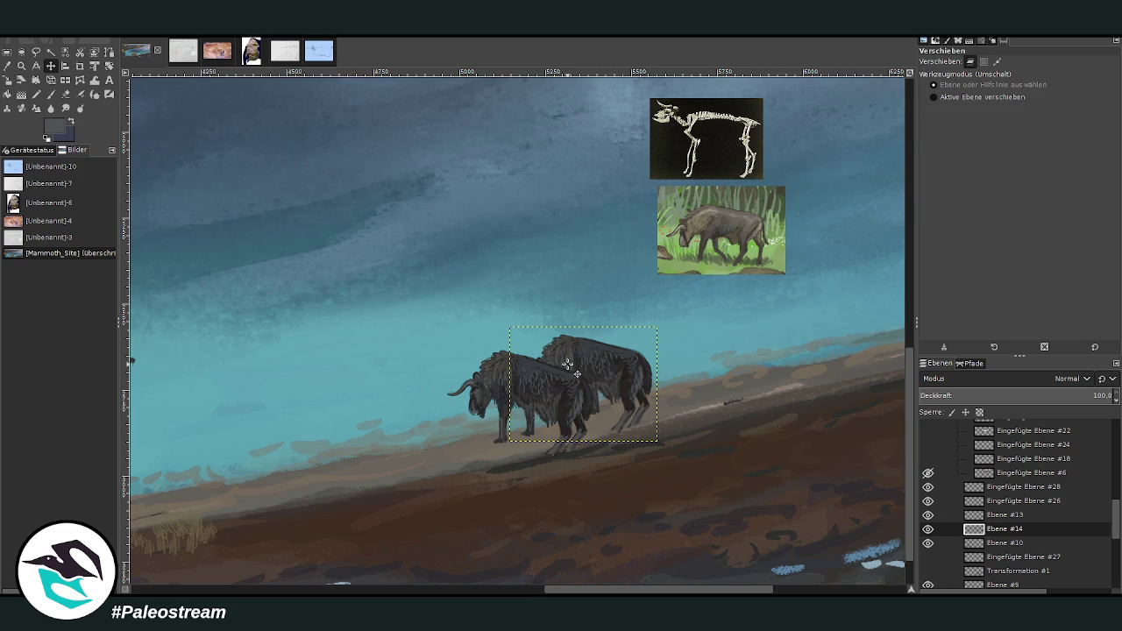
pyautogui.moveTo(606, 371); pyautogui.dragTo(605, 367)
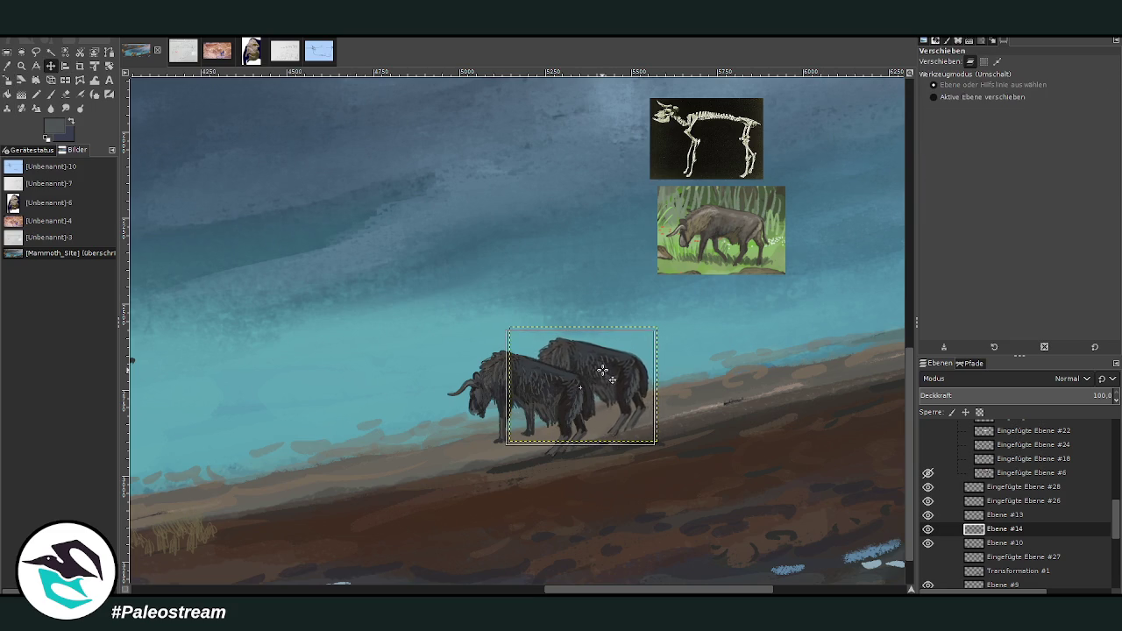
# Step: Add a third copy scaled to 413 × 321 px further right up the slope
pyautogui.hotkey('shift', 'ctrl', 'n')
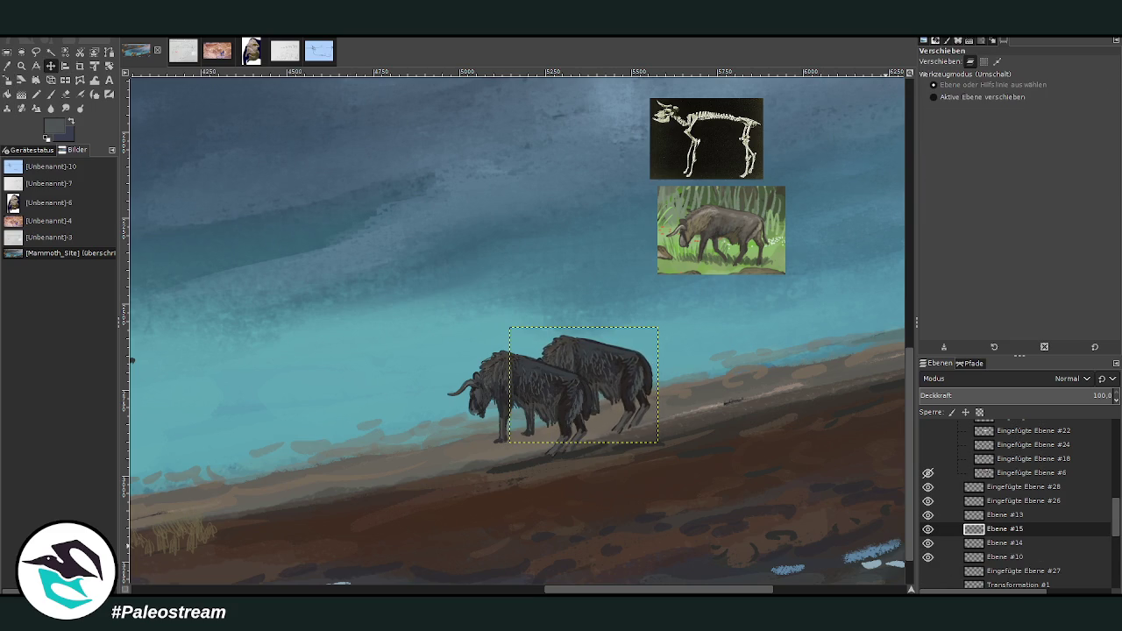
pyautogui.click(8, 80)
pyautogui.click(664, 401)
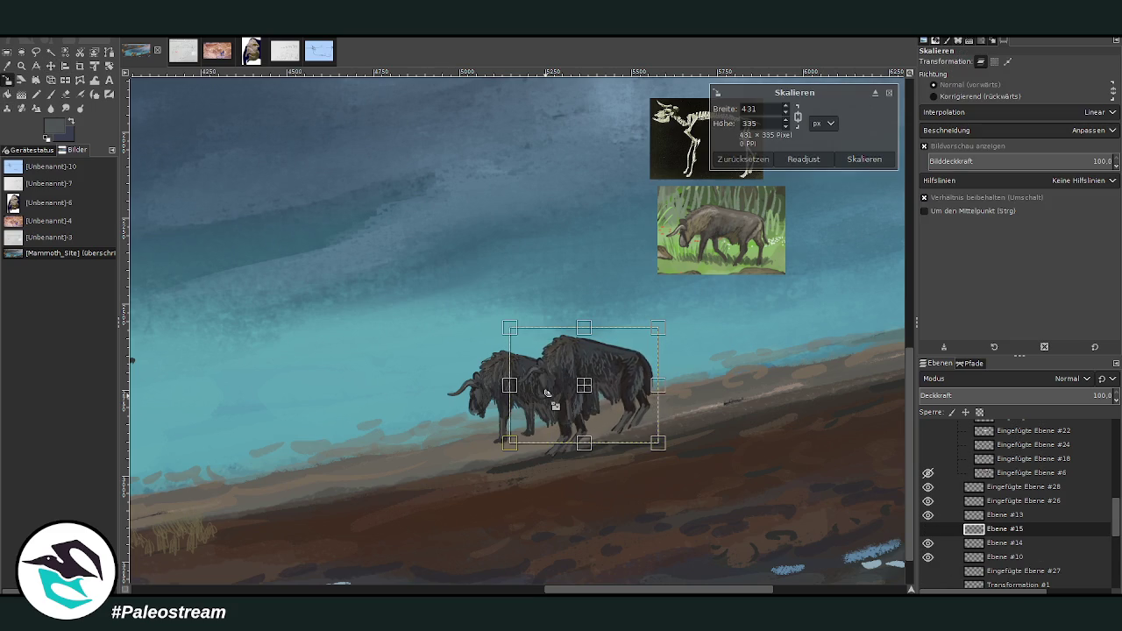
pyautogui.moveTo(586, 382); pyautogui.dragTo(784, 336)
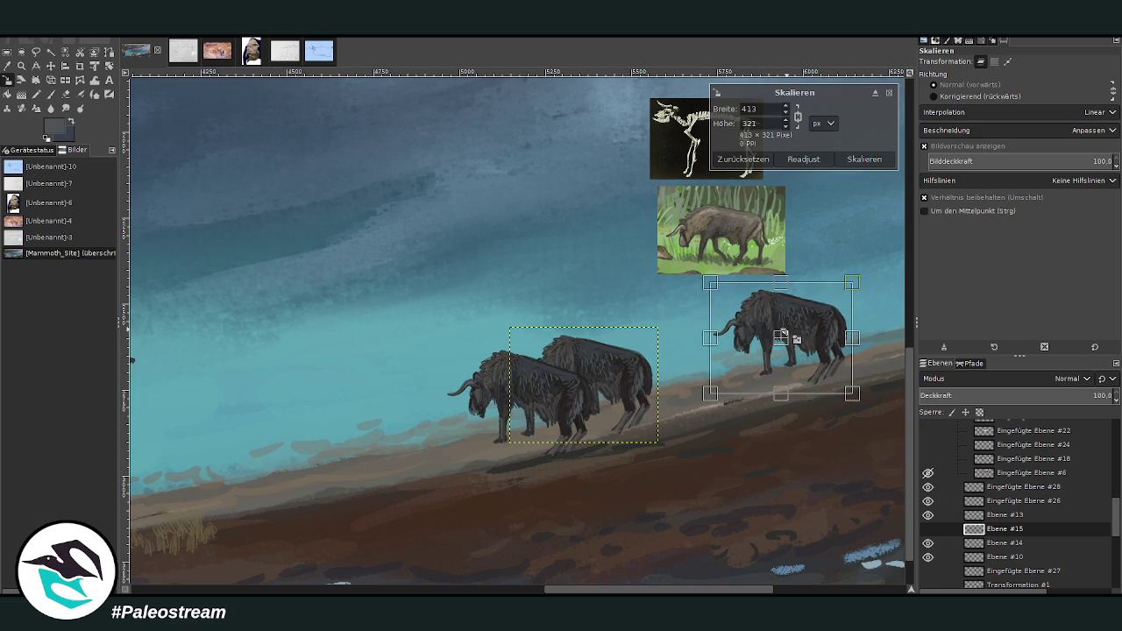
pyautogui.click(862, 158)
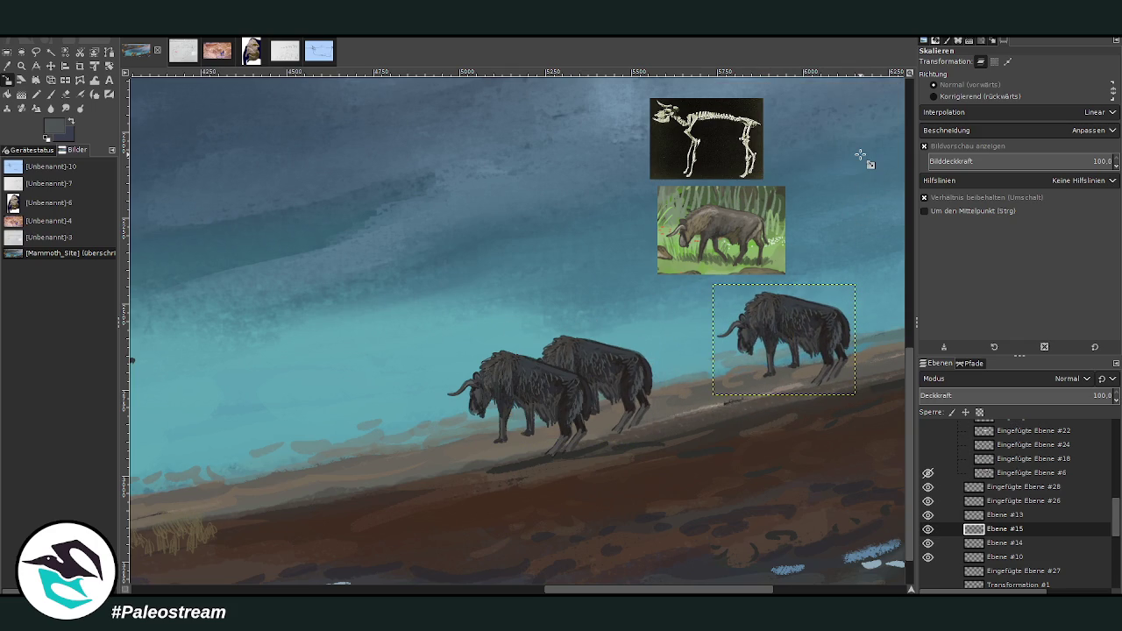
# Step: Zoom in on the right bison and paint two dark legs with an 18 px brush at 91.2 opacity
pyautogui.press('z')
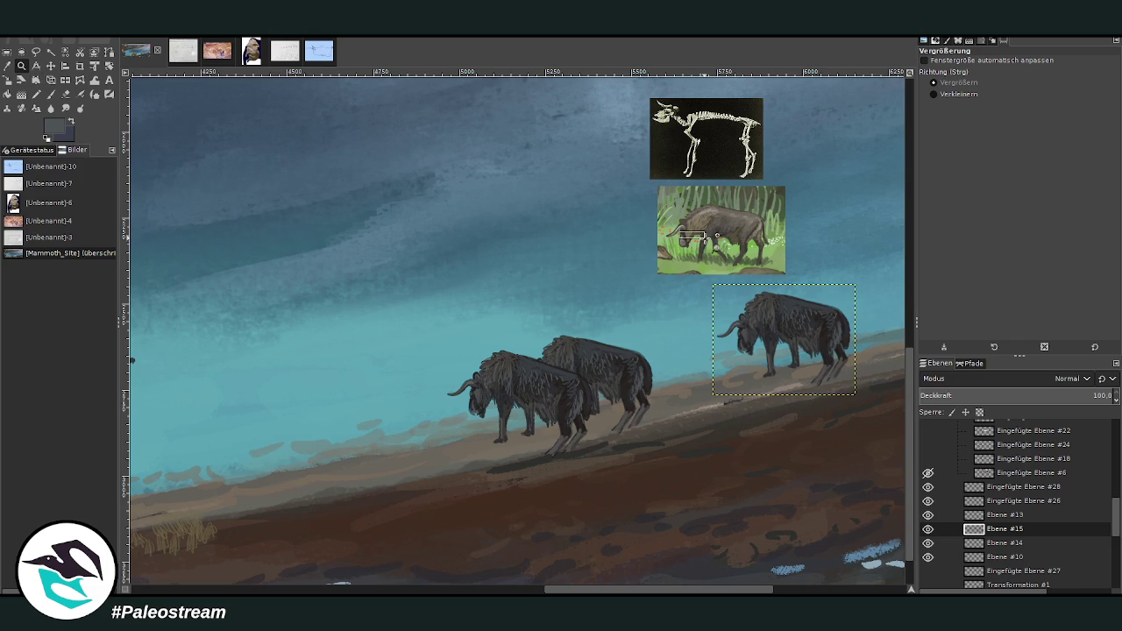
pyautogui.click(777, 338)
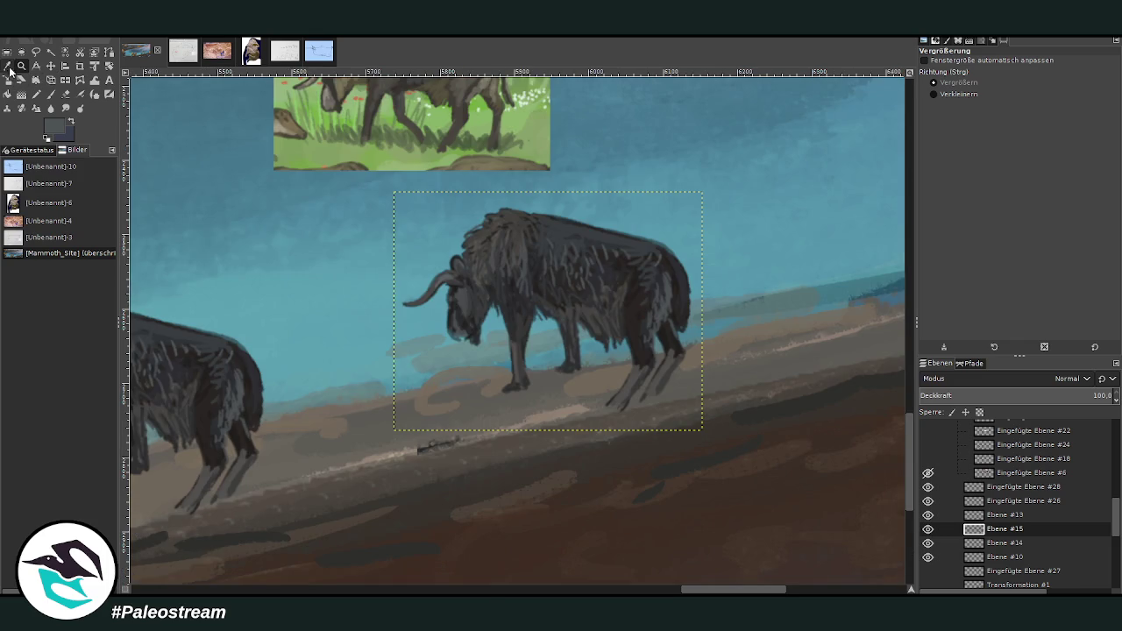
pyautogui.click(9, 68)
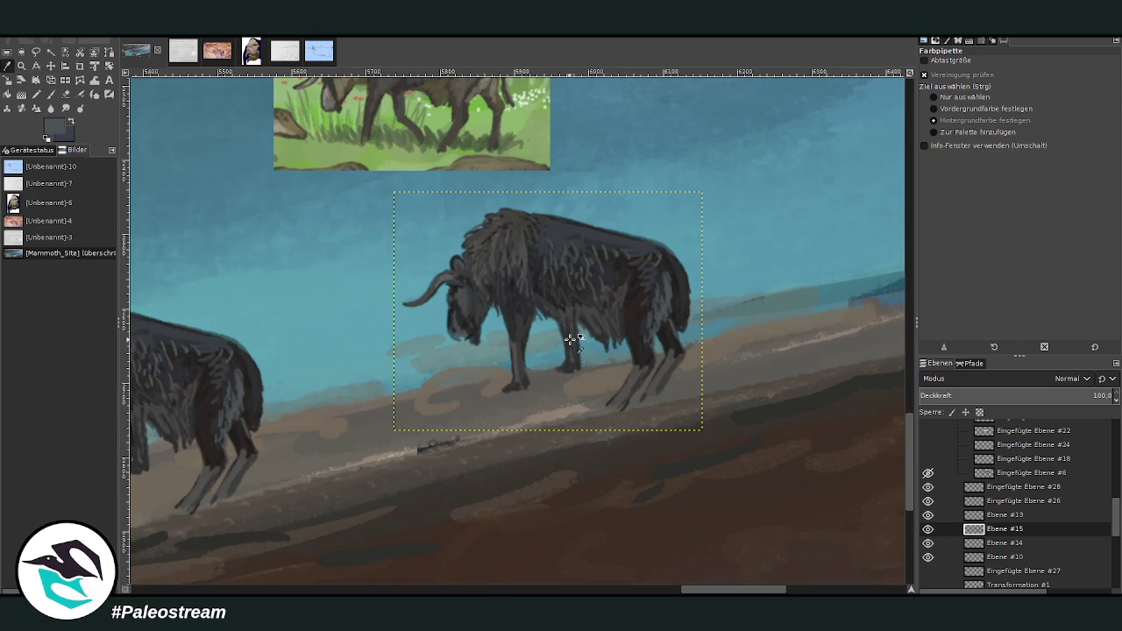
pyautogui.click(51, 94)
pyautogui.click(1064, 81)
pyautogui.click(1058, 125)
pyautogui.keyDown('ctrl'); pyautogui.click(567, 331); pyautogui.keyUp('ctrl')
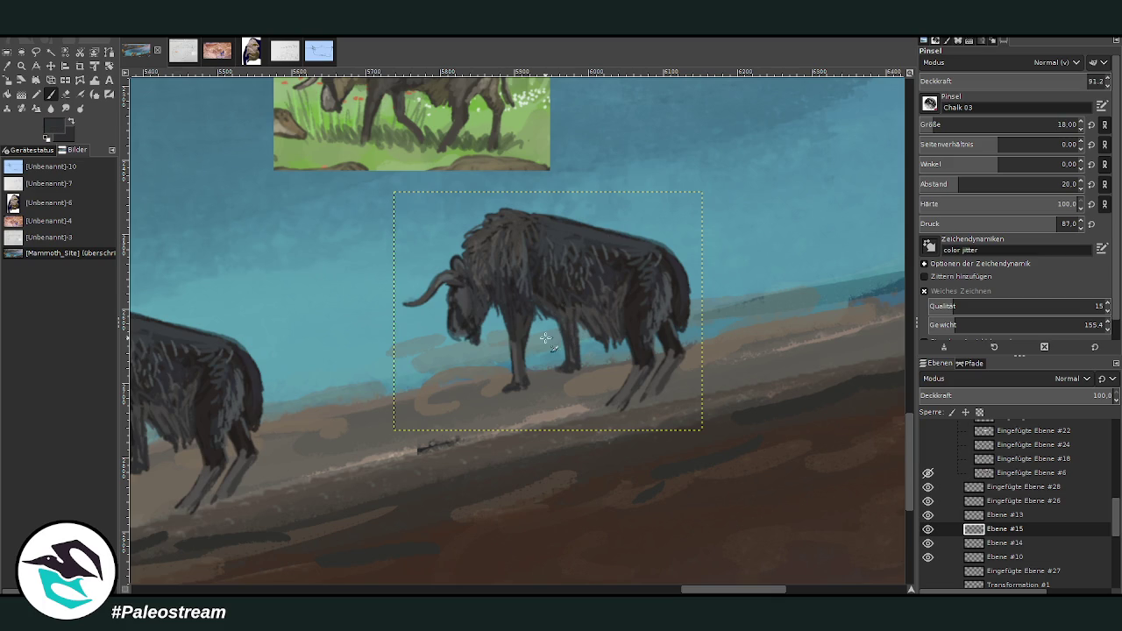
pyautogui.moveTo(541, 316); pyautogui.dragTo(547, 362)
pyautogui.moveTo(555, 321)
pyautogui.mouseDown()
pyautogui.moveTo(549, 363)
pyautogui.moveTo(548, 348)
pyautogui.moveTo(570, 380)
pyautogui.moveTo(569, 350)
pyautogui.moveTo(581, 388)
pyautogui.moveTo(573, 341)
pyautogui.mouseUp()
# Step: Rework the front and hind legs down to the ground, darken the hind thigh, and zoom out
pyautogui.click(66, 94)
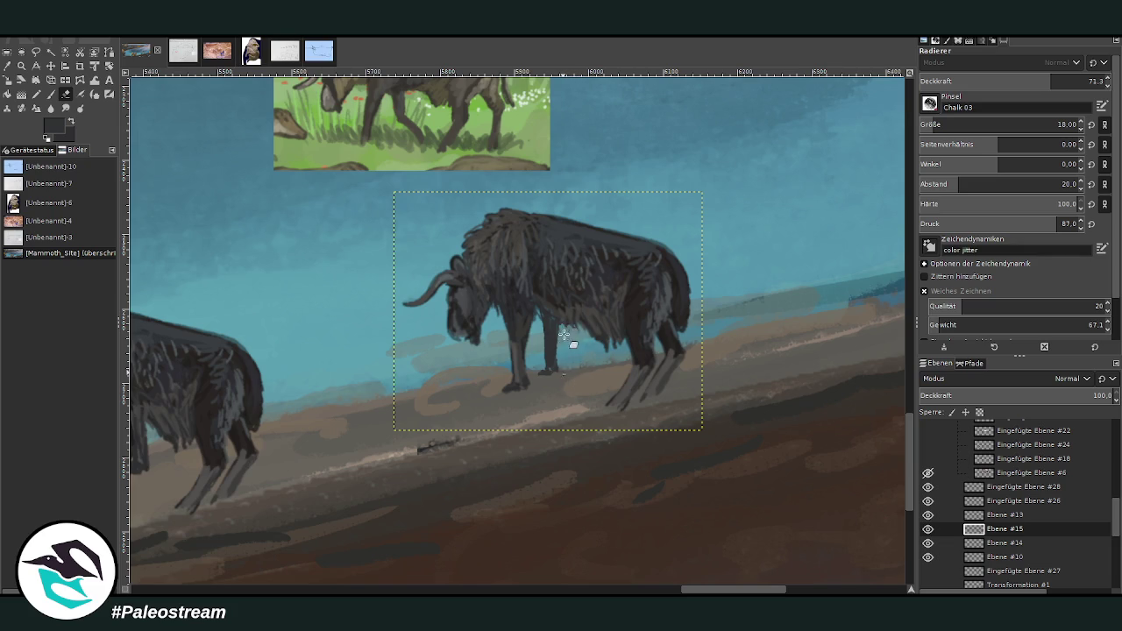
pyautogui.click(51, 93)
pyautogui.moveTo(548, 349)
pyautogui.mouseDown()
pyautogui.moveTo(546, 371)
pyautogui.moveTo(551, 326)
pyautogui.mouseUp()
pyautogui.moveTo(638, 379); pyautogui.dragTo(600, 411)
pyautogui.keyDown('ctrl'); pyautogui.click(521, 382); pyautogui.keyUp('ctrl')
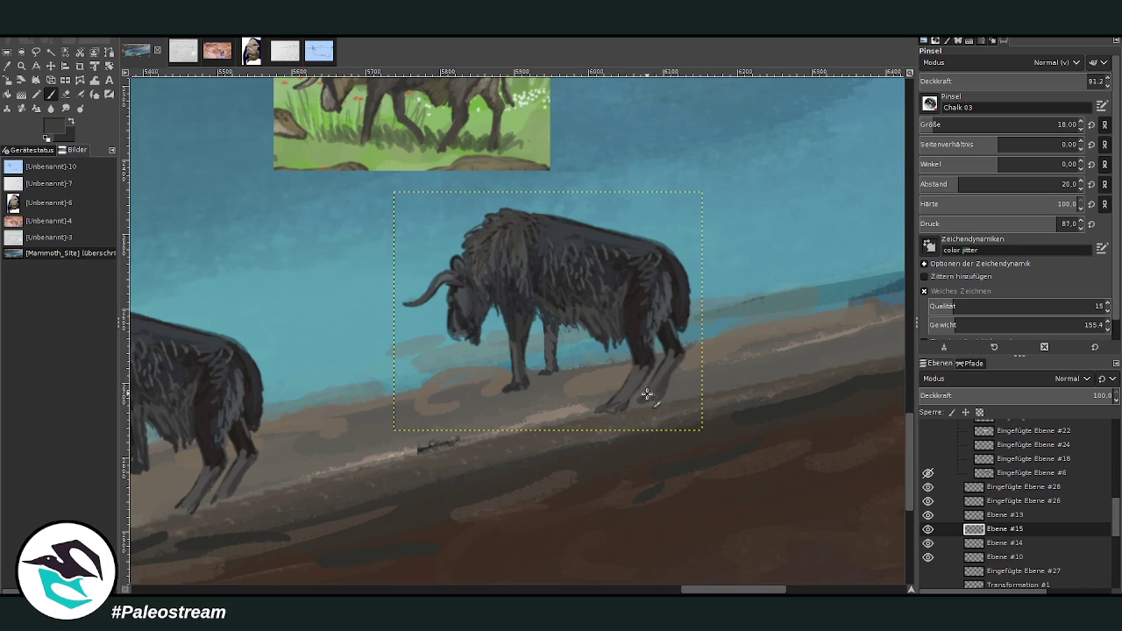
pyautogui.moveTo(669, 348); pyautogui.dragTo(676, 330)
pyautogui.scroll(-1, 270, 418)
pyautogui.scroll(-3, 270, 418)
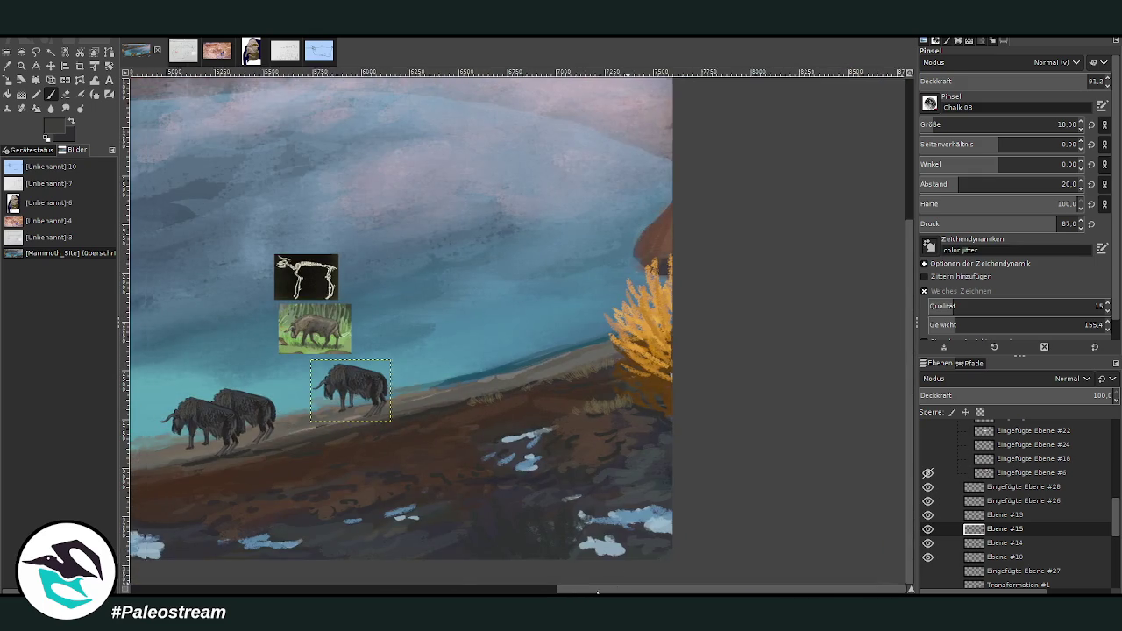
# Step: Zoom in on the herd and briefly toggle Eingefügte Ebene #27 and the sketch layer's visibility
pyautogui.moveTo(607, 591); pyautogui.dragTo(465, 591)
pyautogui.press('z')
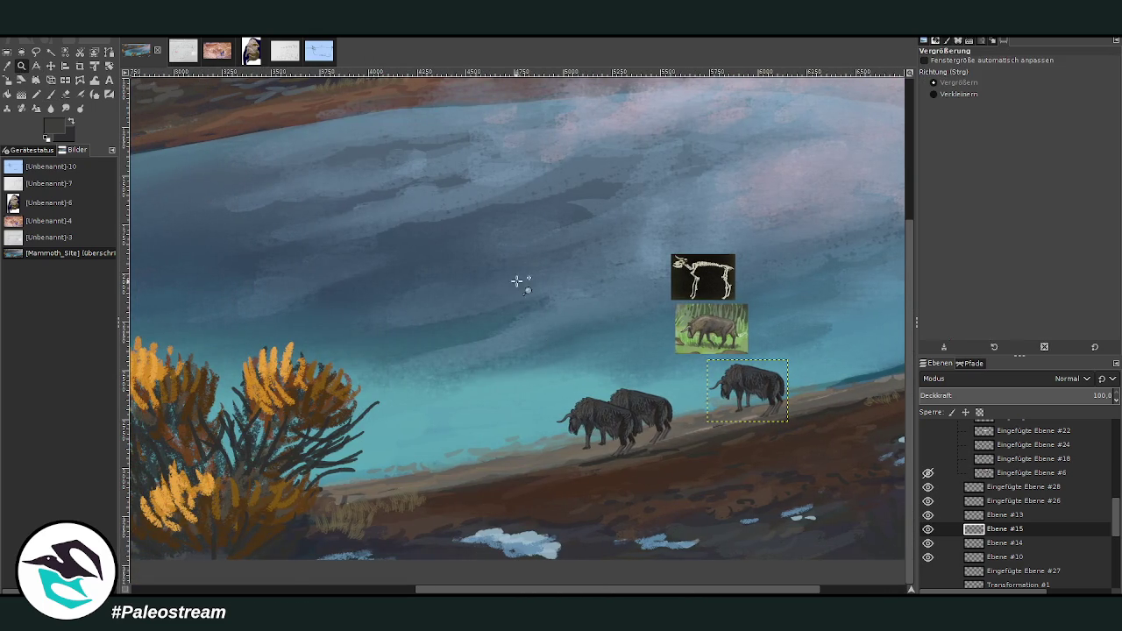
pyautogui.moveTo(525, 296); pyautogui.dragTo(789, 517)
pyautogui.click(928, 571)
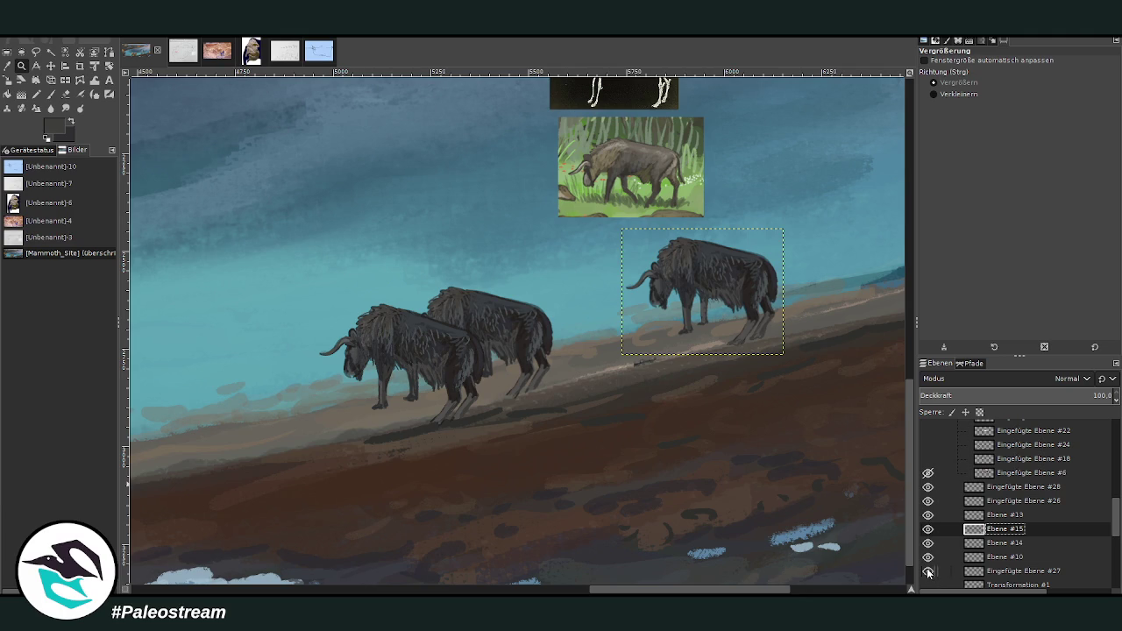
pyautogui.click(929, 584)
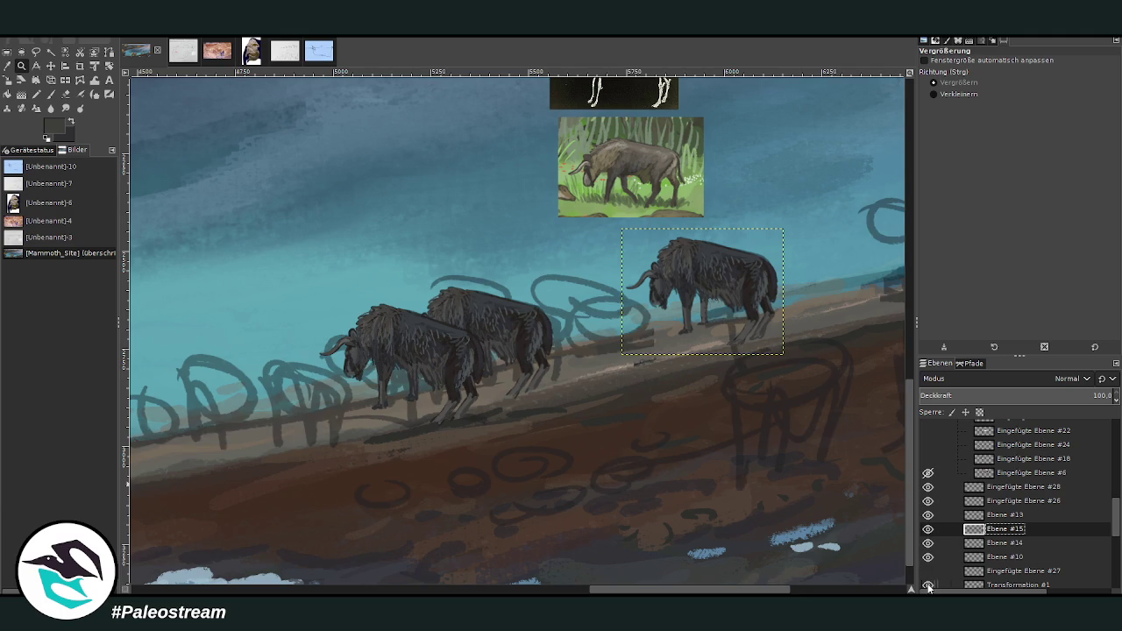
pyautogui.click(927, 586)
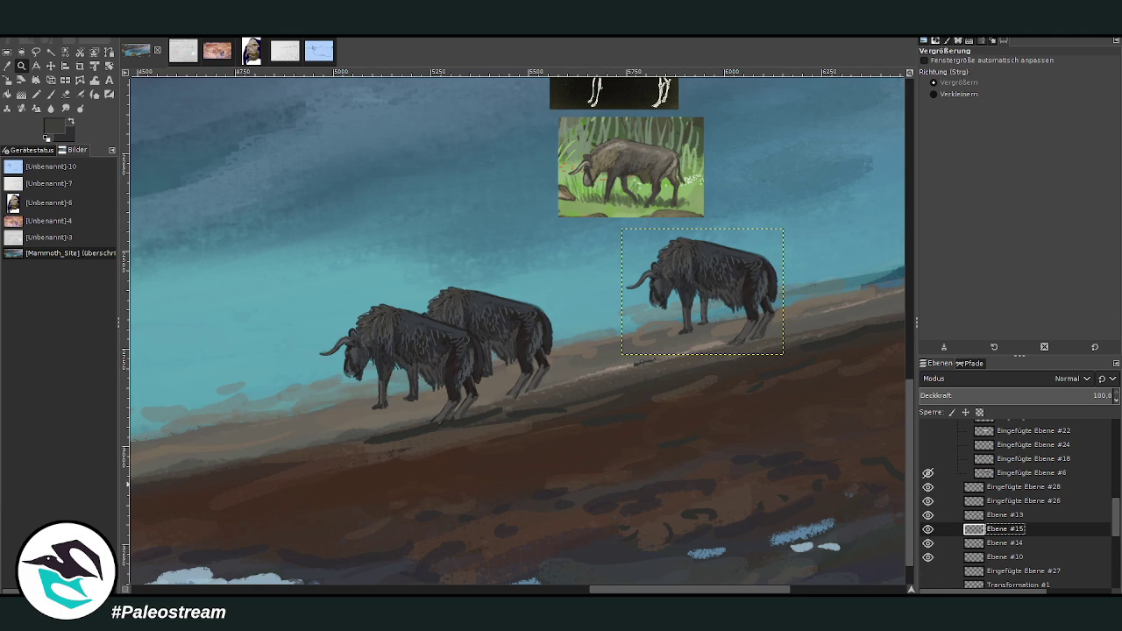
# Step: Duplicate the lone bison's layer and apply a perspective warp to the copy
pyautogui.hotkey('ctrl', 'shift', 'n')
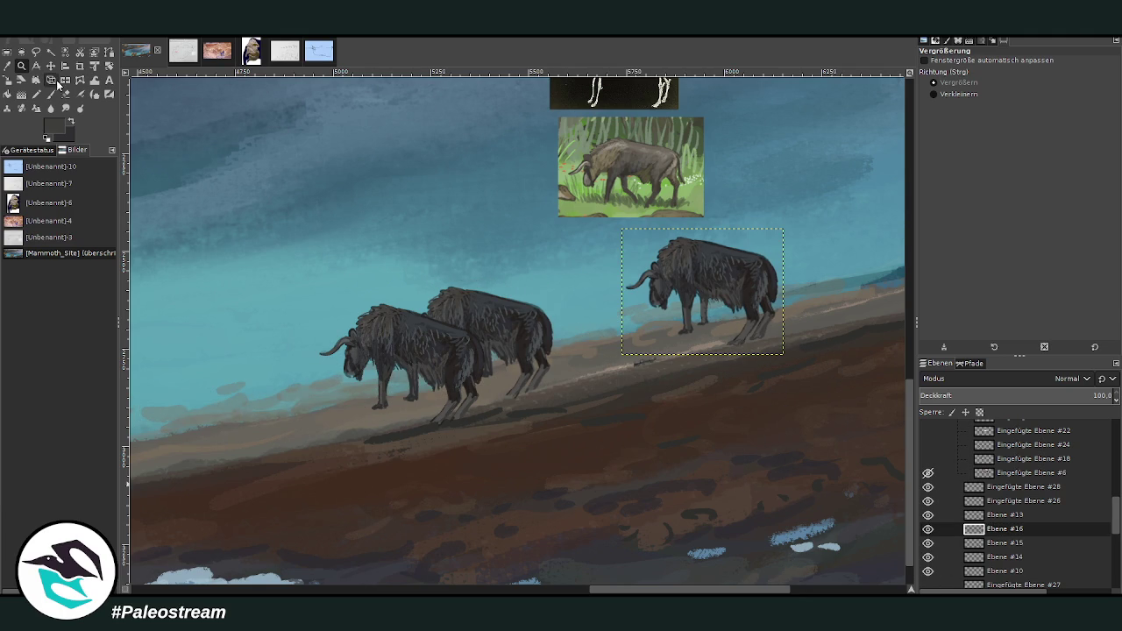
pyautogui.click(51, 80)
pyautogui.click(696, 298)
pyautogui.moveTo(783, 355); pyautogui.dragTo(764, 362)
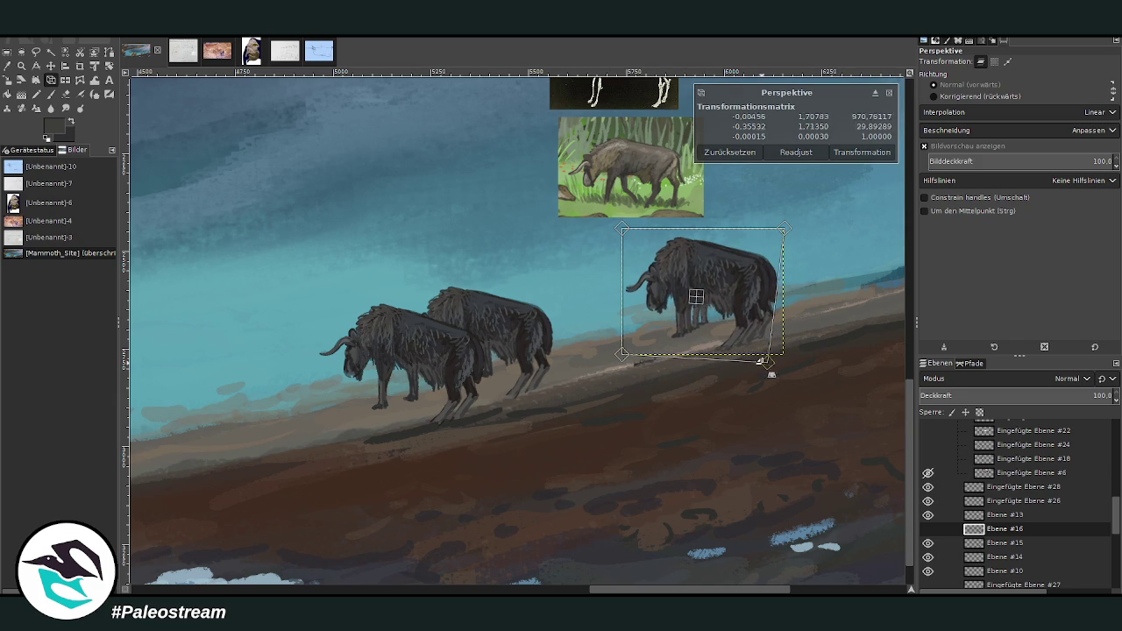
pyautogui.moveTo(622, 229); pyautogui.dragTo(631, 230)
pyautogui.moveTo(621, 355); pyautogui.dragTo(637, 349)
pyautogui.moveTo(631, 229); pyautogui.dragTo(638, 226)
pyautogui.moveTo(783, 229); pyautogui.dragTo(783, 214)
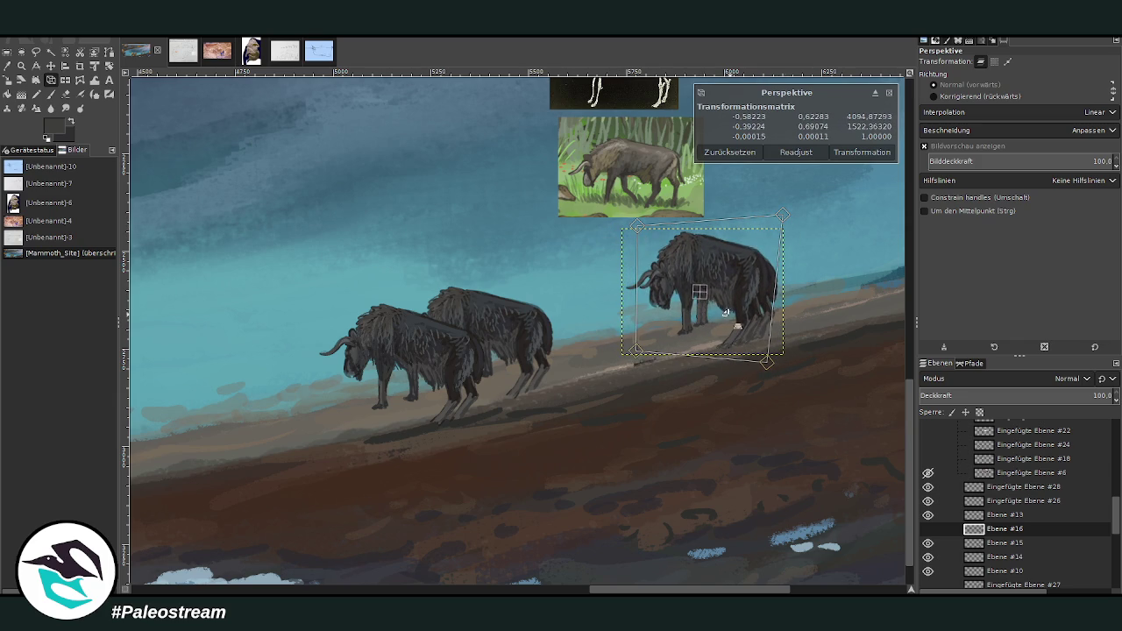
pyautogui.press('Return')
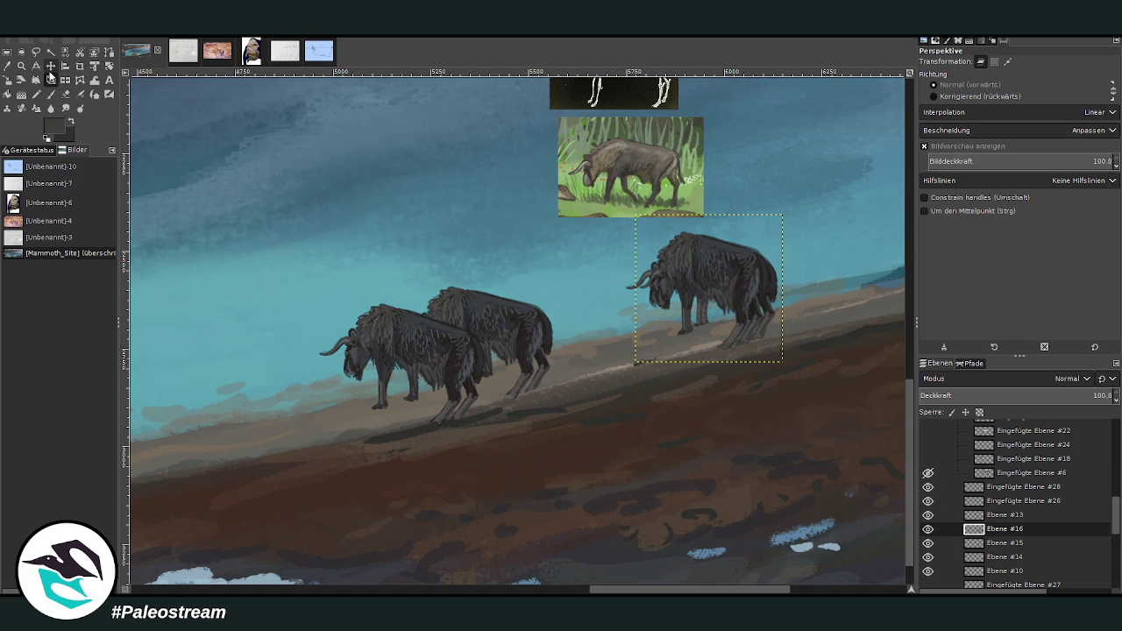
# Step: Move the warped bison to the herd's left end, raise Ebene #16 to the top, and zoom in on it
pyautogui.click(51, 66)
pyautogui.moveTo(728, 255); pyautogui.dragTo(279, 350)
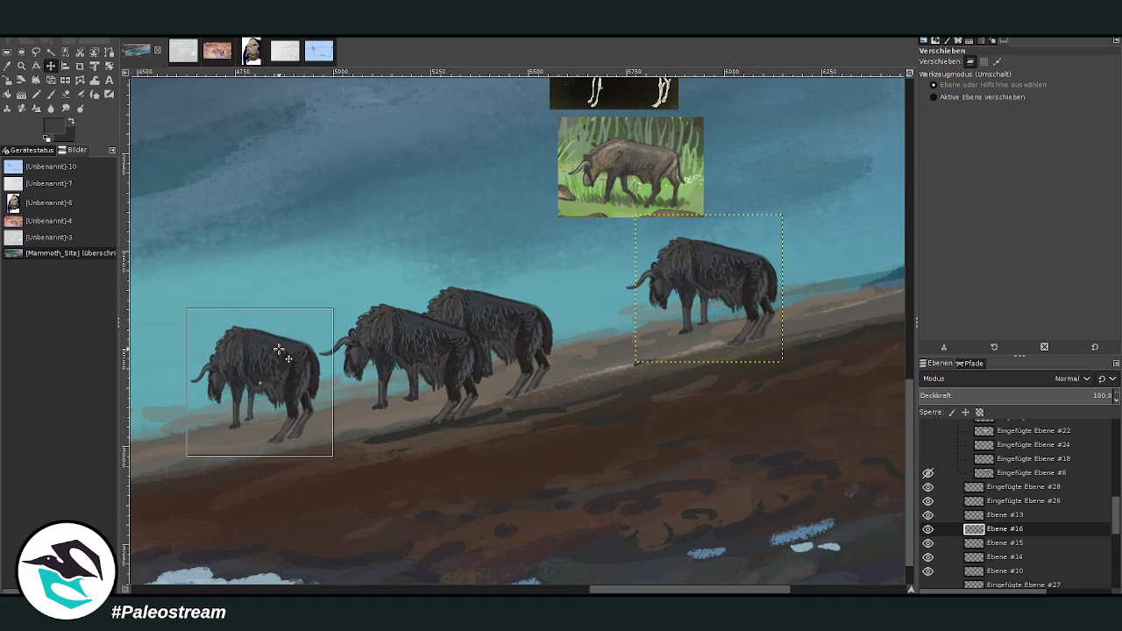
pyautogui.moveTo(993, 530); pyautogui.dragTo(1001, 487)
pyautogui.click(21, 65)
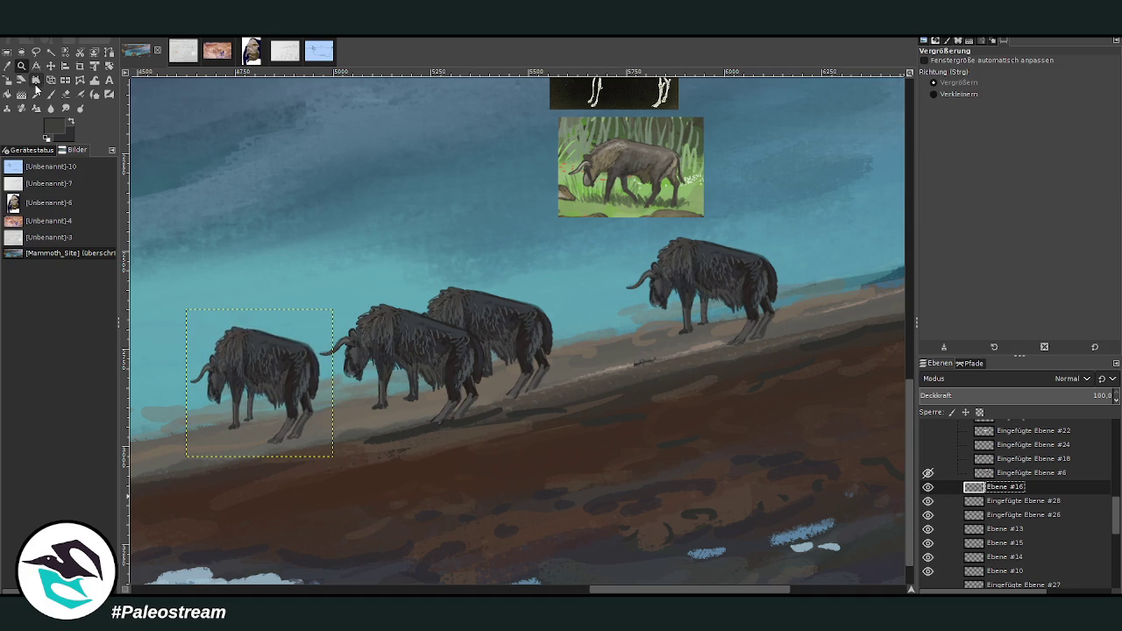
pyautogui.moveTo(175, 250); pyautogui.dragTo(449, 489)
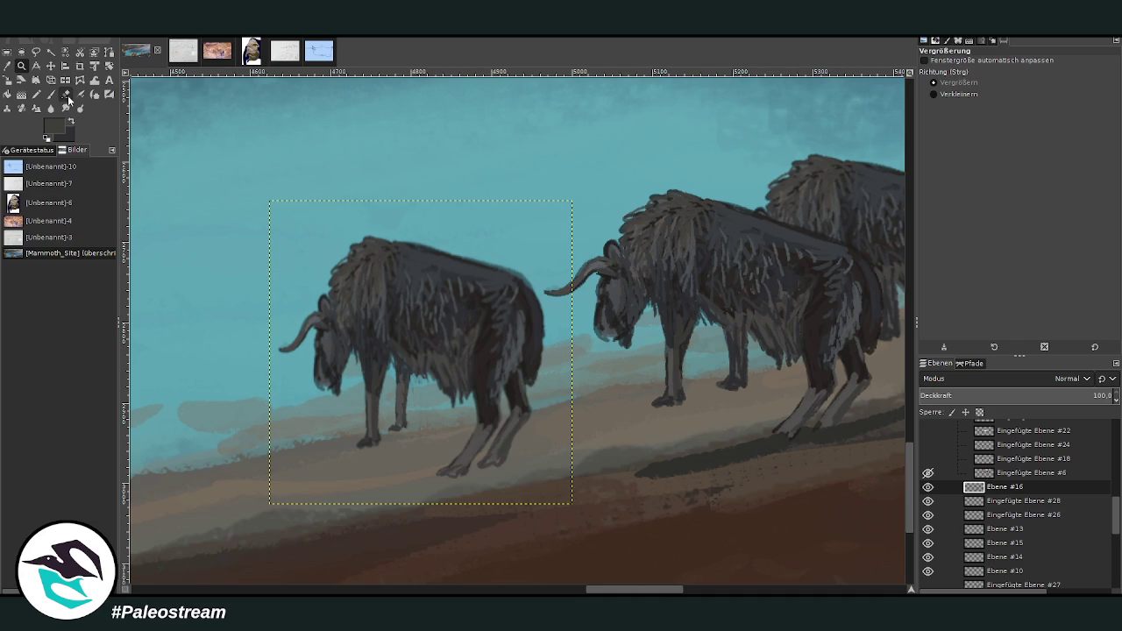
# Step: Erase the left bison's horn, face and rear hind legs at near-full eraser opacity
pyautogui.click(66, 94)
pyautogui.moveTo(289, 347)
pyautogui.mouseDown()
pyautogui.moveTo(313, 325)
pyautogui.moveTo(318, 401)
pyautogui.moveTo(319, 330)
pyautogui.mouseUp()
pyautogui.moveTo(1021, 82); pyautogui.dragTo(1107, 82)
pyautogui.moveTo(298, 347)
pyautogui.mouseDown()
pyautogui.moveTo(304, 325)
pyautogui.moveTo(343, 365)
pyautogui.moveTo(323, 327)
pyautogui.moveTo(351, 408)
pyautogui.moveTo(296, 321)
pyautogui.moveTo(333, 371)
pyautogui.mouseUp()
pyautogui.moveTo(512, 405)
pyautogui.mouseDown()
pyautogui.moveTo(521, 413)
pyautogui.moveTo(503, 456)
pyautogui.mouseUp()
# Step: Repaint the left bison's legs lighter and add dark and light strokes along its hind leg and rump
pyautogui.press('o')
pyautogui.click(402, 404)
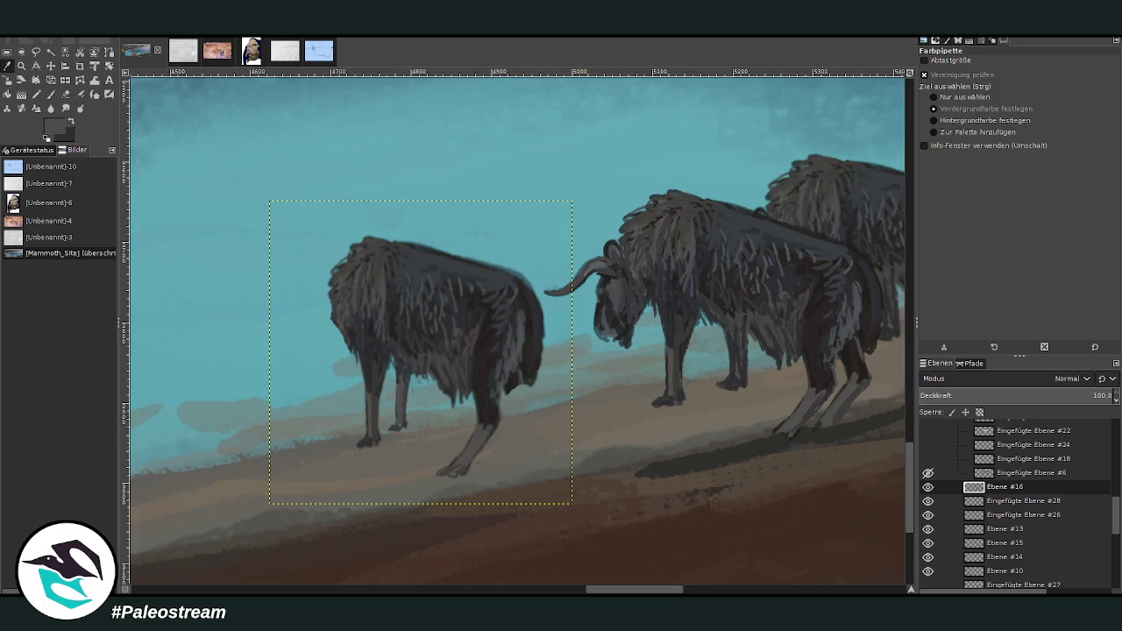
pyautogui.click(51, 93)
pyautogui.moveTo(406, 397)
pyautogui.mouseDown()
pyautogui.moveTo(411, 421)
pyautogui.moveTo(407, 377)
pyautogui.mouseUp()
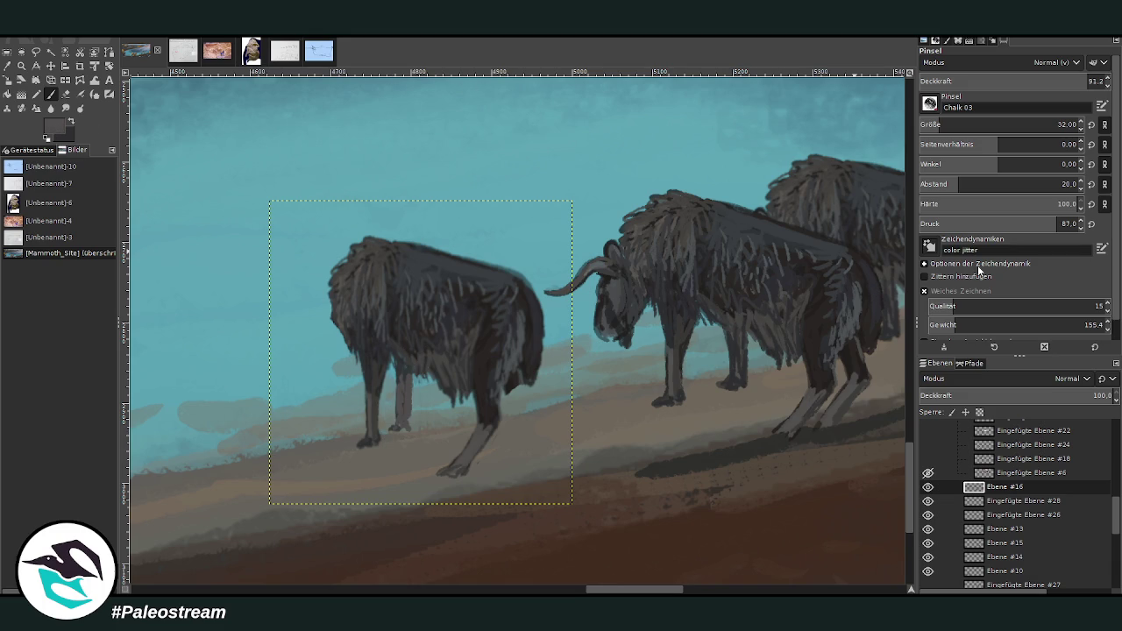
pyautogui.scroll(-9, 1017, 125)
pyautogui.moveTo(373, 440); pyautogui.dragTo(375, 389)
pyautogui.moveTo(533, 408)
pyautogui.mouseDown()
pyautogui.moveTo(533, 457)
pyautogui.moveTo(545, 412)
pyautogui.mouseUp()
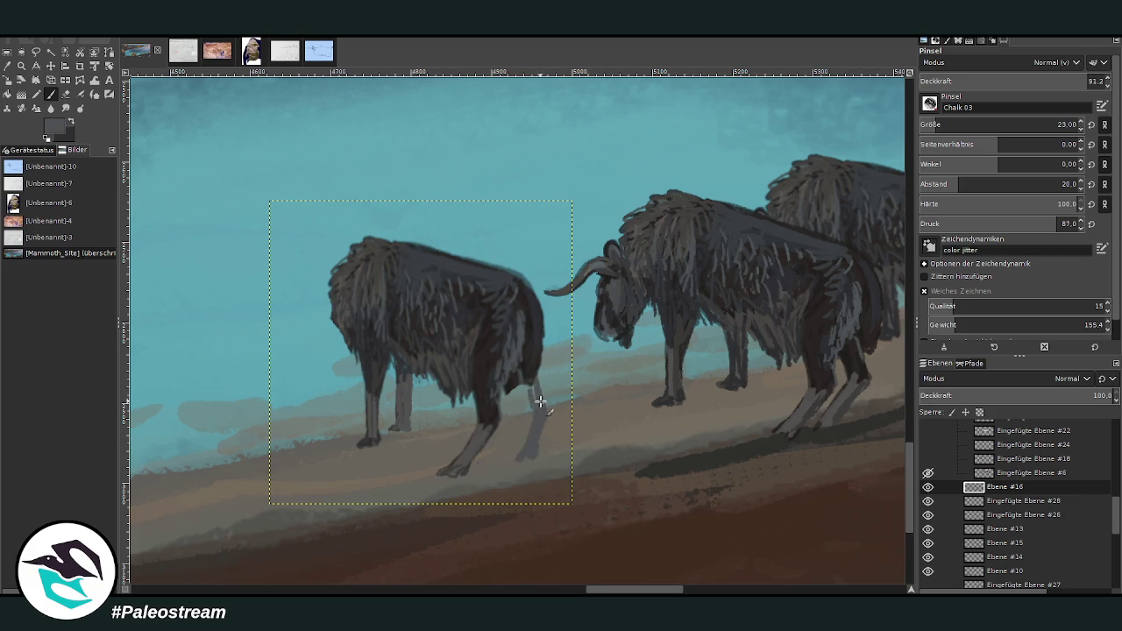
pyautogui.keyDown('ctrl'); pyautogui.click(530, 366); pyautogui.keyUp('ctrl')
pyautogui.moveTo(531, 384)
pyautogui.mouseDown()
pyautogui.moveTo(537, 401)
pyautogui.moveTo(540, 290)
pyautogui.moveTo(553, 323)
pyautogui.moveTo(546, 409)
pyautogui.moveTo(496, 388)
pyautogui.moveTo(511, 363)
pyautogui.moveTo(533, 375)
pyautogui.moveTo(544, 333)
pyautogui.moveTo(544, 371)
pyautogui.moveTo(500, 393)
pyautogui.mouseUp()
pyautogui.keyDown('ctrl'); pyautogui.click(511, 362); pyautogui.keyUp('ctrl')
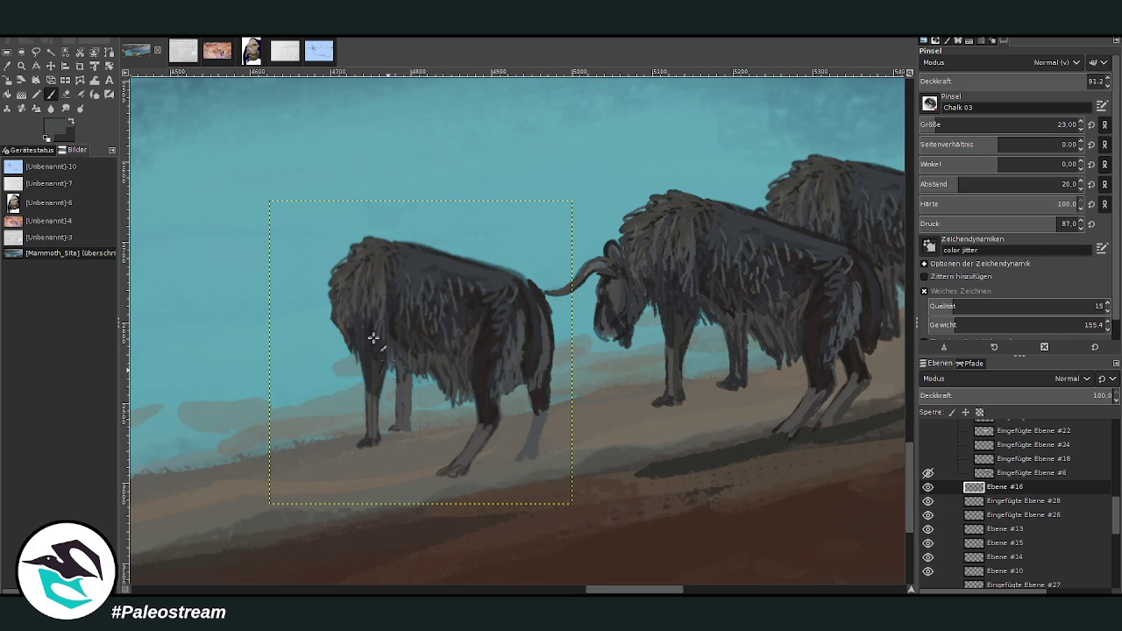
pyautogui.keyDown('ctrl'); pyautogui.click(342, 275); pyautogui.keyUp('ctrl')
# Step: Paint dark and light grey hair along the left bison's head and darken its face and beard
pyautogui.moveTo(346, 256)
pyautogui.mouseDown()
pyautogui.moveTo(327, 298)
pyautogui.moveTo(328, 330)
pyautogui.moveTo(318, 310)
pyautogui.moveTo(294, 319)
pyautogui.moveTo(283, 340)
pyautogui.moveTo(315, 318)
pyautogui.moveTo(284, 340)
pyautogui.mouseUp()
pyautogui.keyDown('ctrl'); pyautogui.click(603, 262); pyautogui.keyUp('ctrl')
pyautogui.keyDown('ctrl'); pyautogui.click(377, 250); pyautogui.keyUp('ctrl')
pyautogui.keyDown('ctrl'); pyautogui.click(632, 311); pyautogui.keyUp('ctrl')
pyautogui.moveTo(342, 328)
pyautogui.mouseDown()
pyautogui.moveTo(347, 347)
pyautogui.moveTo(334, 361)
pyautogui.moveTo(351, 373)
pyautogui.moveTo(337, 368)
pyautogui.moveTo(350, 363)
pyautogui.mouseUp()
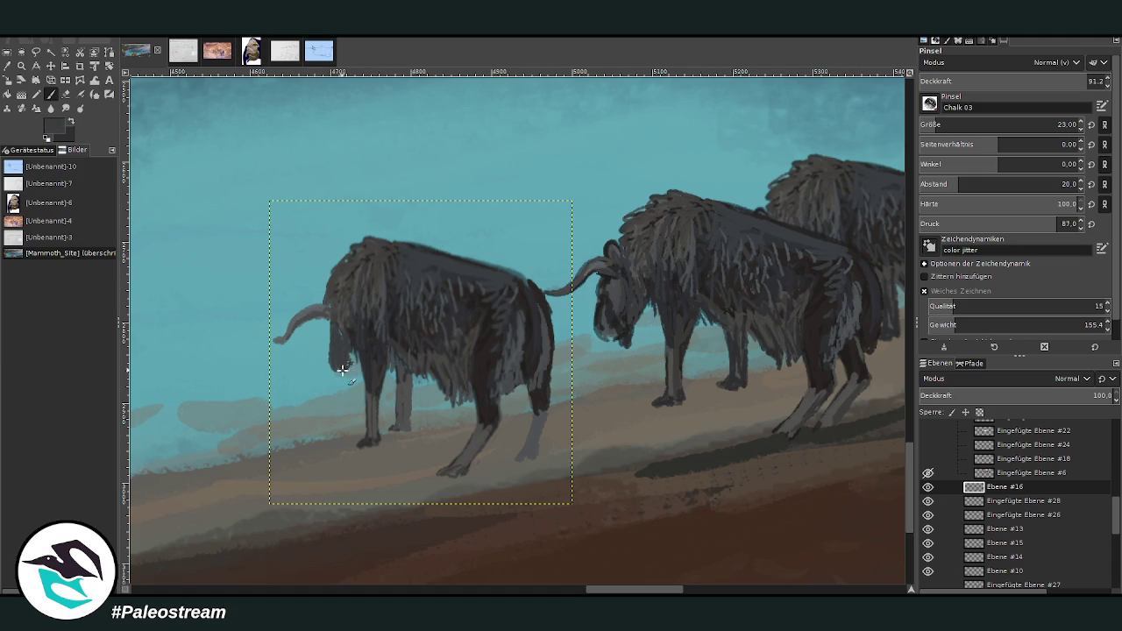
pyautogui.keyDown('ctrl'); pyautogui.click(613, 291); pyautogui.keyUp('ctrl')
pyautogui.keyDown('ctrl'); pyautogui.click(374, 340); pyautogui.keyUp('ctrl')
pyautogui.moveTo(367, 349)
pyautogui.mouseDown()
pyautogui.moveTo(338, 355)
pyautogui.moveTo(346, 367)
pyautogui.moveTo(350, 352)
pyautogui.mouseUp()
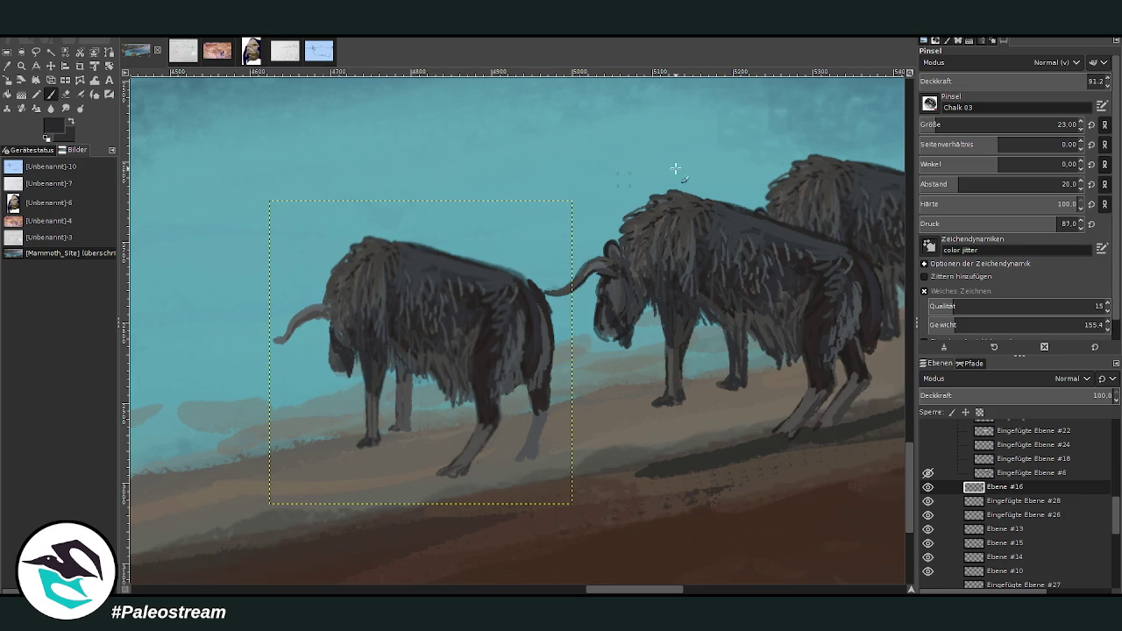
# Step: Touch up the head in near-black at 55.8–76.3% opacity and sample greys for the legs
pyautogui.moveTo(1085, 81); pyautogui.dragTo(1022, 80)
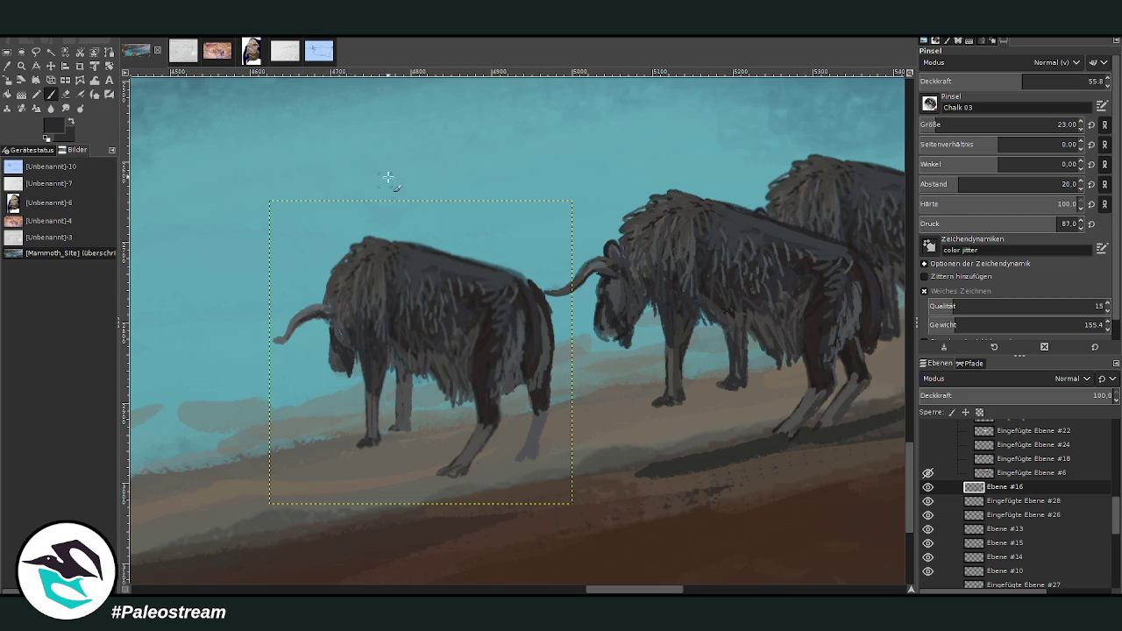
pyautogui.keyDown('ctrl'); pyautogui.click(618, 246); pyautogui.keyUp('ctrl')
pyautogui.moveTo(1022, 80); pyautogui.dragTo(1059, 81)
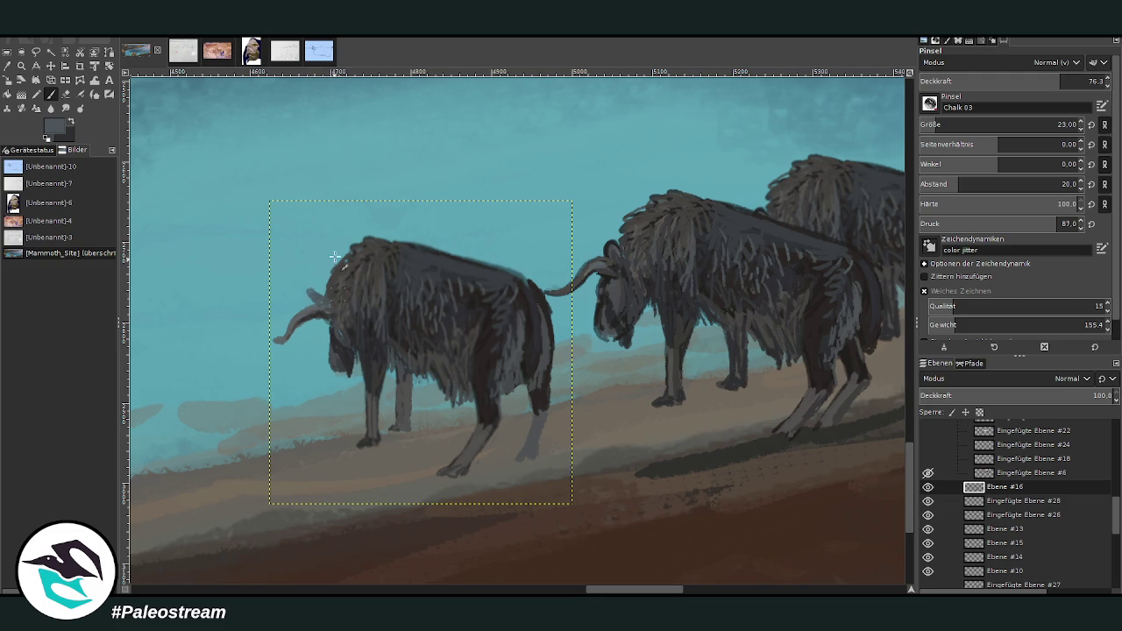
pyautogui.keyDown('ctrl'); pyautogui.click(403, 321); pyautogui.keyUp('ctrl')
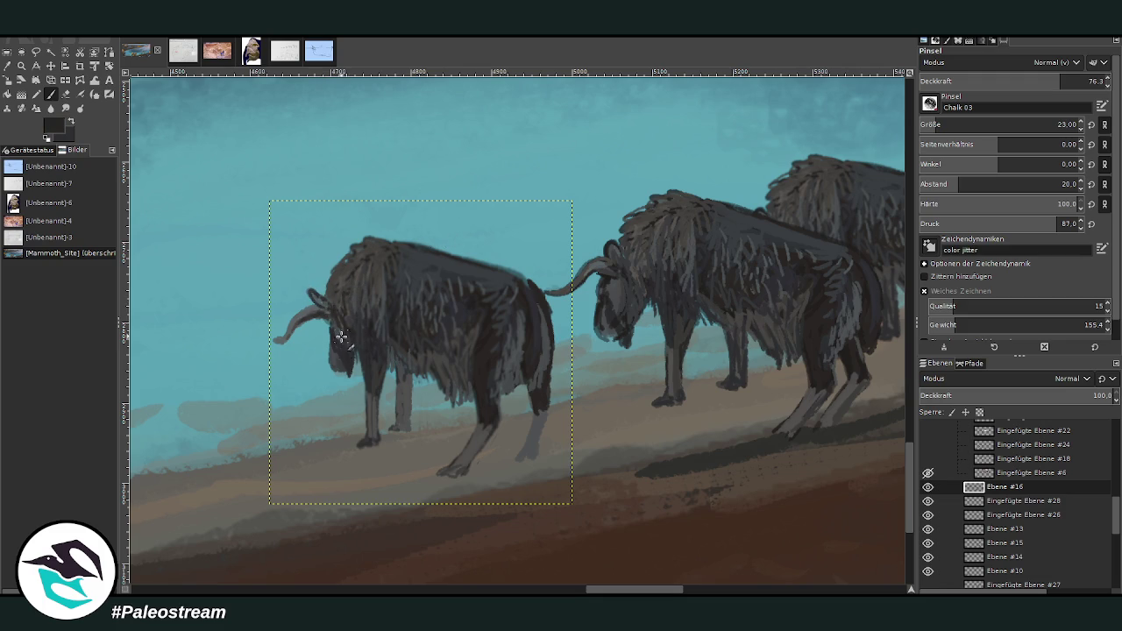
pyautogui.moveTo(327, 330); pyautogui.dragTo(327, 332)
pyautogui.click(1024, 81)
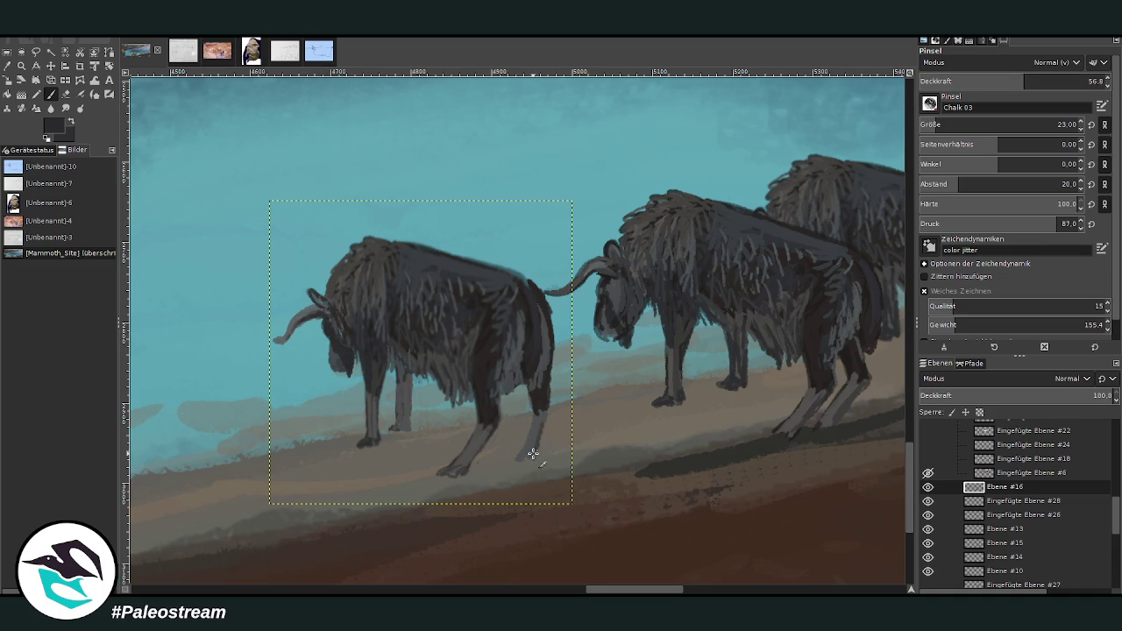
pyautogui.keyDown('ctrl'); pyautogui.click(483, 436); pyautogui.keyUp('ctrl')
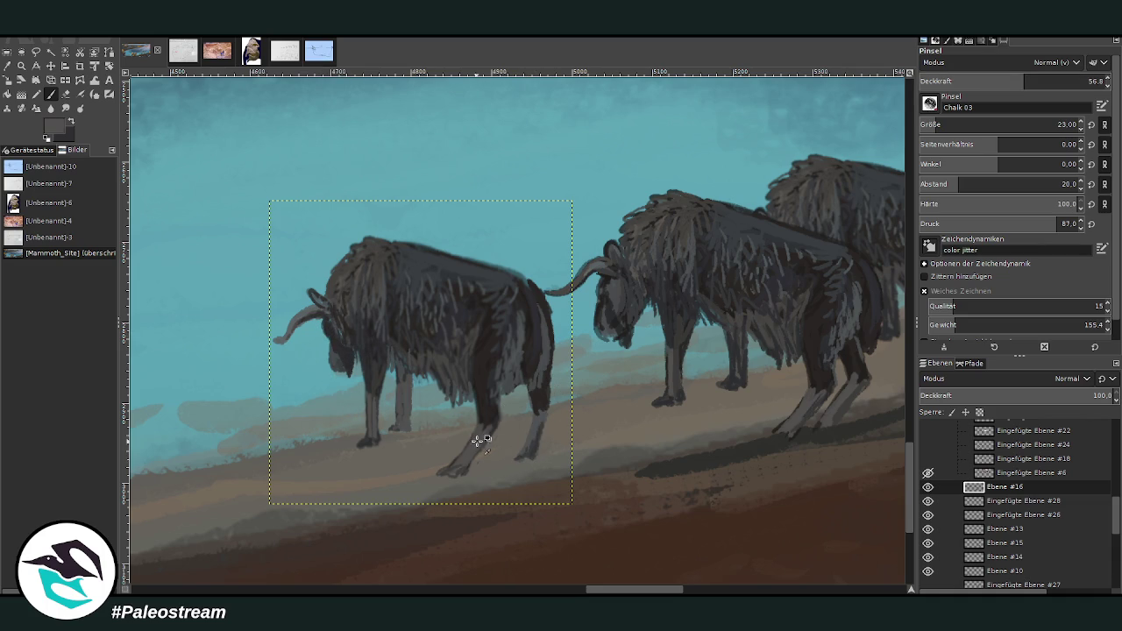
pyautogui.keyDown('ctrl'); pyautogui.click(470, 350); pyautogui.keyUp('ctrl')
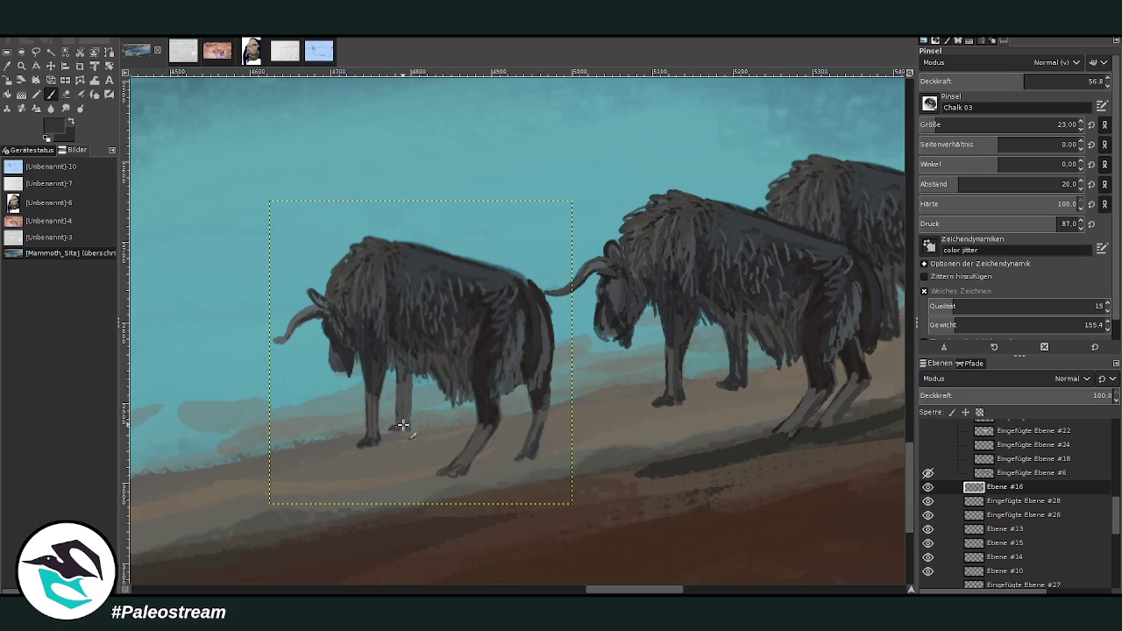
pyautogui.scroll(-1, 337, 479)
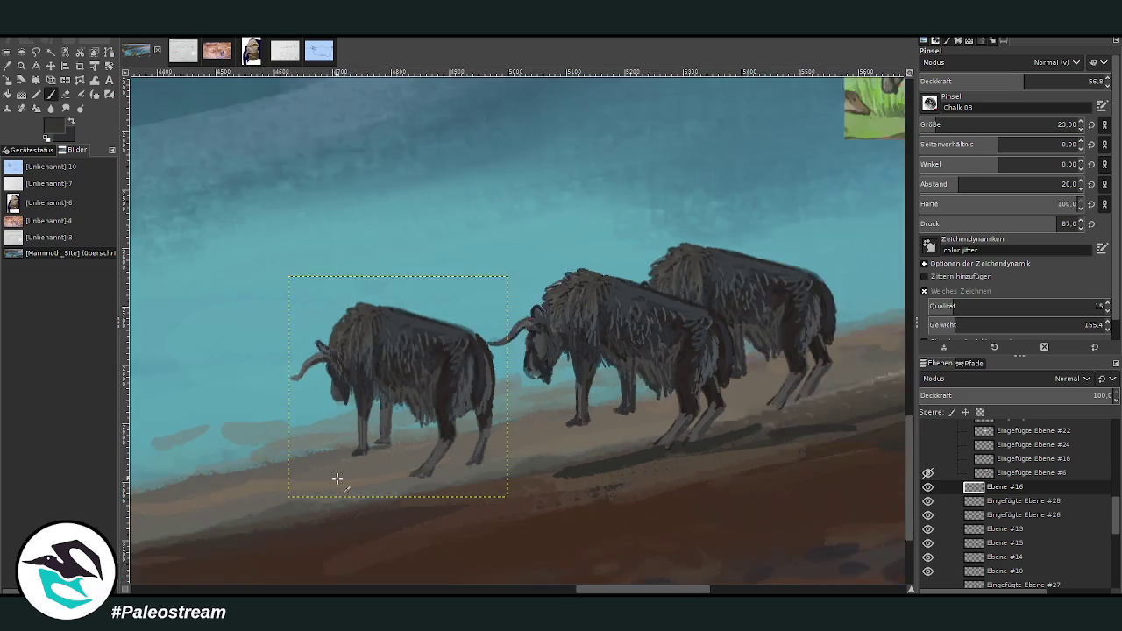
# Step: Zoom into the herd's left end and rescale the front bison to 425×427 px
pyautogui.scroll(-3, 336, 479)
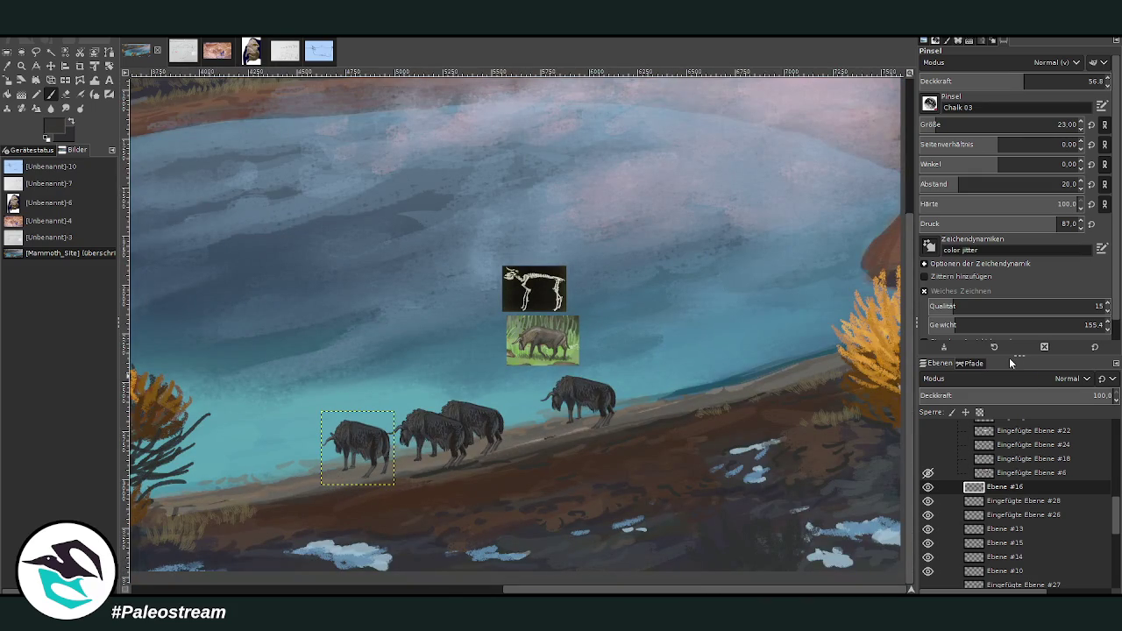
pyautogui.click(21, 65)
pyautogui.moveTo(253, 324); pyautogui.dragTo(450, 520)
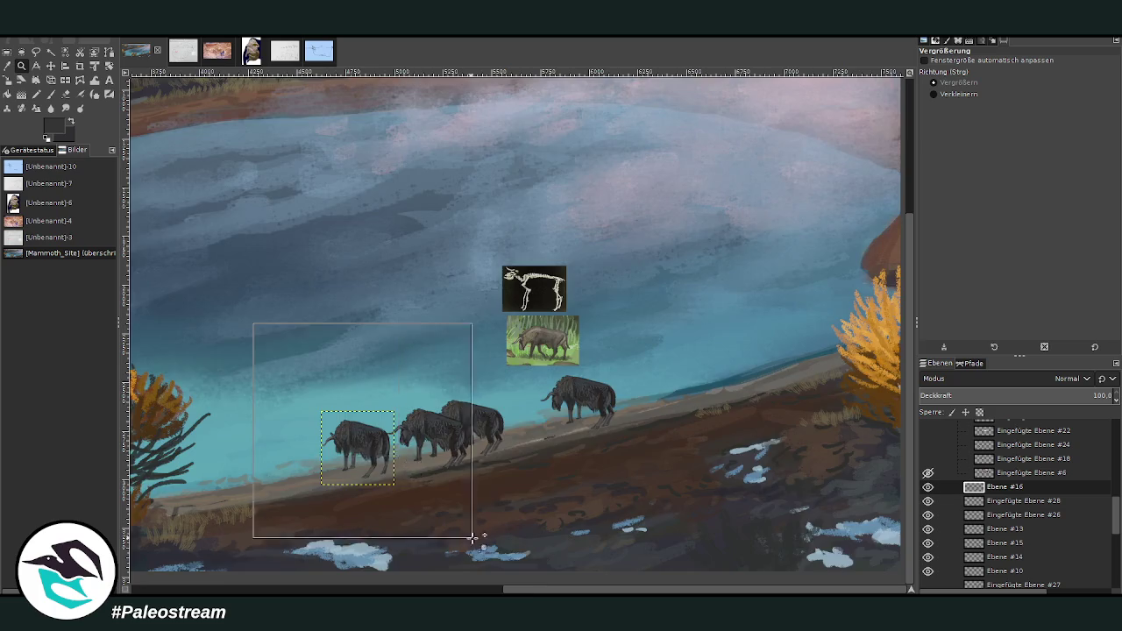
pyautogui.hotkey('shift', 's')
pyautogui.click(473, 395)
pyautogui.moveTo(473, 395)
pyautogui.mouseDown()
pyautogui.moveTo(491, 421)
pyautogui.moveTo(550, 426)
pyautogui.mouseUp()
pyautogui.moveTo(501, 363); pyautogui.dragTo(494, 376)
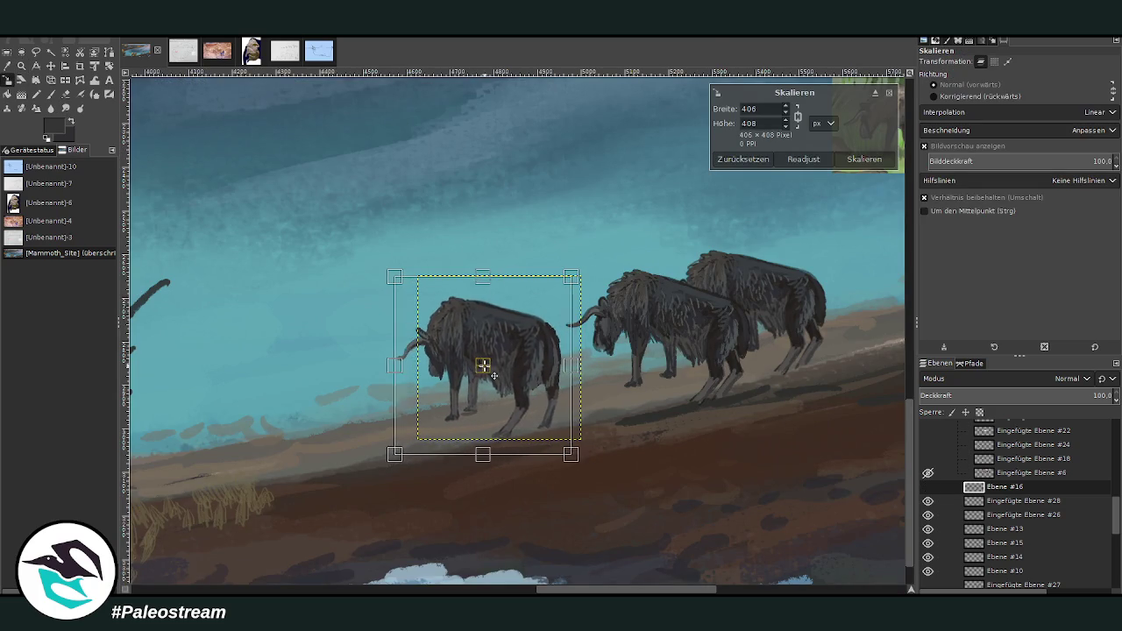
pyautogui.moveTo(395, 277); pyautogui.dragTo(387, 269)
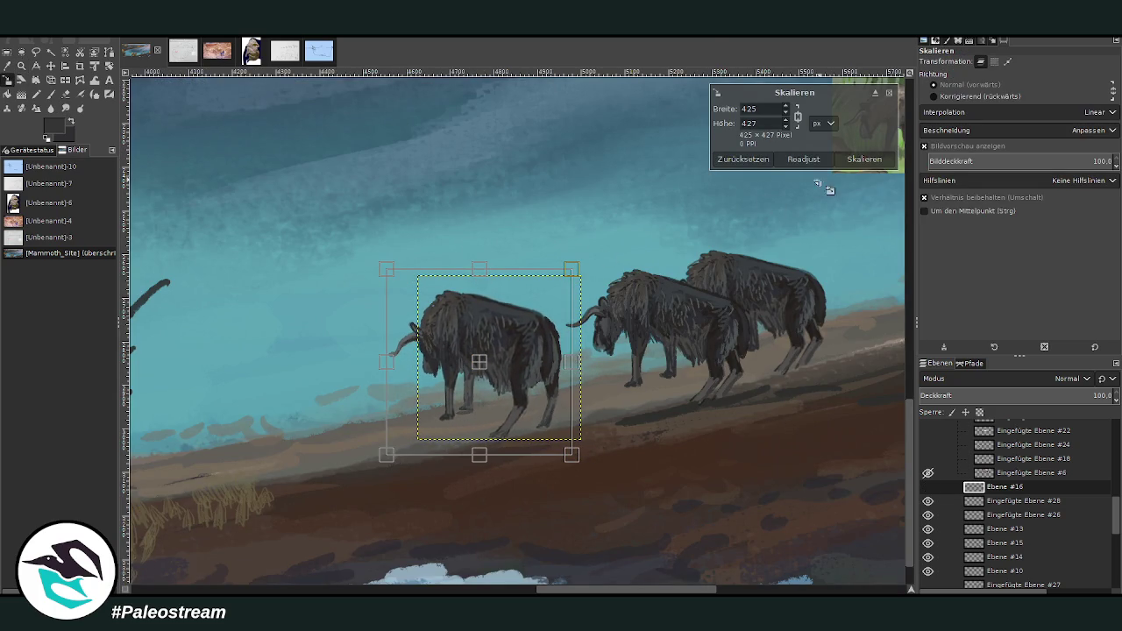
pyautogui.click(864, 158)
# Step: Reframe the view on the herd, undo to shrink the front bison slightly, and nudge it left
pyautogui.press('-')
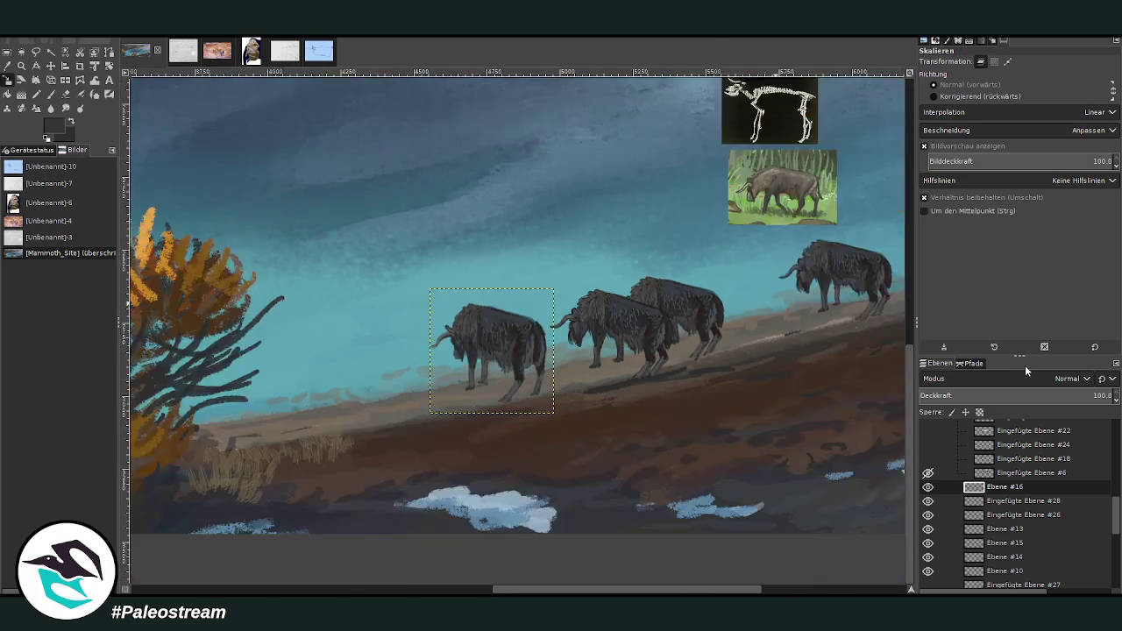
pyautogui.press('-')
pyautogui.click(21, 66)
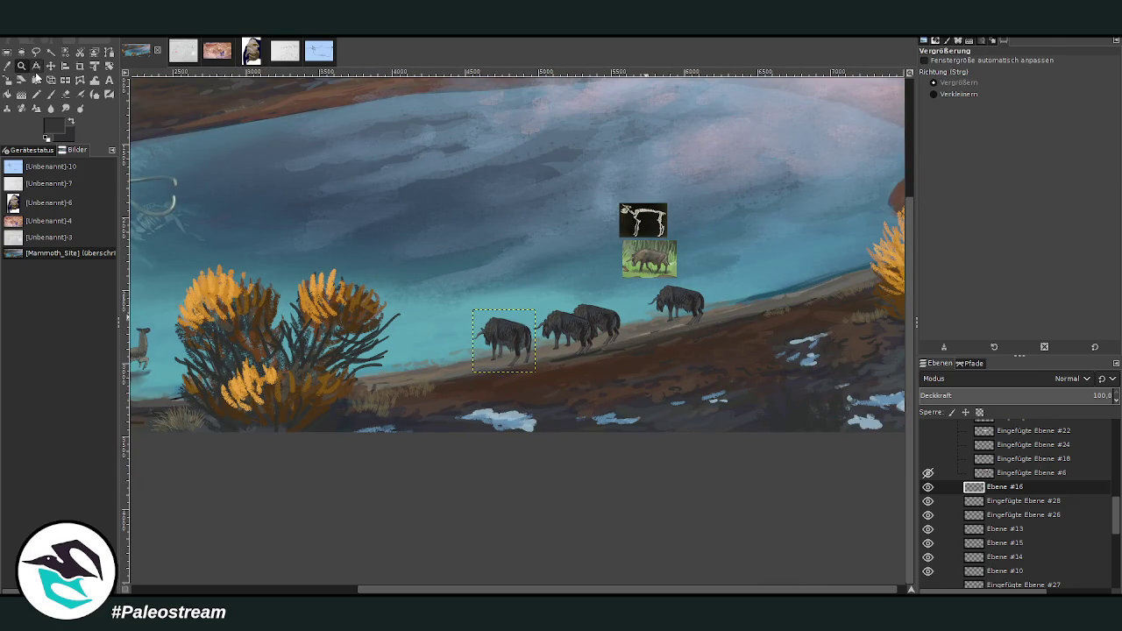
pyautogui.moveTo(435, 590)
pyautogui.mouseDown()
pyautogui.moveTo(201, 589)
pyautogui.moveTo(447, 589)
pyautogui.mouseUp()
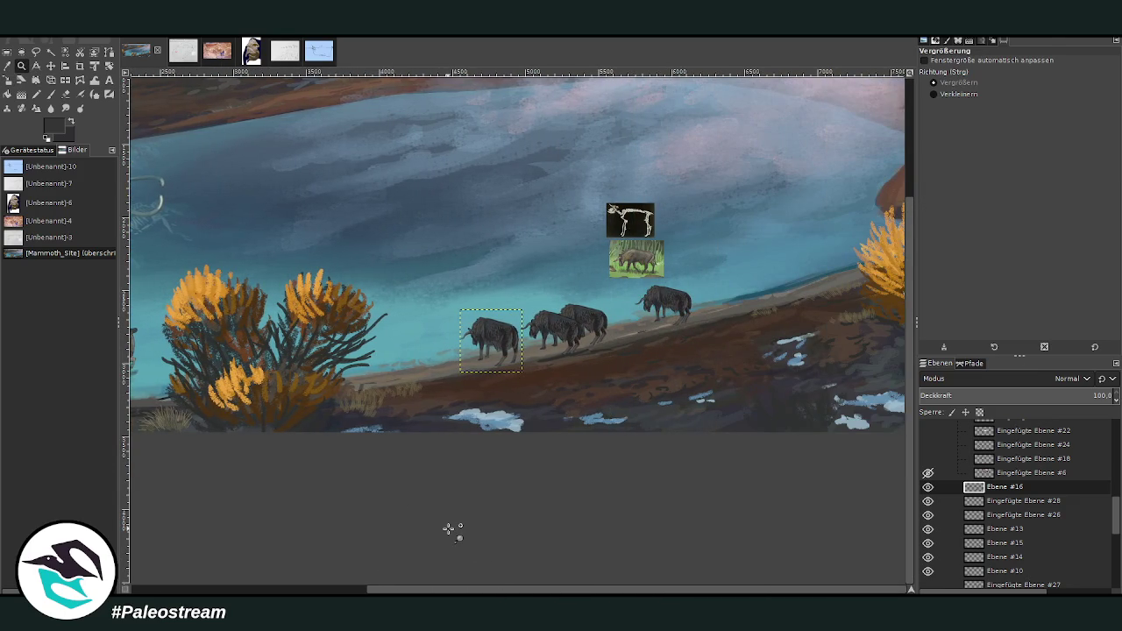
pyautogui.moveTo(372, 589)
pyautogui.mouseDown()
pyautogui.moveTo(201, 589)
pyautogui.moveTo(372, 589)
pyautogui.mouseUp()
pyautogui.moveTo(363, 140); pyautogui.dragTo(691, 436)
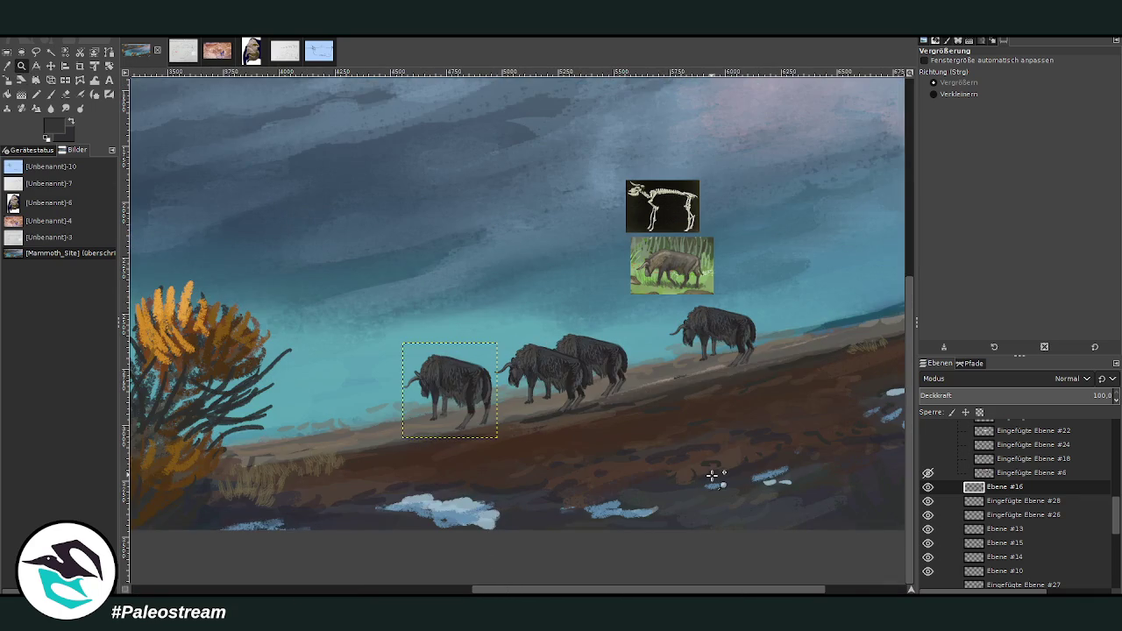
pyautogui.hotkey('ctrl', 'z')
pyautogui.press('m')
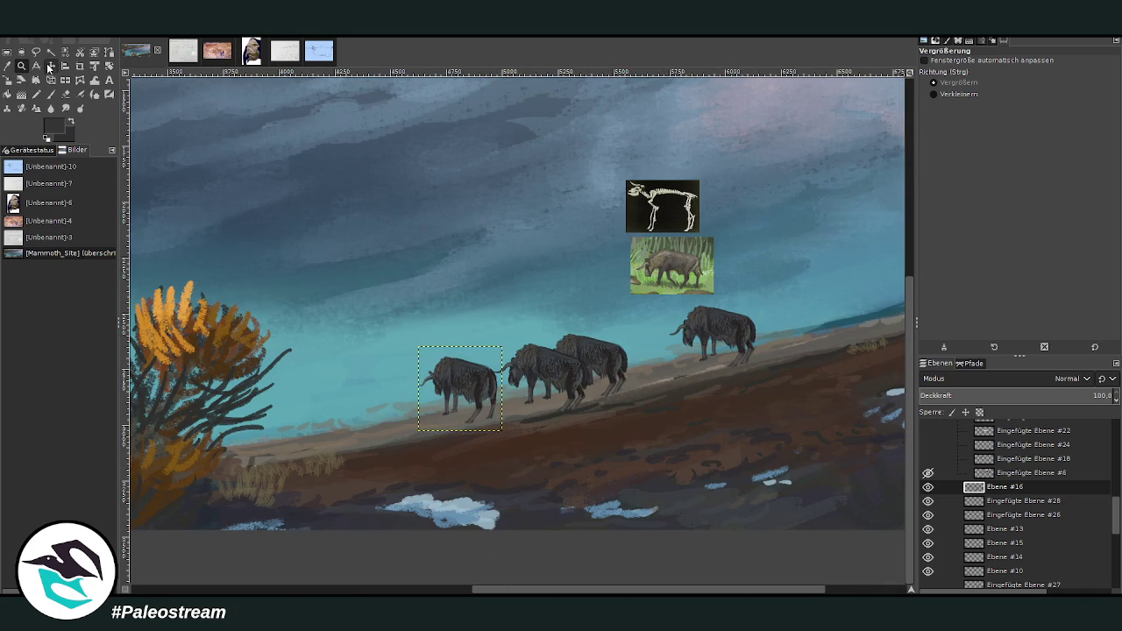
pyautogui.moveTo(456, 387); pyautogui.dragTo(444, 390)
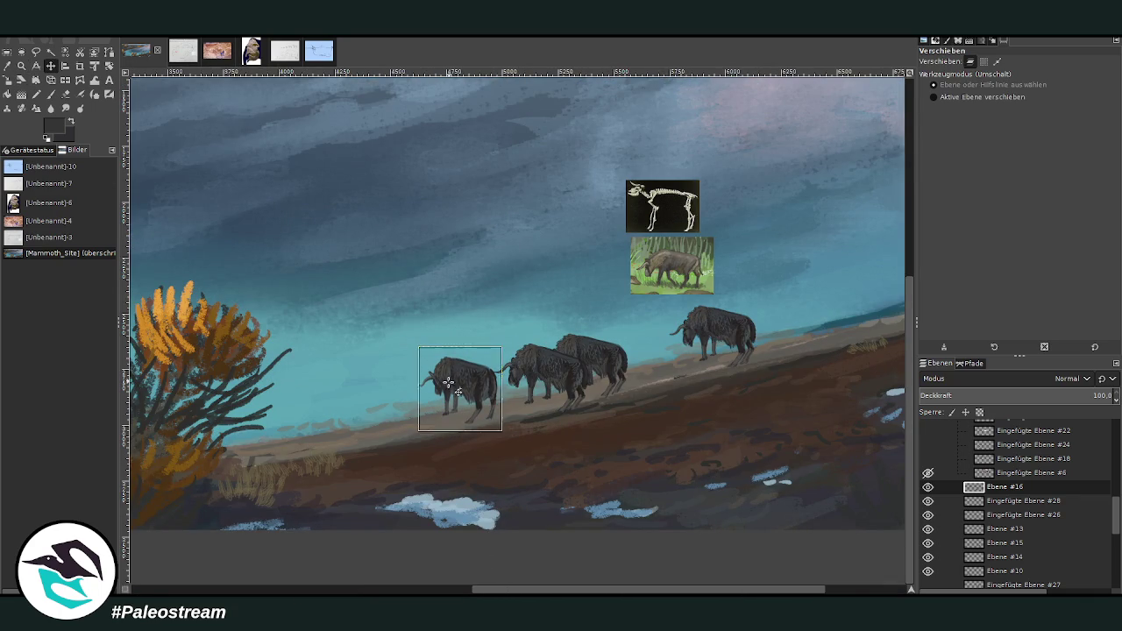
# Step: Briefly toggle the skull photo reference and make the bottom reference layer active
pyautogui.click(928, 586)
pyautogui.click(928, 585)
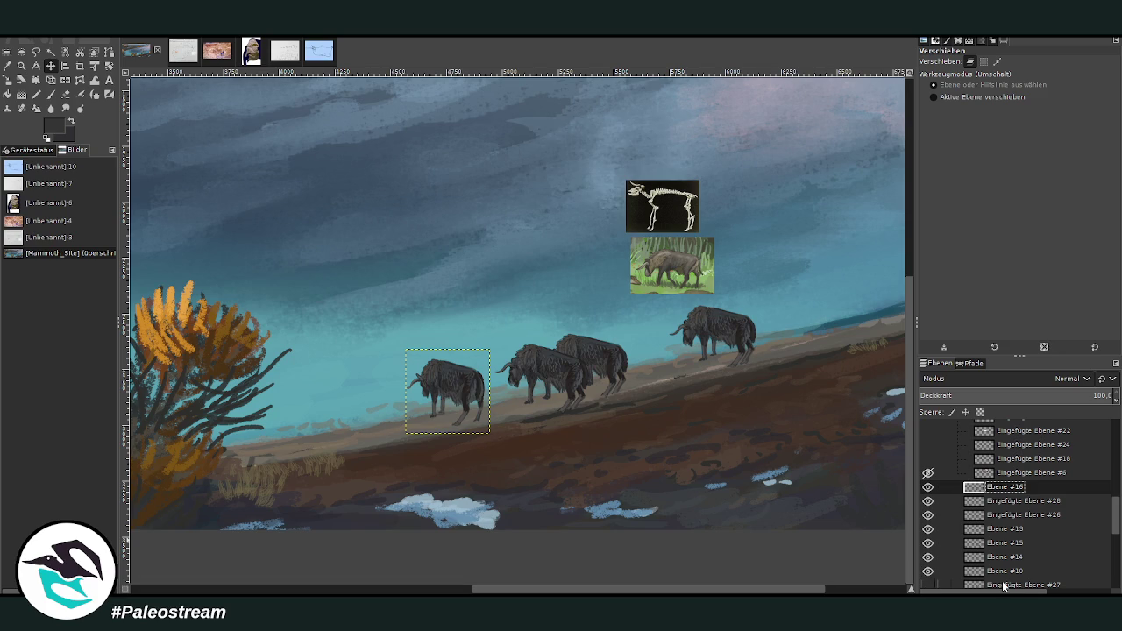
pyautogui.click(1017, 585)
pyautogui.press('Down')
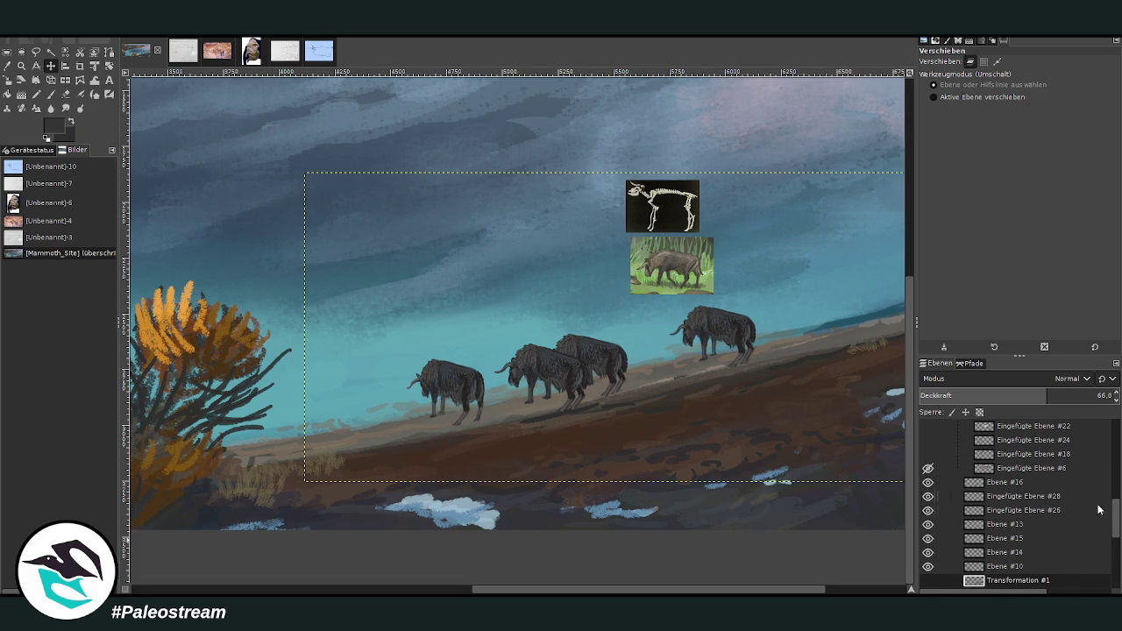
pyautogui.scroll(-2, 1092, 508)
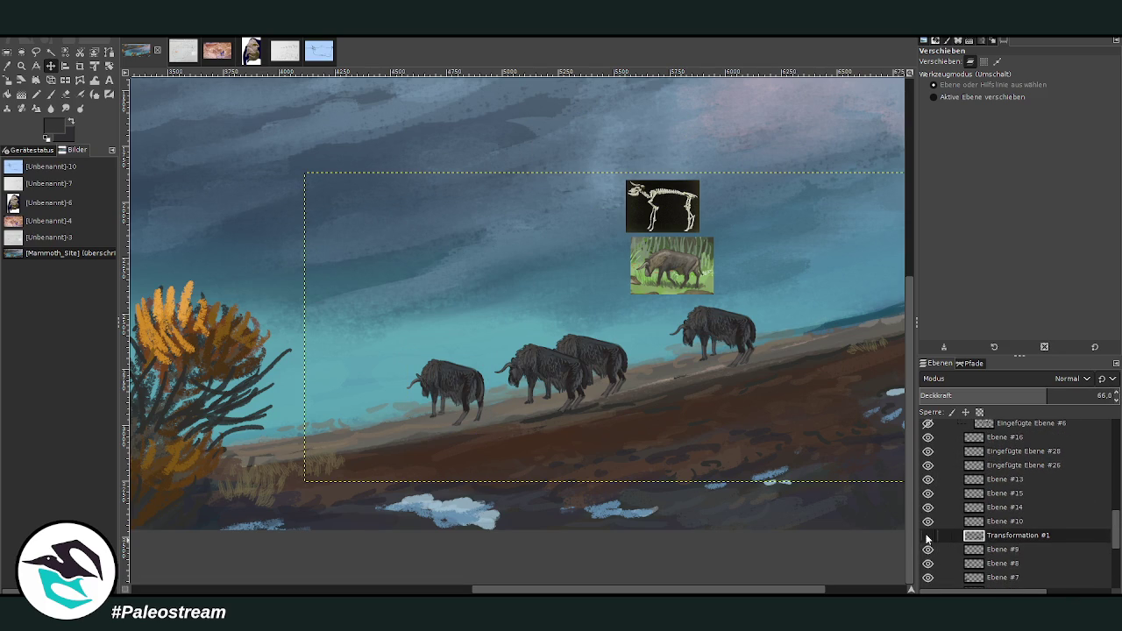
# Step: Show the sketch lines and lift Ebene #13's bison into the sky, stacked above Eingefügte Ebene #28
pyautogui.click(928, 536)
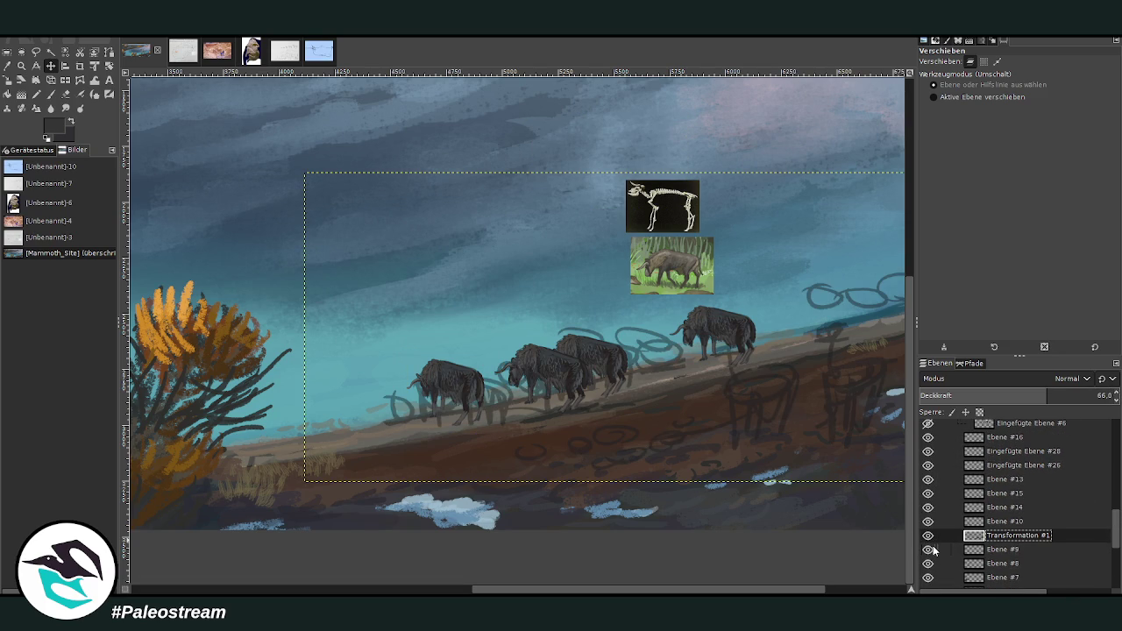
pyautogui.press('z')
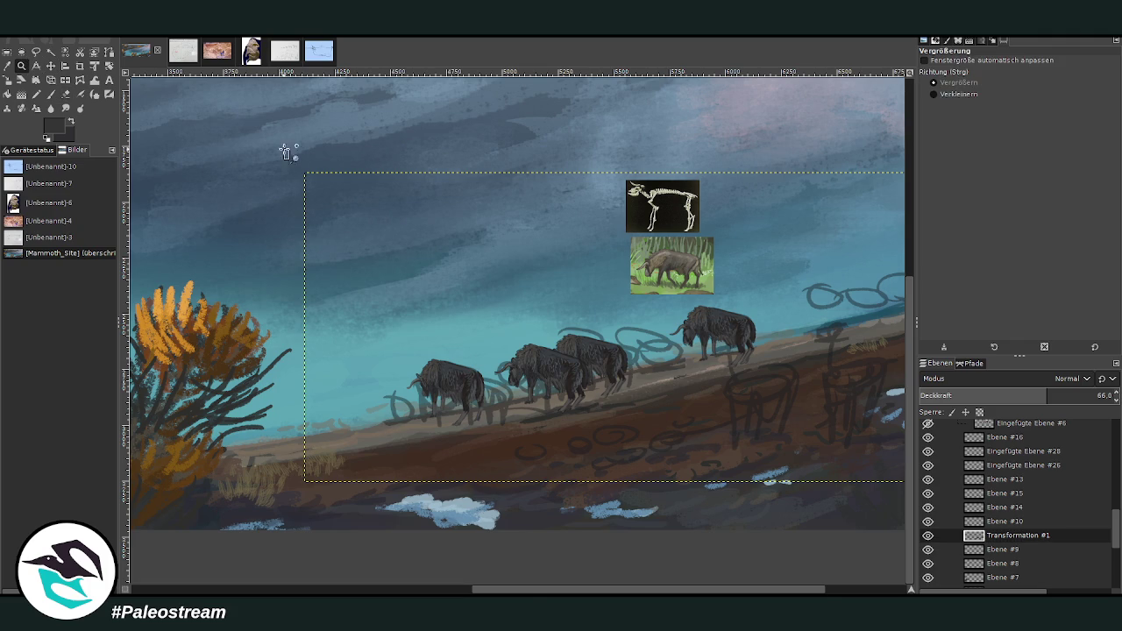
pyautogui.moveTo(285, 151); pyautogui.dragTo(799, 518)
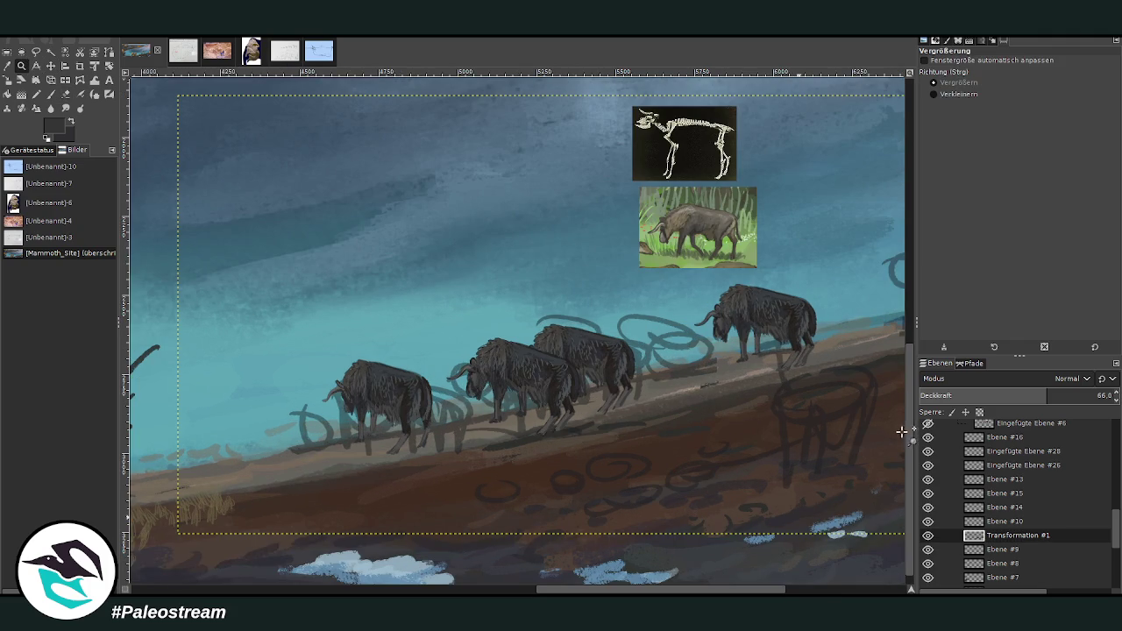
pyautogui.click(1008, 480)
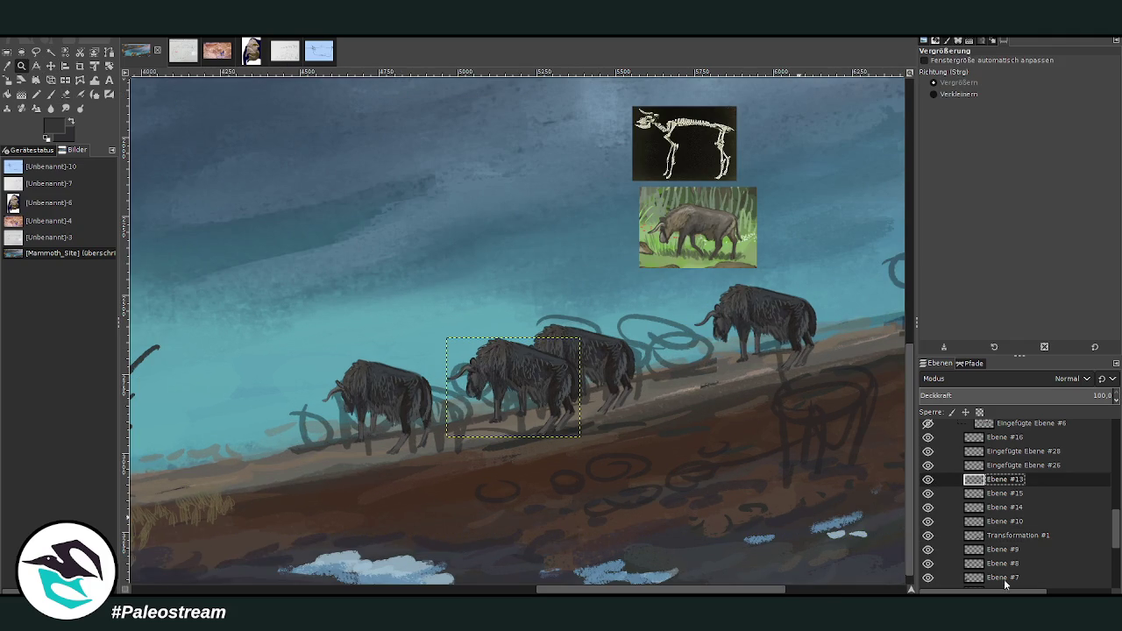
pyautogui.click(51, 66)
pyautogui.moveTo(523, 376); pyautogui.dragTo(492, 178)
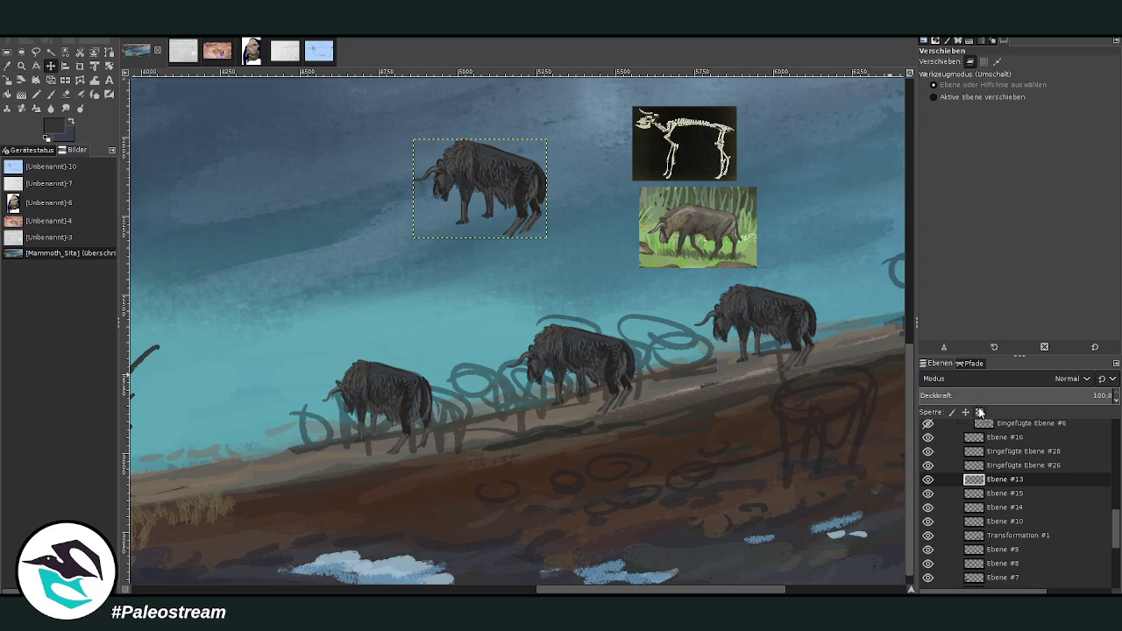
pyautogui.moveTo(1005, 464); pyautogui.dragTo(1005, 449)
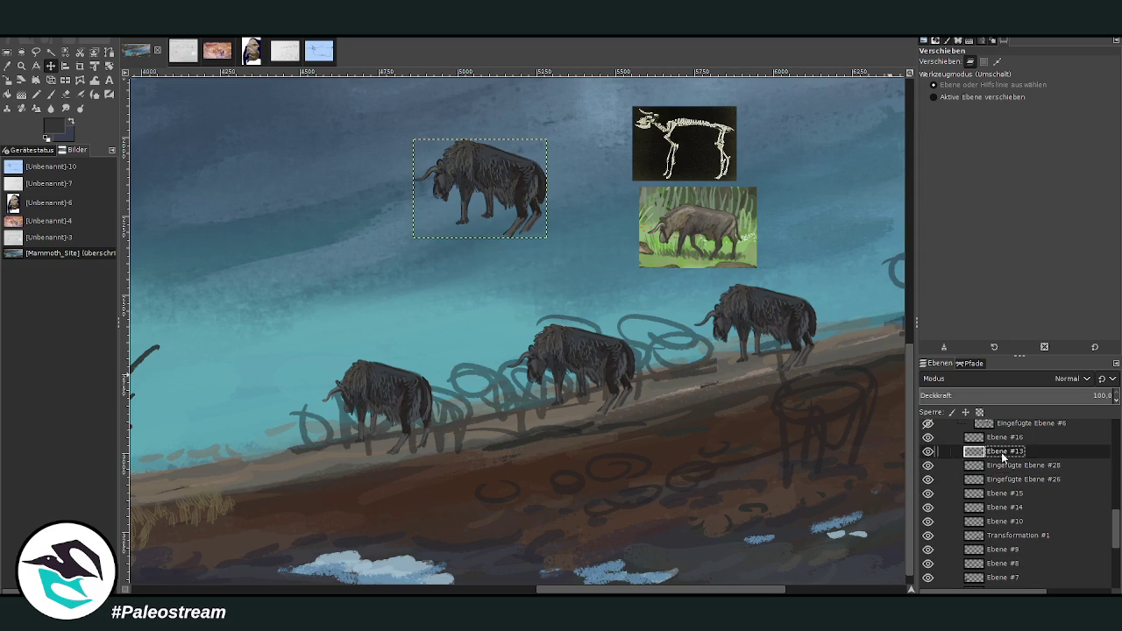
# Step: Cycle through the reference and bison layers down to Ebene #14
pyautogui.click(1007, 465)
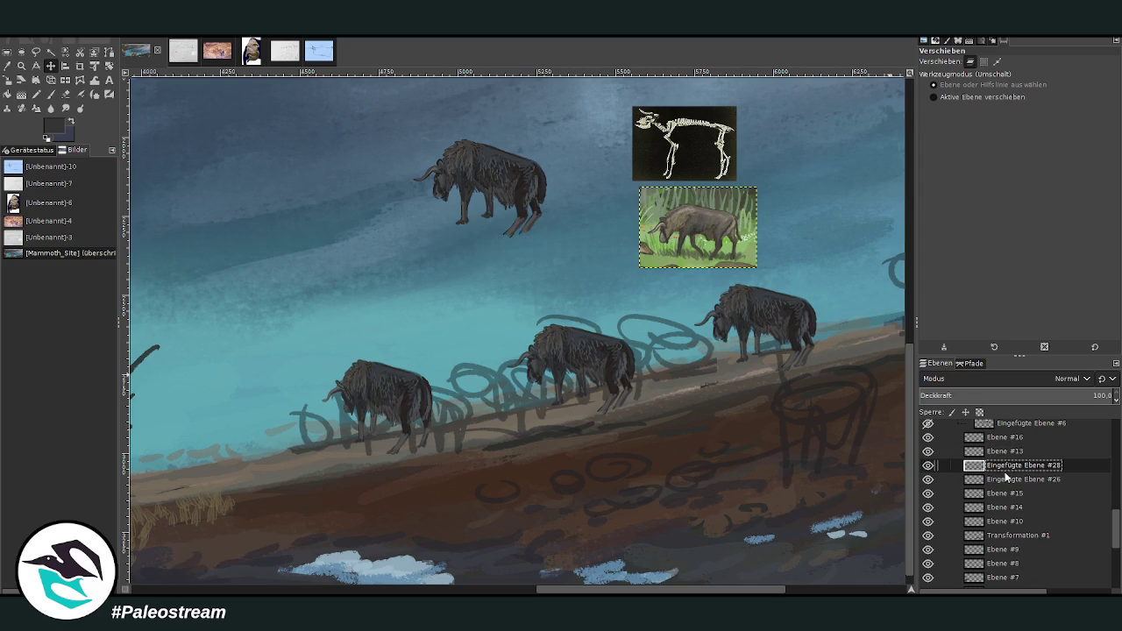
pyautogui.click(997, 495)
pyautogui.click(998, 507)
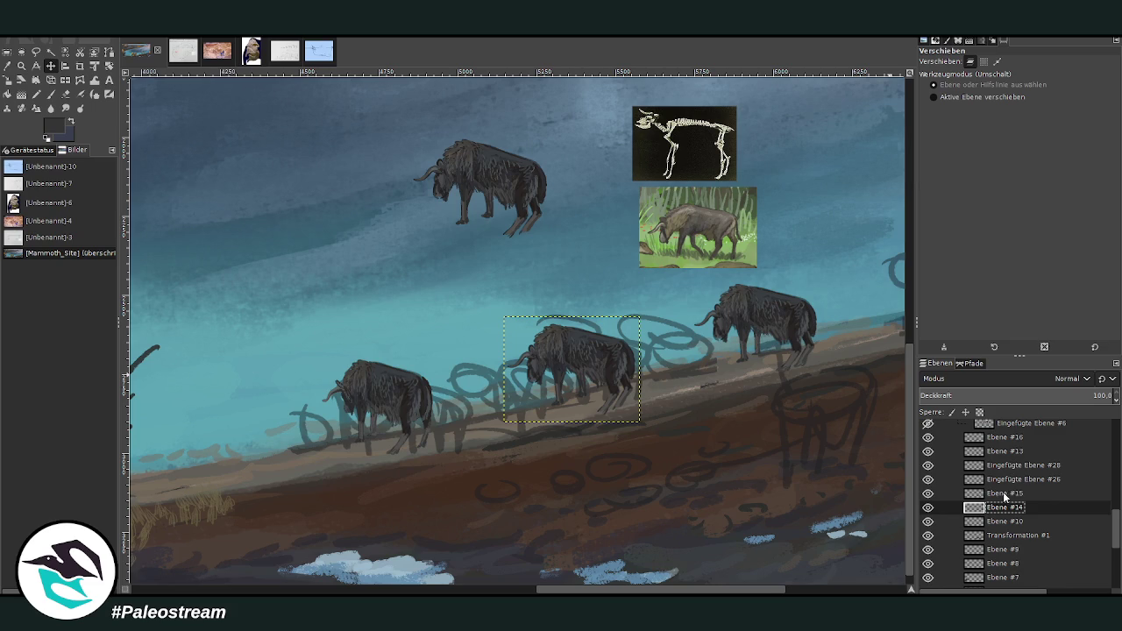
pyautogui.click(1018, 496)
pyautogui.scroll(-1, 999, 491)
pyautogui.click(999, 479)
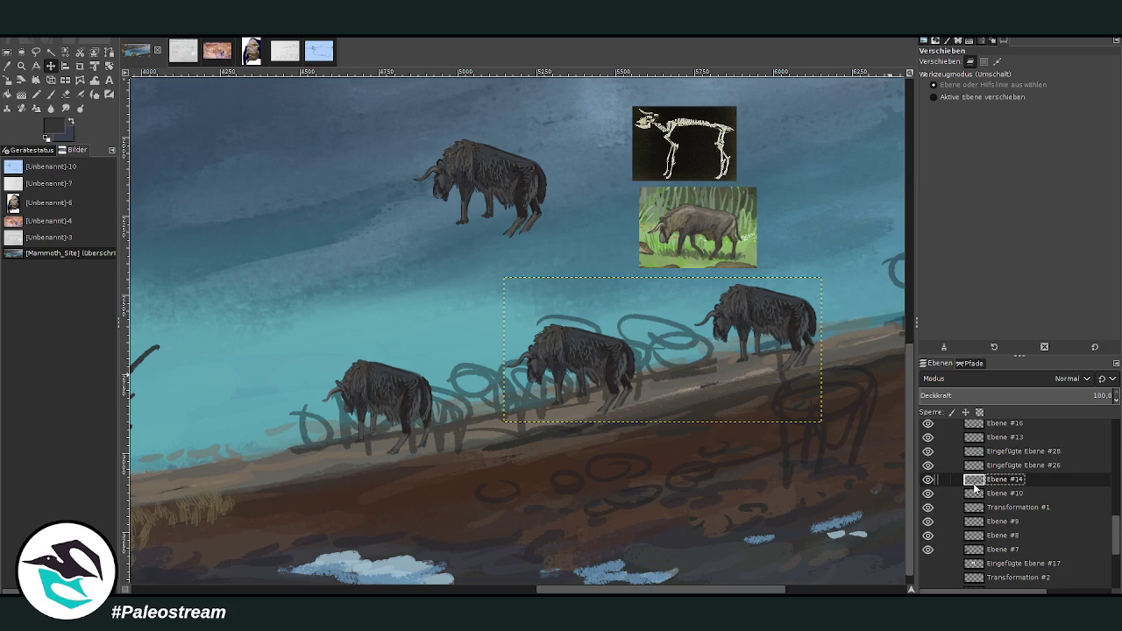
# Step: Try merging Ebene #14 down, check it, then undo the merge and the pasted layer
pyautogui.hotkey('ctrl', 'e')
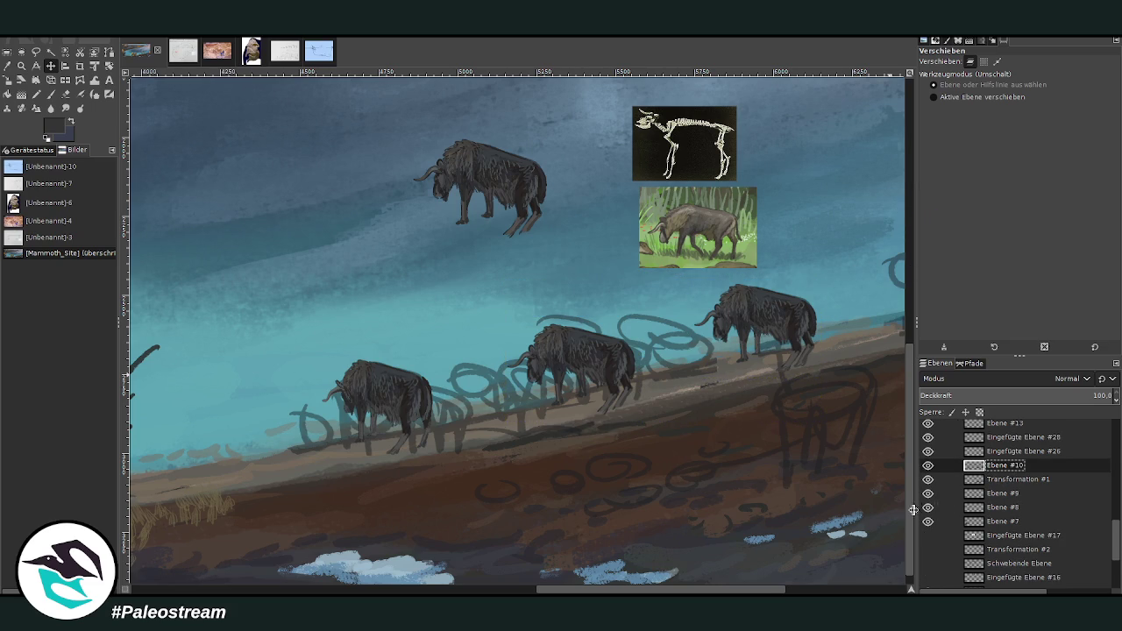
pyautogui.click(927, 466)
pyautogui.click(928, 466)
pyautogui.hotkey('ctrl', 'z')
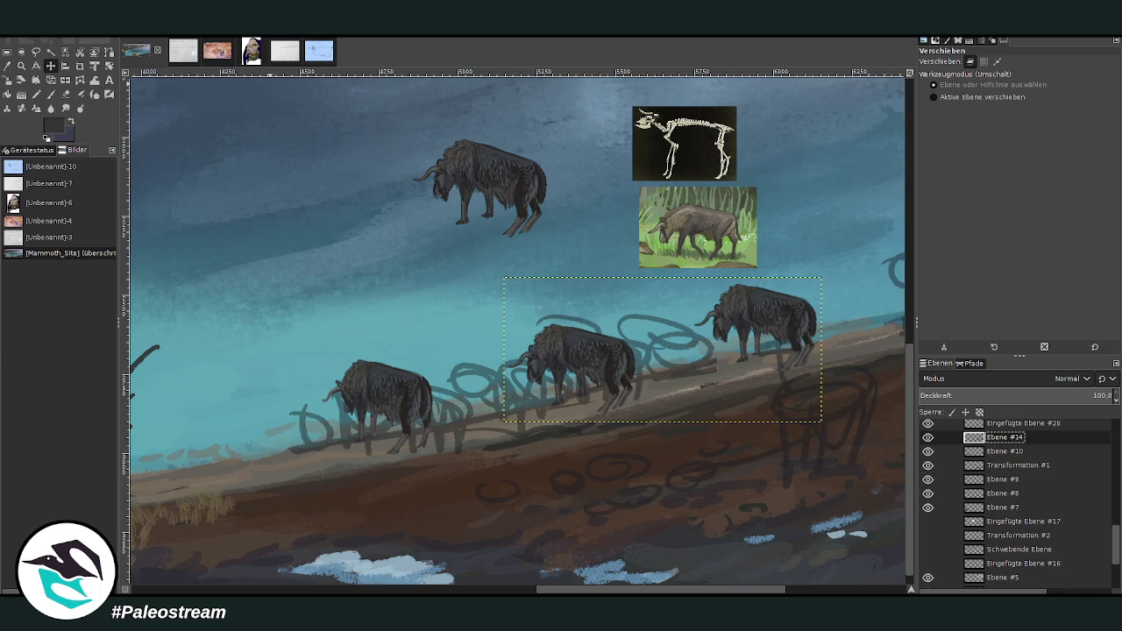
pyautogui.hotkey('ctrl', 'v')
pyautogui.hotkey('shift', 'ctrl', 'n')
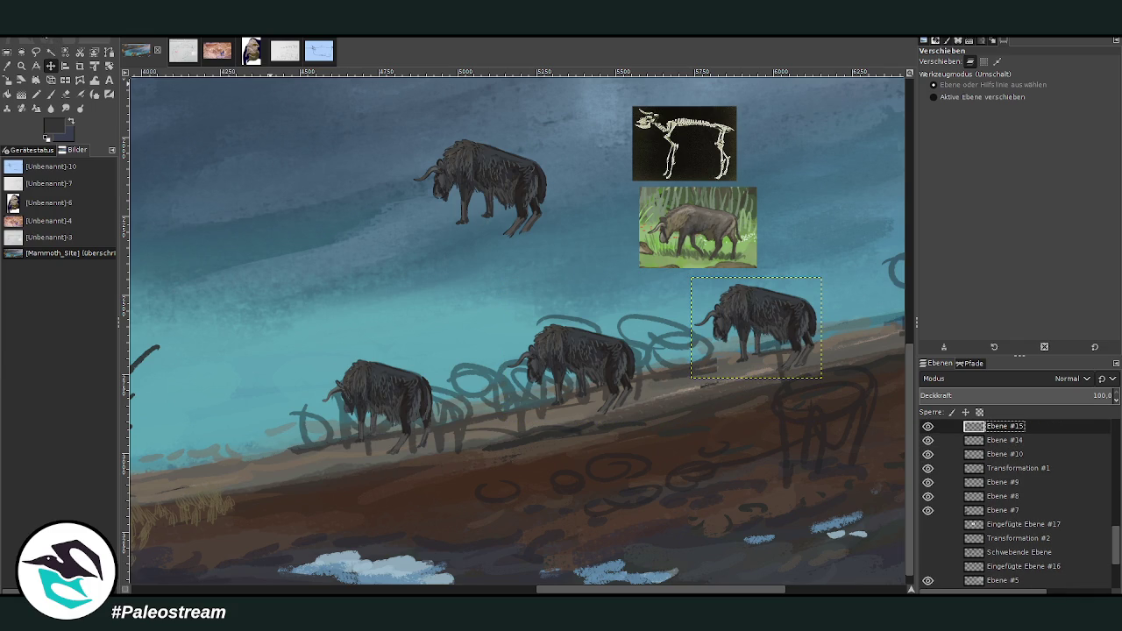
pyautogui.hotkey('ctrl', 'z')
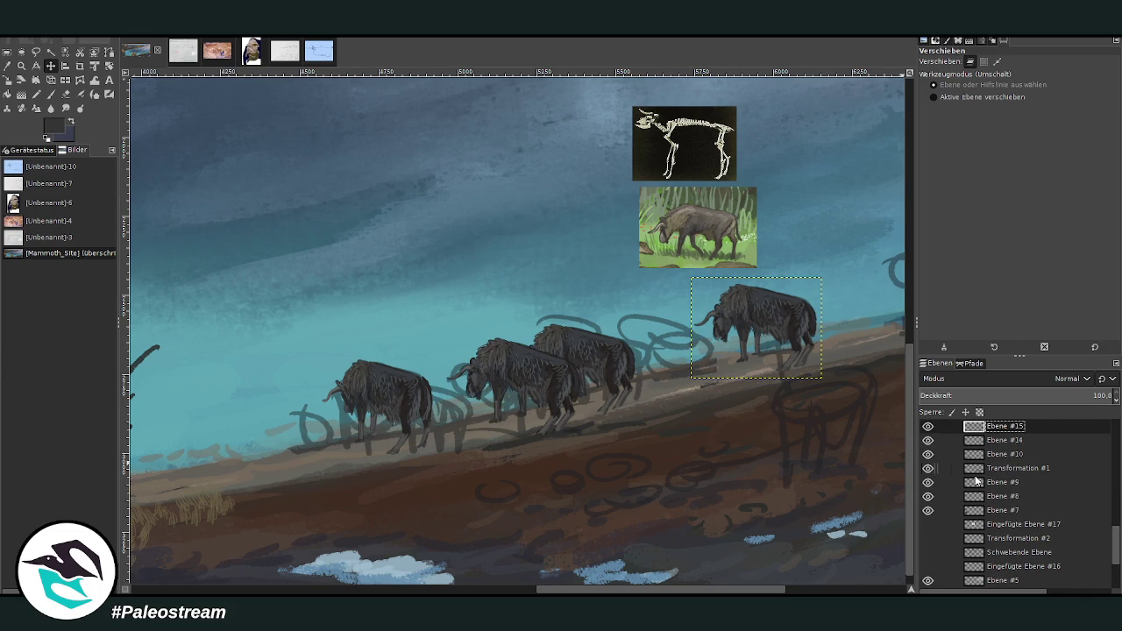
pyautogui.hotkey('ctrl', 'z')
# Step: Duplicate the middle bison onto a new layer and move the copy up into the sky
pyautogui.click(547, 372)
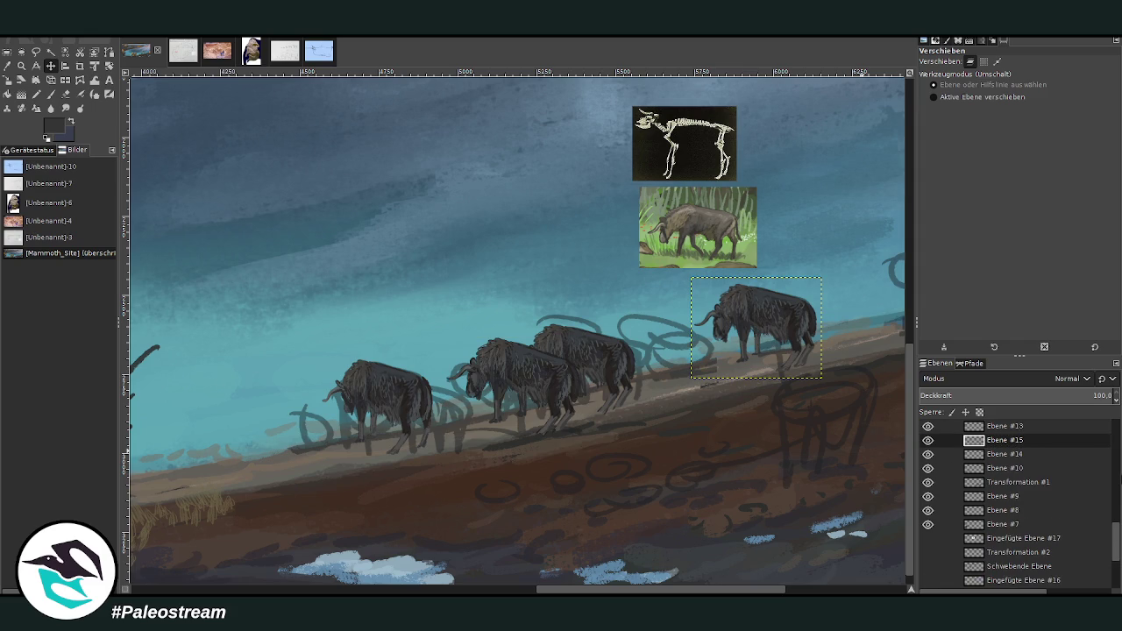
pyautogui.scroll(1, 1069, 468)
pyautogui.doubleClick(1017, 453)
pyautogui.press('Return')
pyautogui.moveTo(514, 371); pyautogui.dragTo(447, 199)
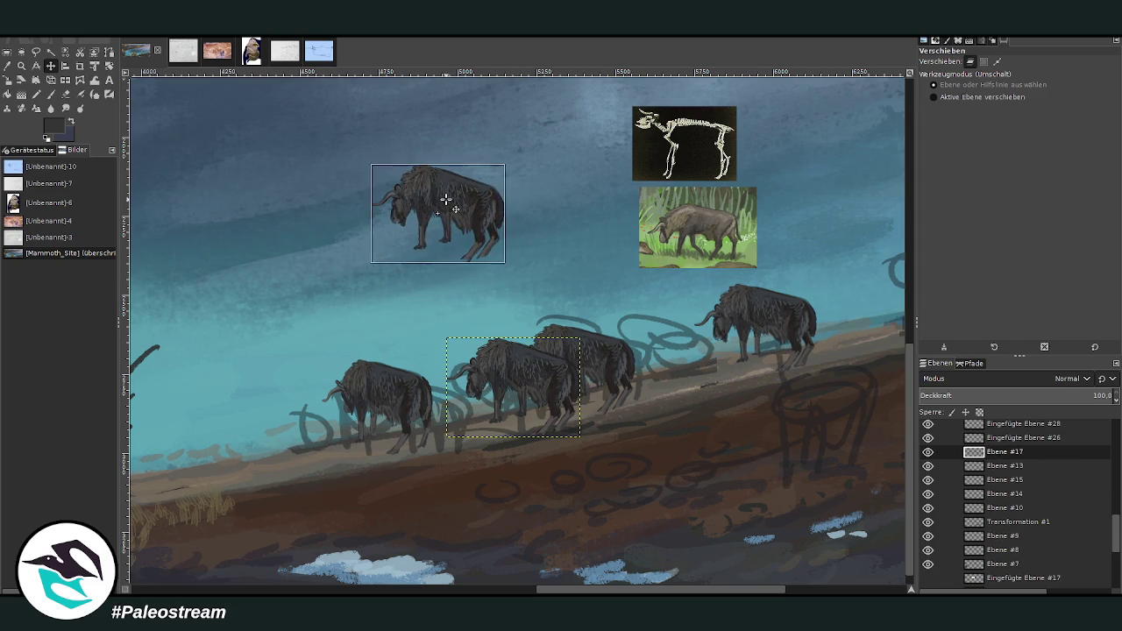
# Step: Merge Ebene #13, #15 and #14 down into Ebene #10, toggling visibility to check the herd
pyautogui.click(1006, 465)
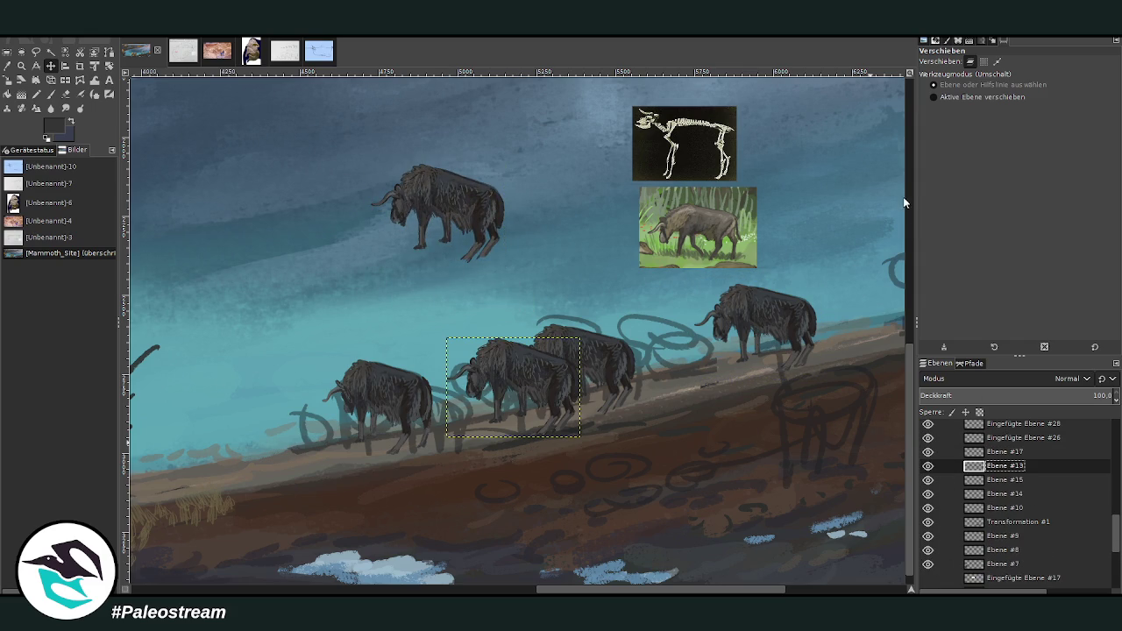
pyautogui.hotkey('ctrl', 'e')
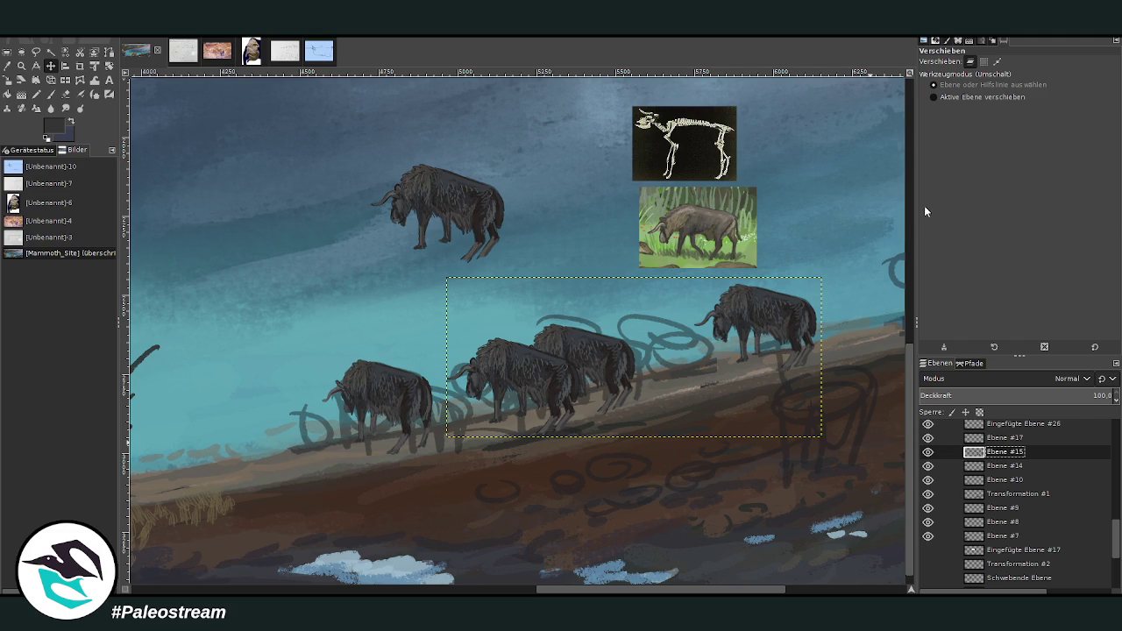
pyautogui.hotkey('ctrl', 'e')
pyautogui.doubleClick(929, 438)
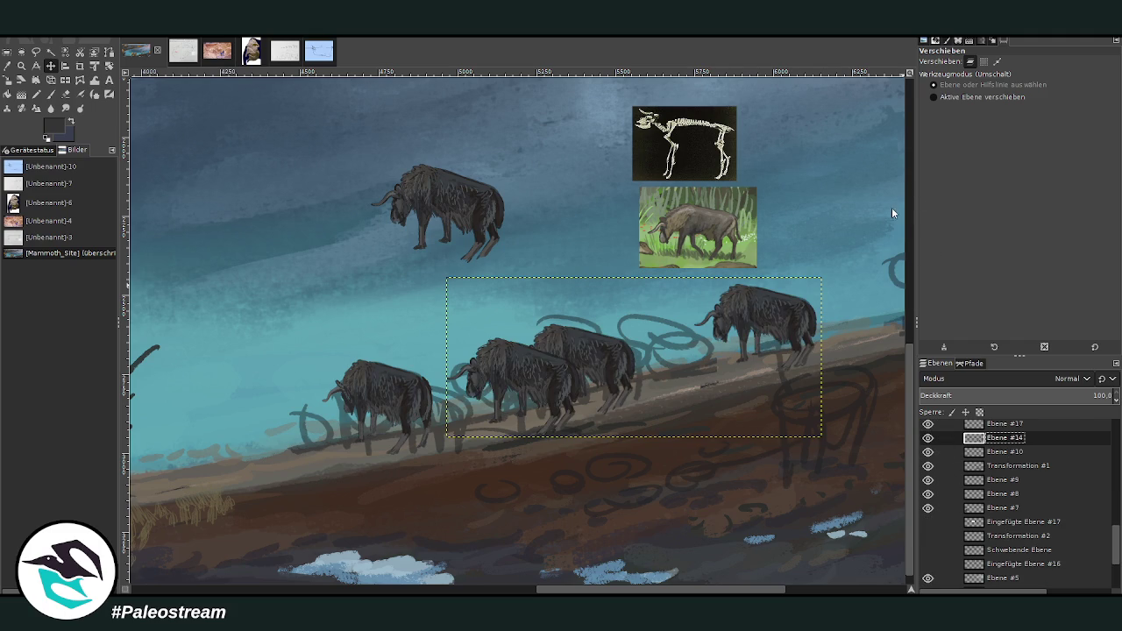
pyautogui.hotkey('ctrl', 'e')
pyautogui.click(928, 427)
pyautogui.click(929, 427)
pyautogui.scroll(2, 1007, 490)
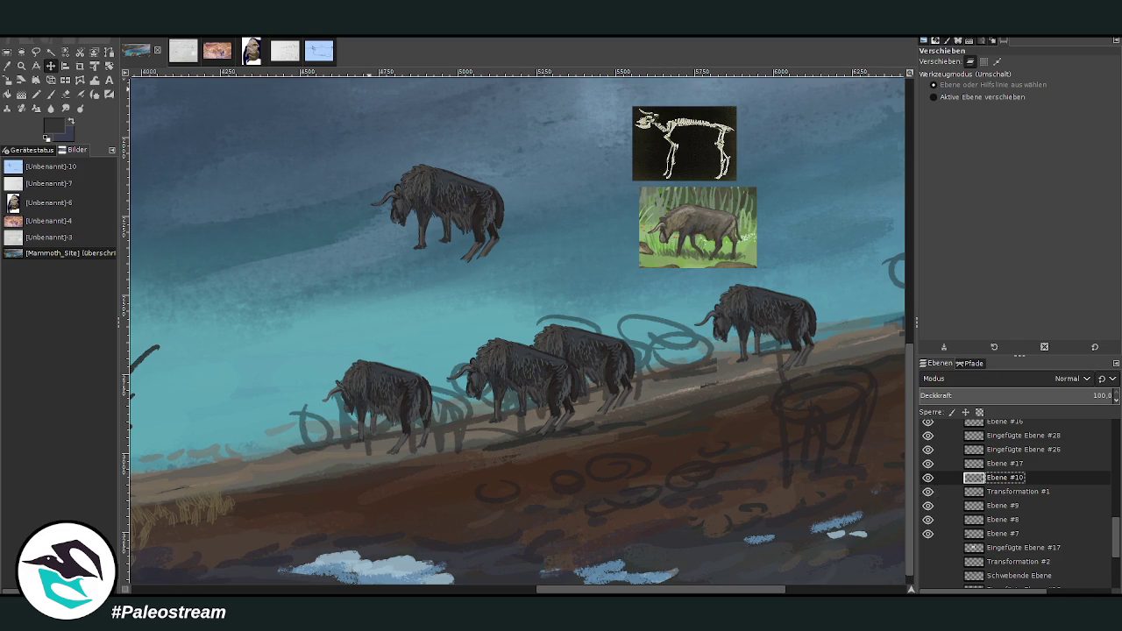
# Step: Move the left bison's layer Ebene #16 below Eingefügte Ebene #26
pyautogui.click(386, 398)
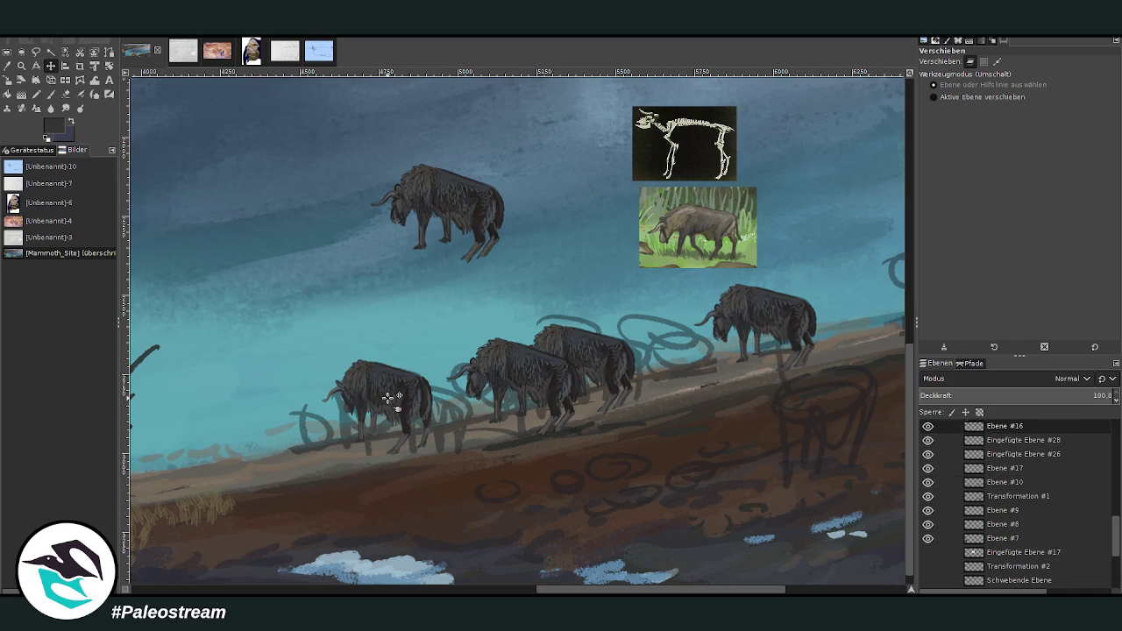
pyautogui.moveTo(1009, 426); pyautogui.dragTo(1007, 461)
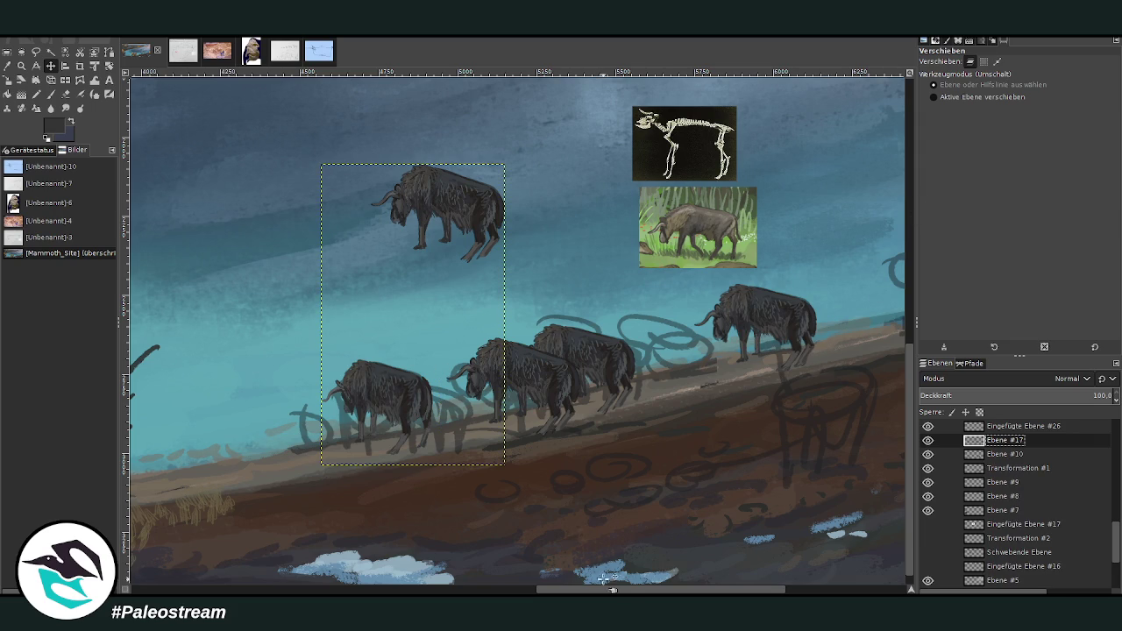
pyautogui.hscroll(3, 620, 591)
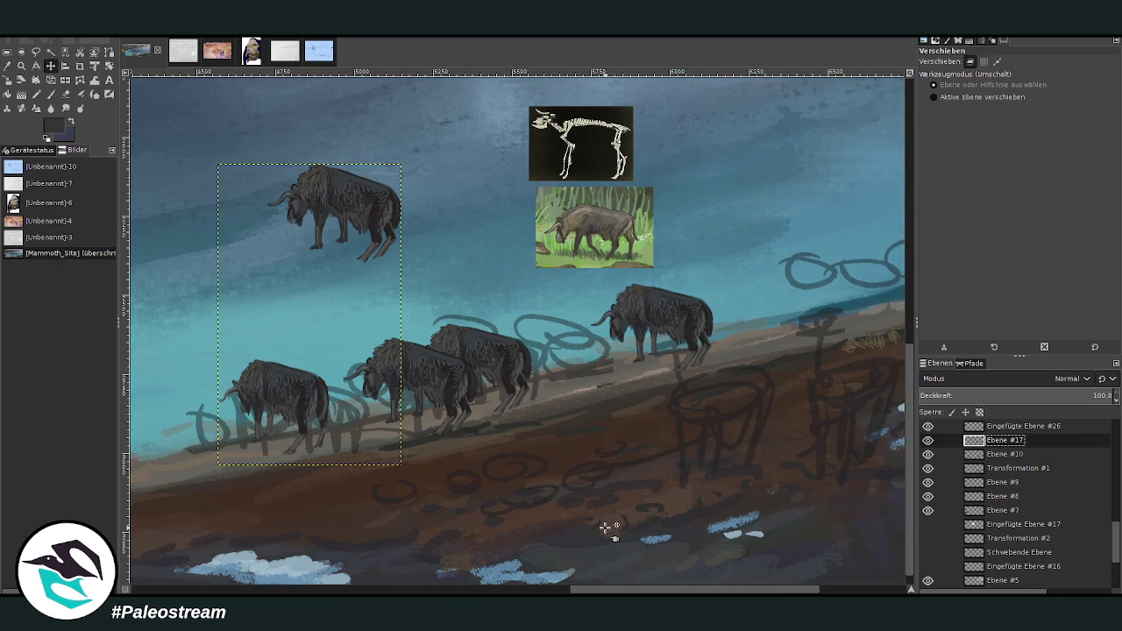
pyautogui.press('z')
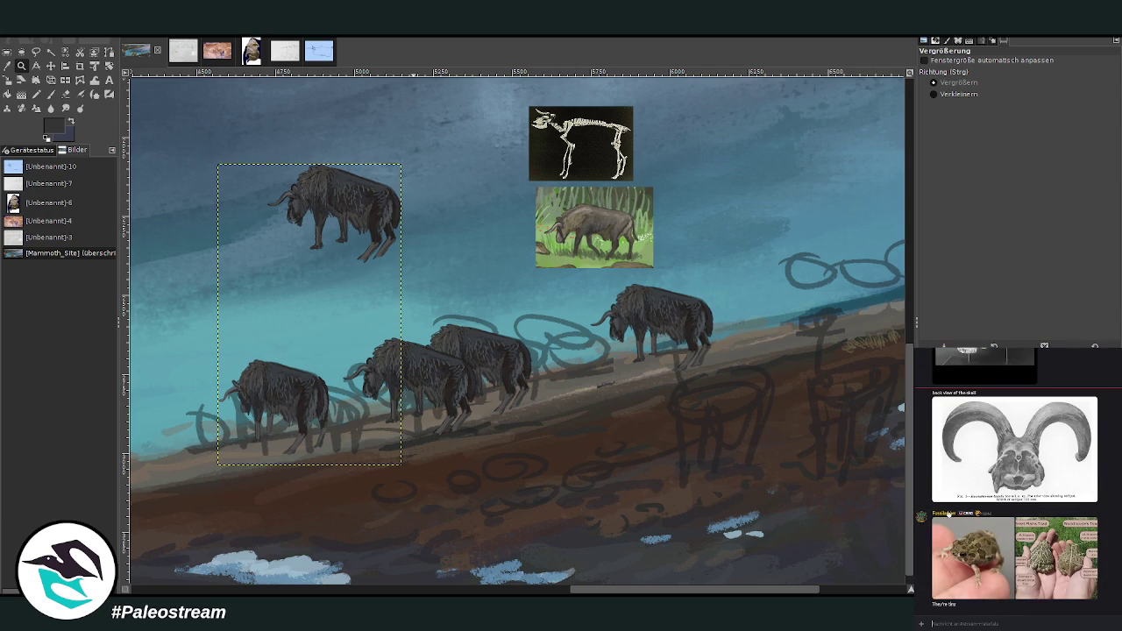
# Step: Nudge the two right-hand bison slightly up the slope, undoing a stray leftward shift
pyautogui.scroll(-3, 947, 507)
pyautogui.scroll(-3, 947, 507)
pyautogui.scroll(-3, 929, 526)
pyautogui.scroll(-3, 917, 542)
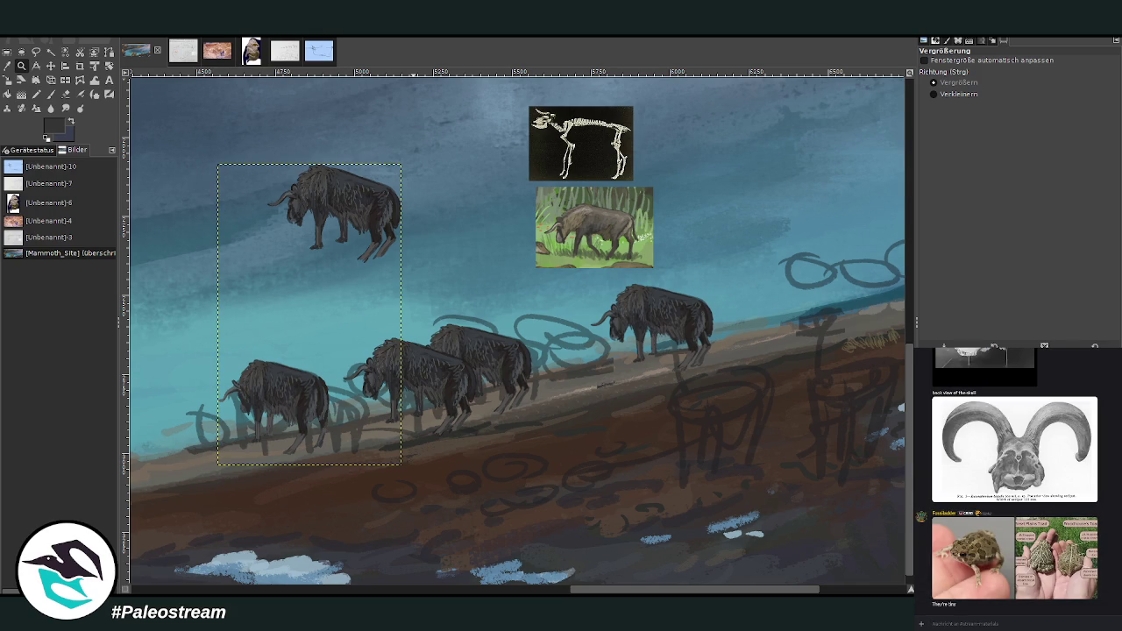
pyautogui.moveTo(589, 590); pyautogui.dragTo(493, 590)
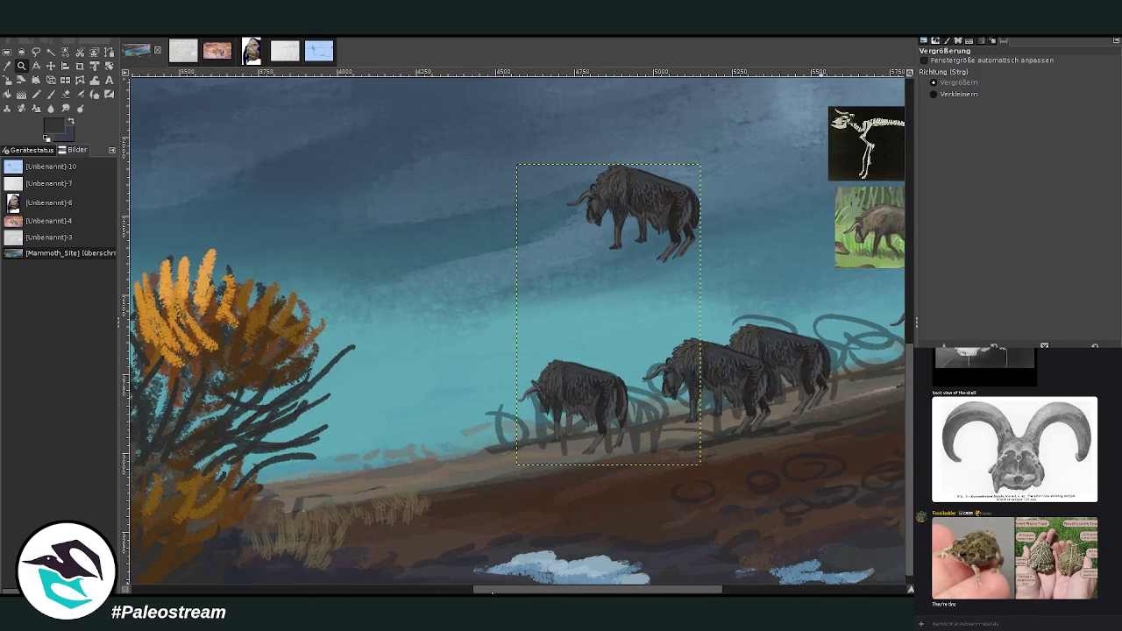
pyautogui.click(54, 68)
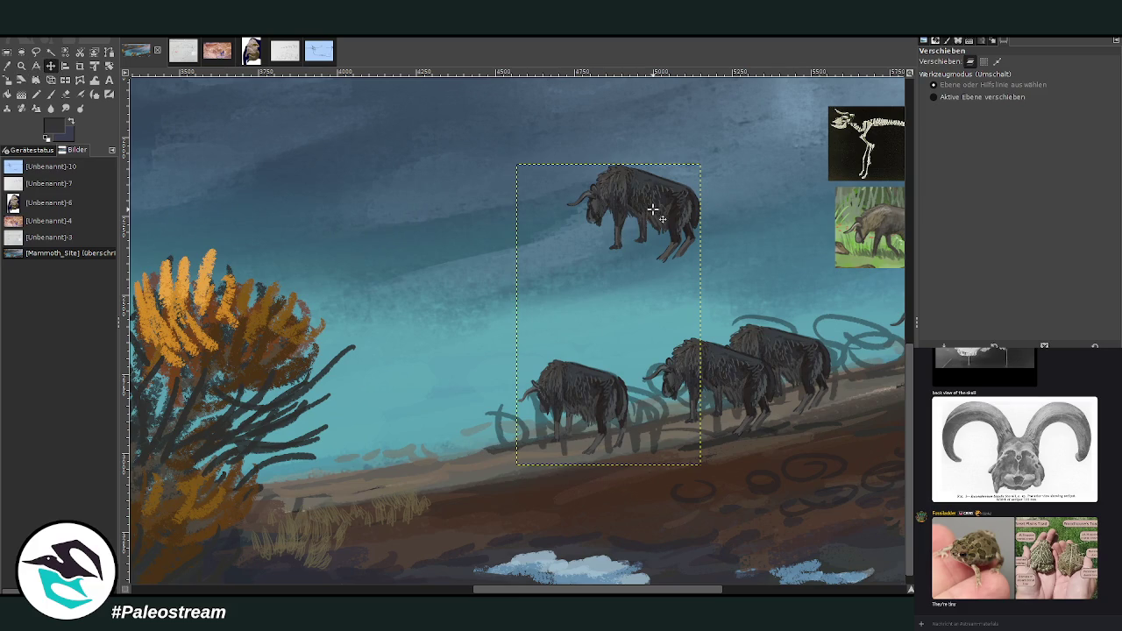
pyautogui.moveTo(649, 212); pyautogui.dragTo(636, 204)
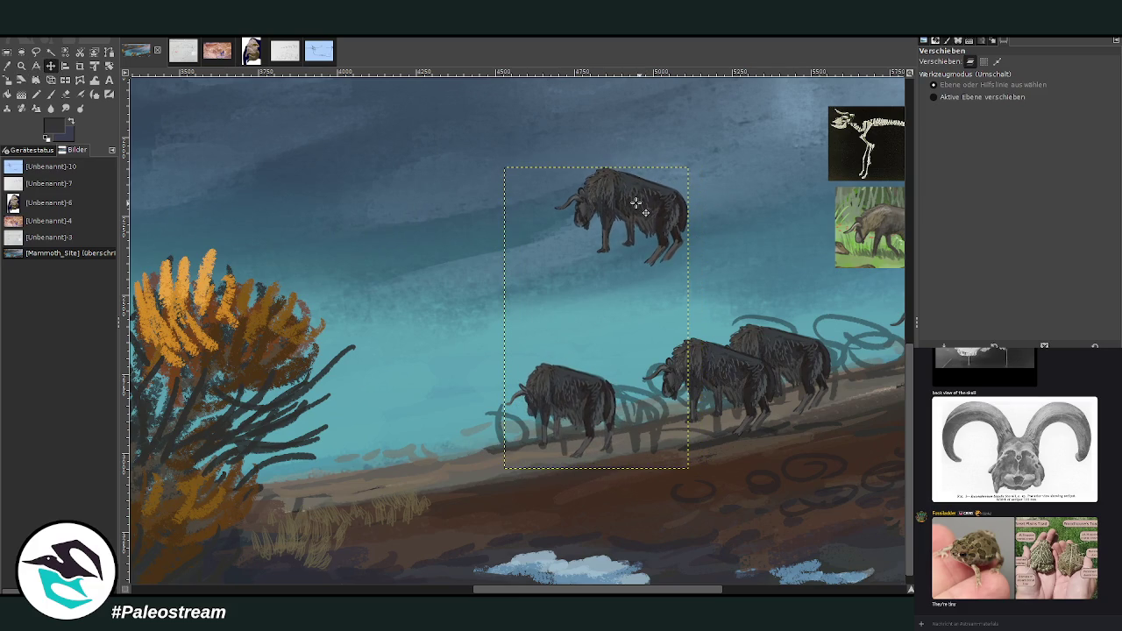
pyautogui.hotkey('ctrl', 'z')
pyautogui.hotkey('ctrl', 'z')
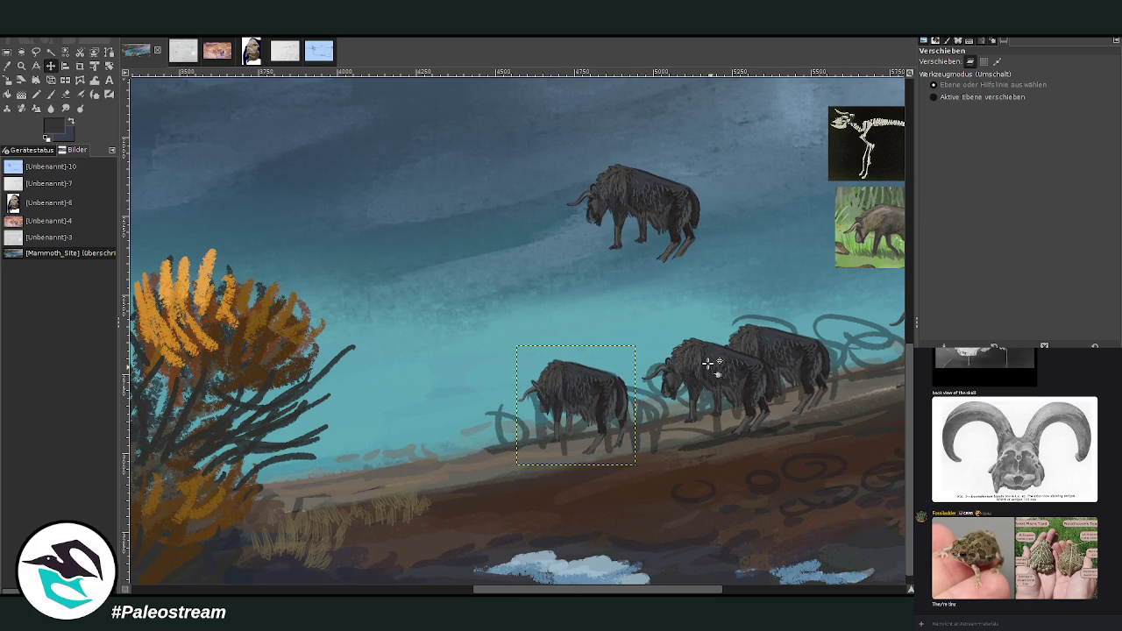
pyautogui.moveTo(709, 362); pyautogui.dragTo(710, 353)
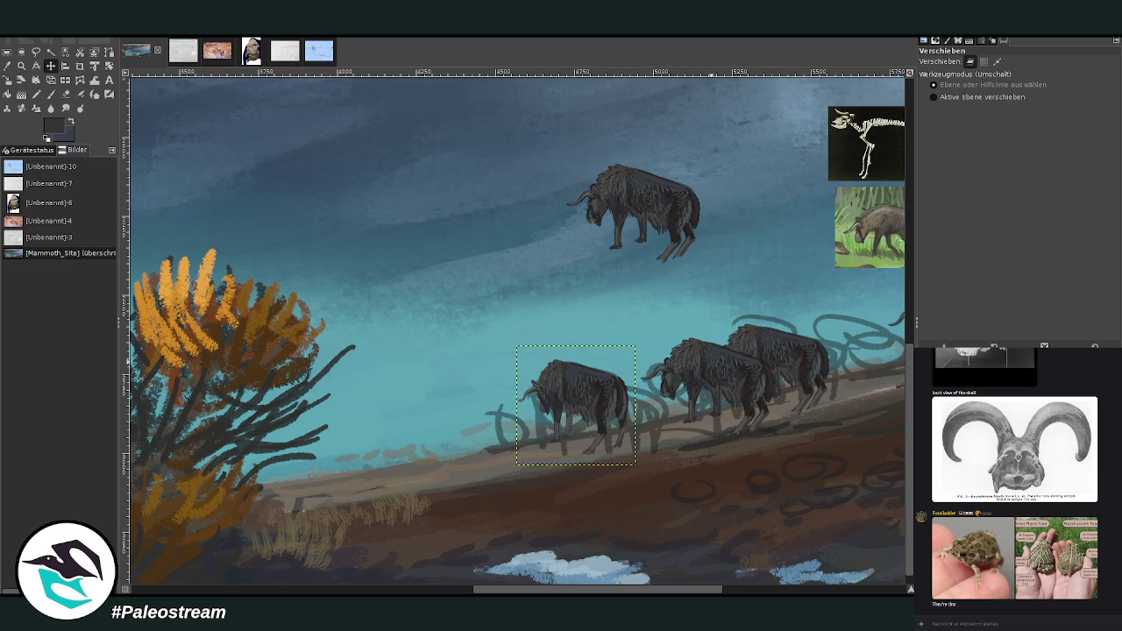
pyautogui.hotkey('ctrl', 'z')
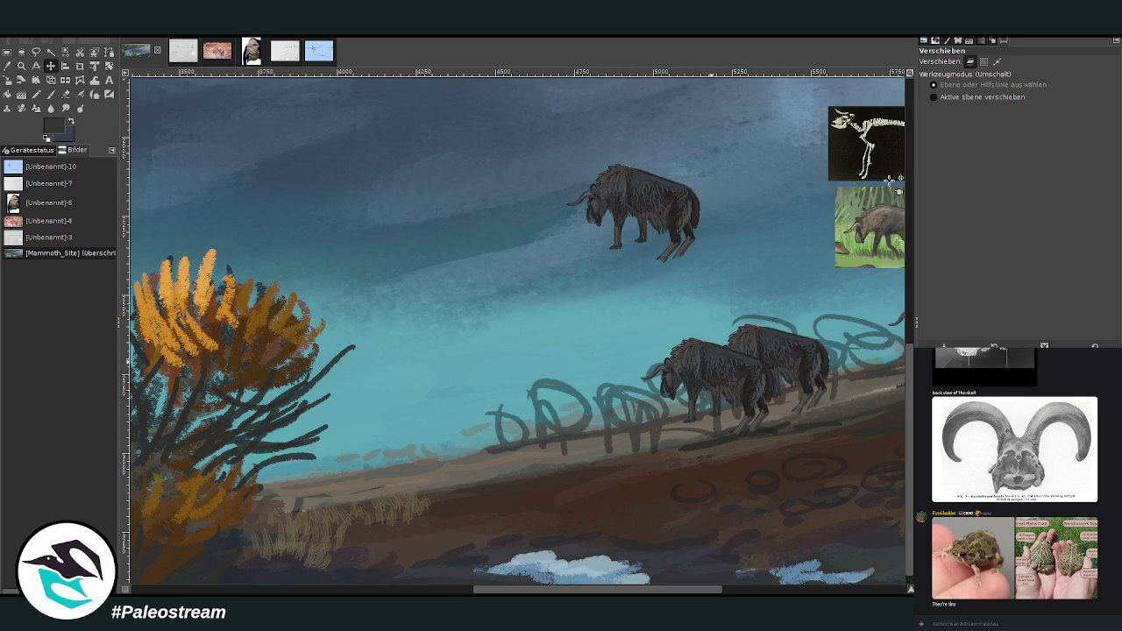
pyautogui.hotkey('ctrl', 'y')
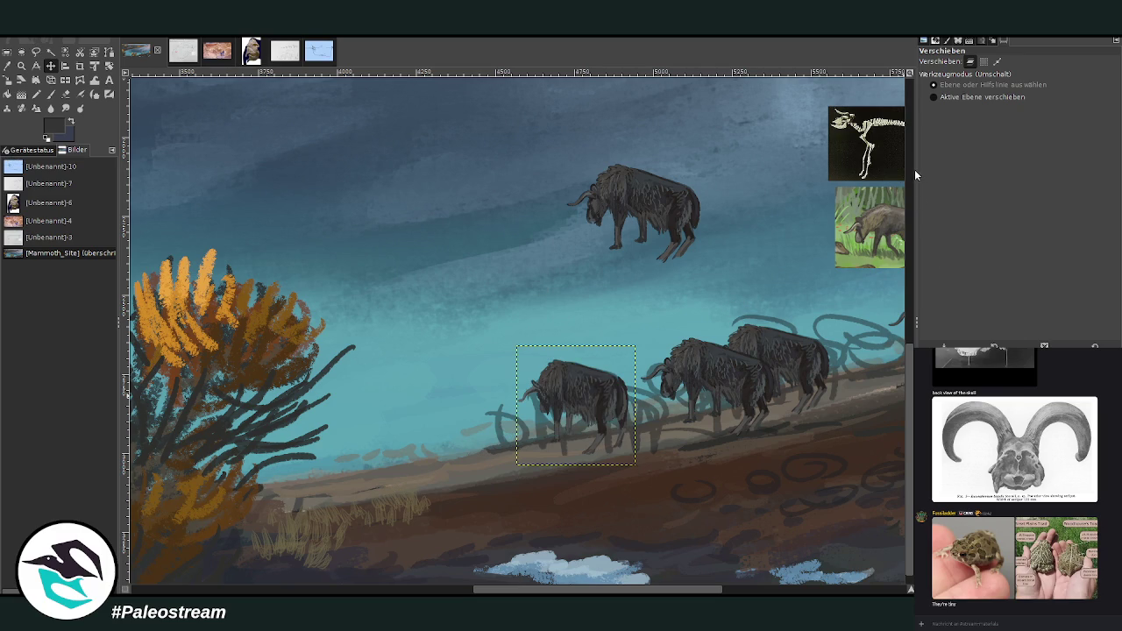
# Step: Clear the selection, lower the floating bison toward the herd, and zoom in on the group
pyautogui.hotkey('ctrl', 'h')
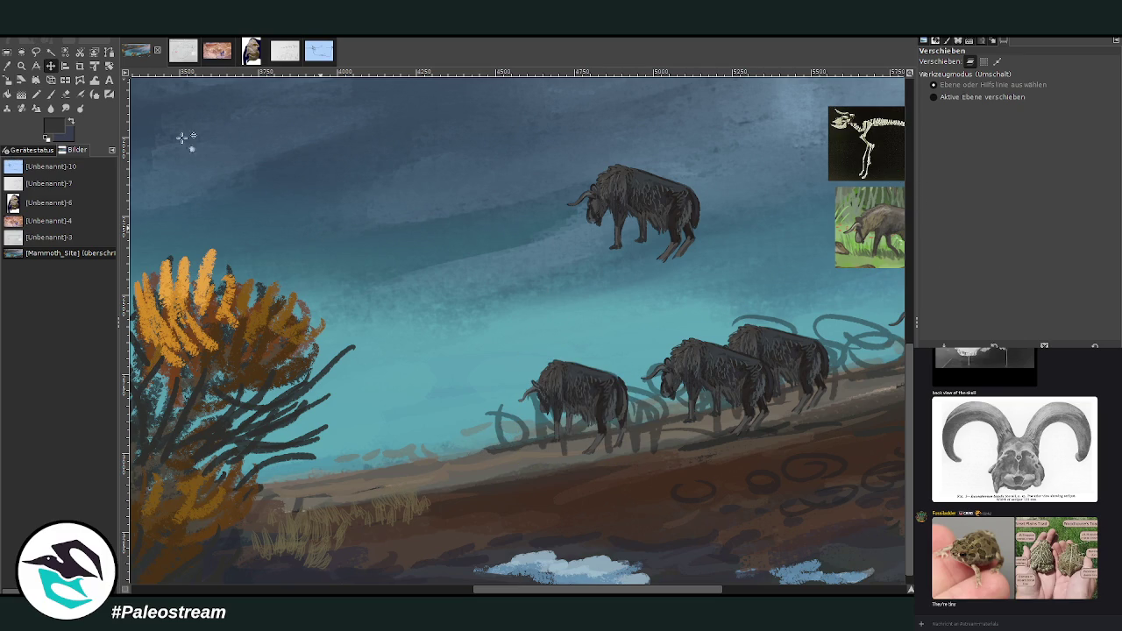
pyautogui.moveTo(649, 191); pyautogui.dragTo(600, 264)
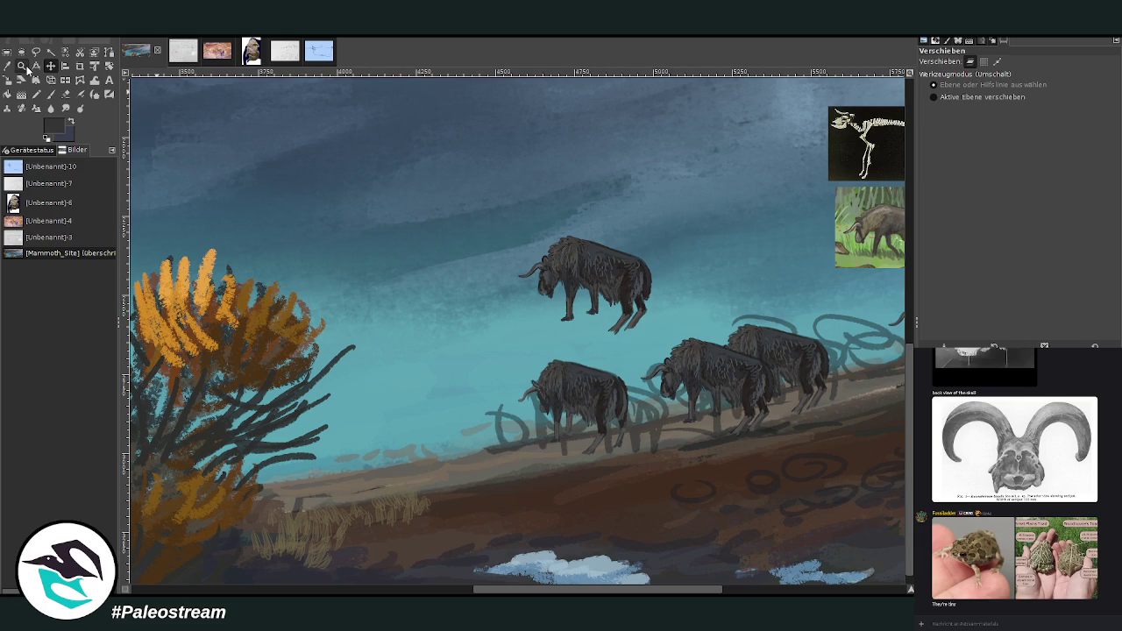
pyautogui.click(21, 65)
pyautogui.moveTo(306, 183); pyautogui.dragTo(792, 519)
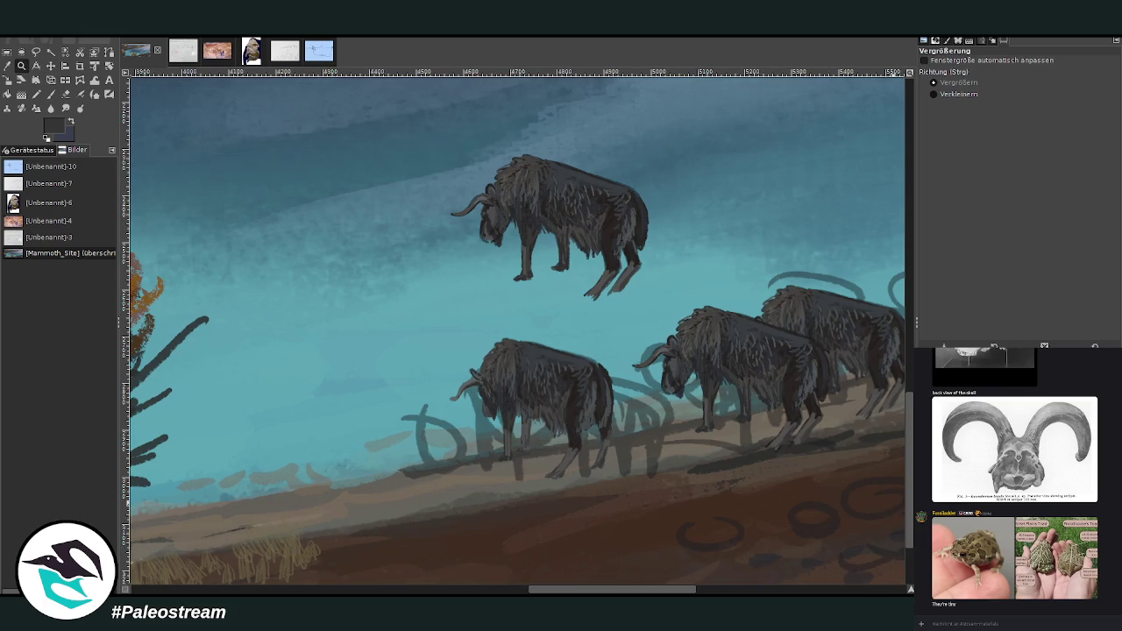
pyautogui.press('m')
pyautogui.hscroll(-3, 526, 544)
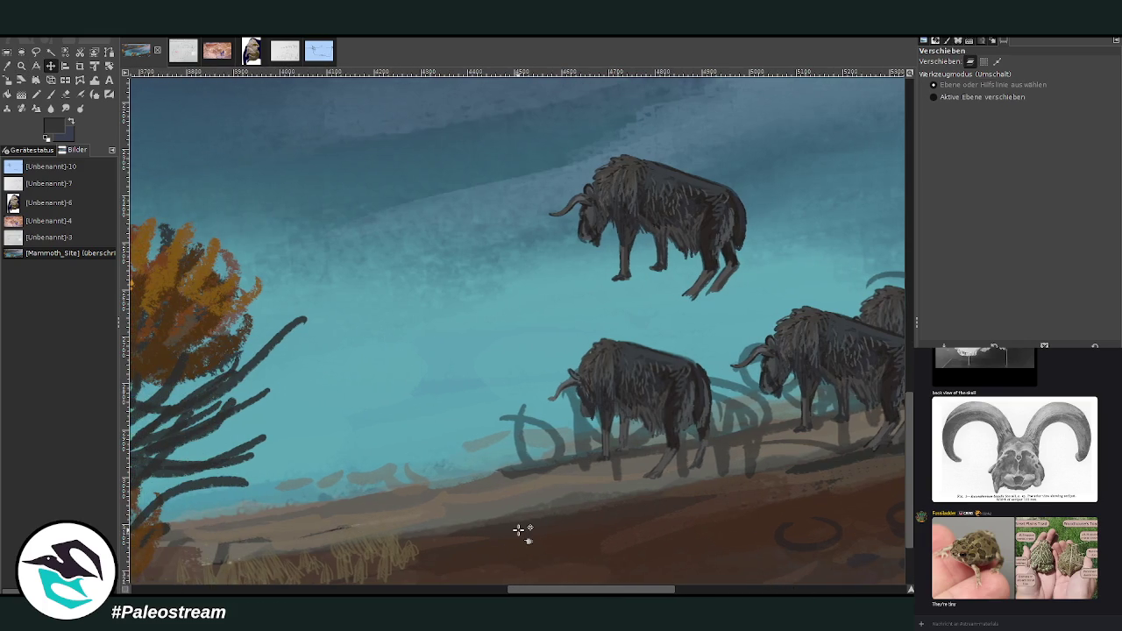
# Step: Sample the dark fur colour and sketch the new animal's body sides and legs left of the lower bison
pyautogui.press('o')
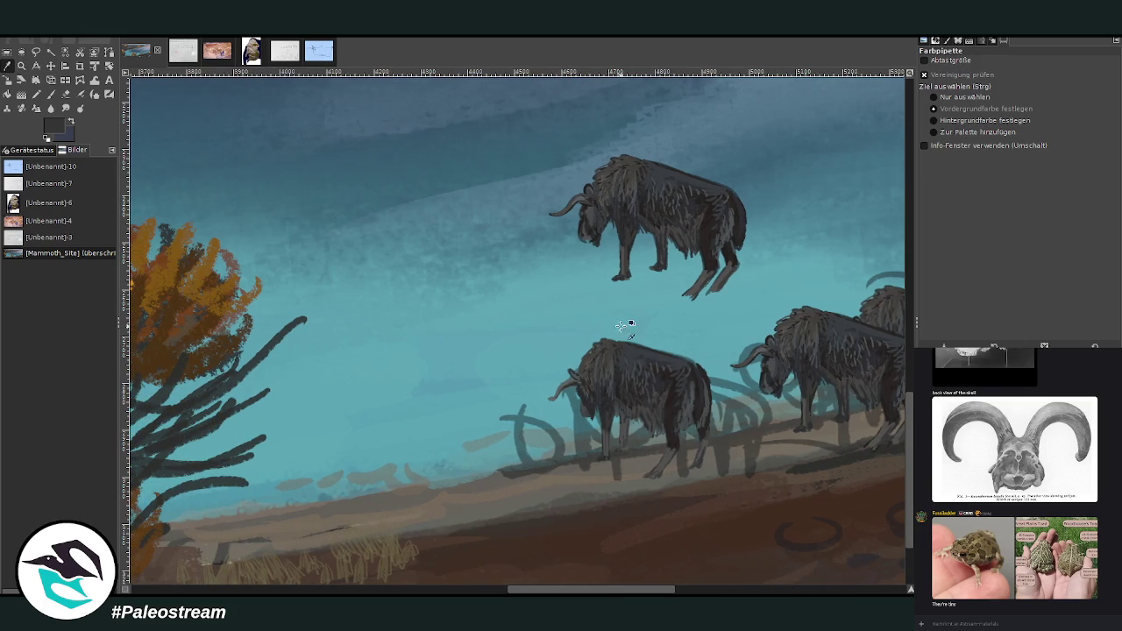
pyautogui.click(789, 346)
pyautogui.press('p')
pyautogui.scroll(-2, 933, 125)
pyautogui.scroll(-3, 929, 187)
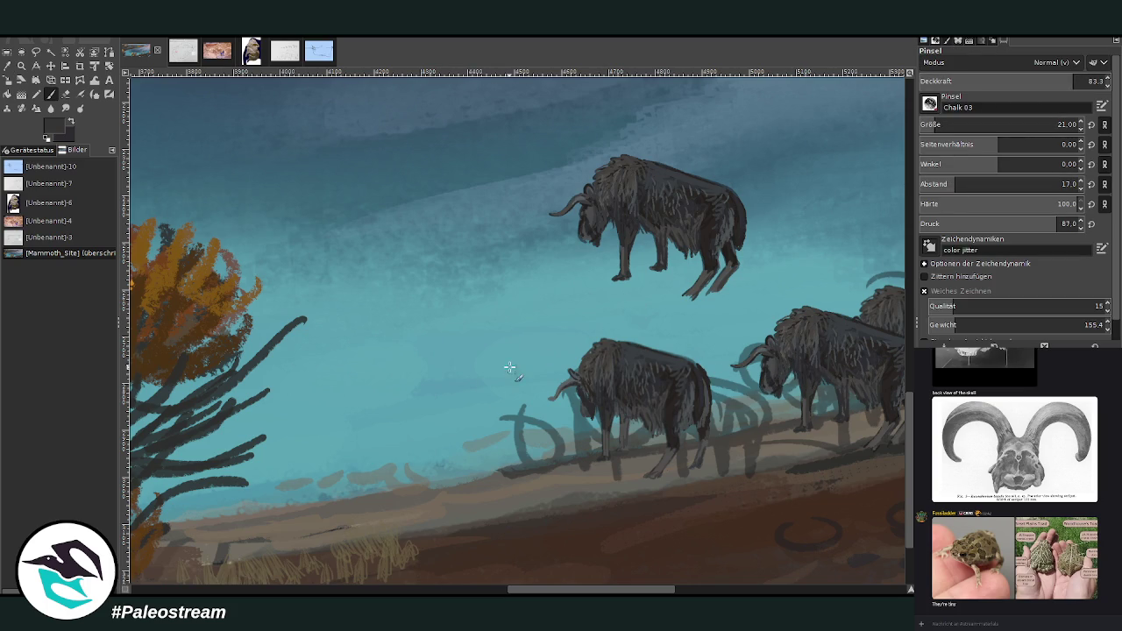
pyautogui.moveTo(491, 392); pyautogui.dragTo(481, 419)
pyautogui.moveTo(499, 383); pyautogui.dragTo(523, 443)
pyautogui.moveTo(492, 397)
pyautogui.mouseDown()
pyautogui.moveTo(474, 451)
pyautogui.moveTo(529, 449)
pyautogui.moveTo(491, 505)
pyautogui.mouseUp()
pyautogui.moveTo(523, 462); pyautogui.dragTo(521, 512)
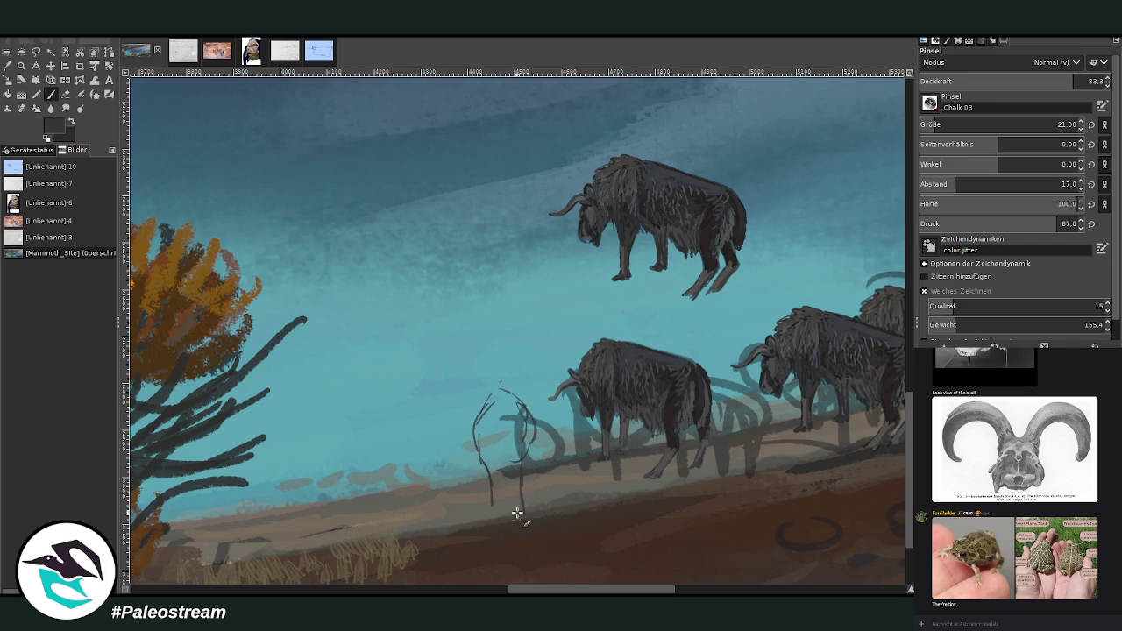
# Step: At brush opacity 96.2, retrace the legs and rear body outline in a darker bison colour
pyautogui.click(1098, 81)
pyautogui.keyDown('ctrl'); pyautogui.click(712, 250); pyautogui.keyUp('ctrl')
pyautogui.moveTo(511, 467); pyautogui.dragTo(516, 521)
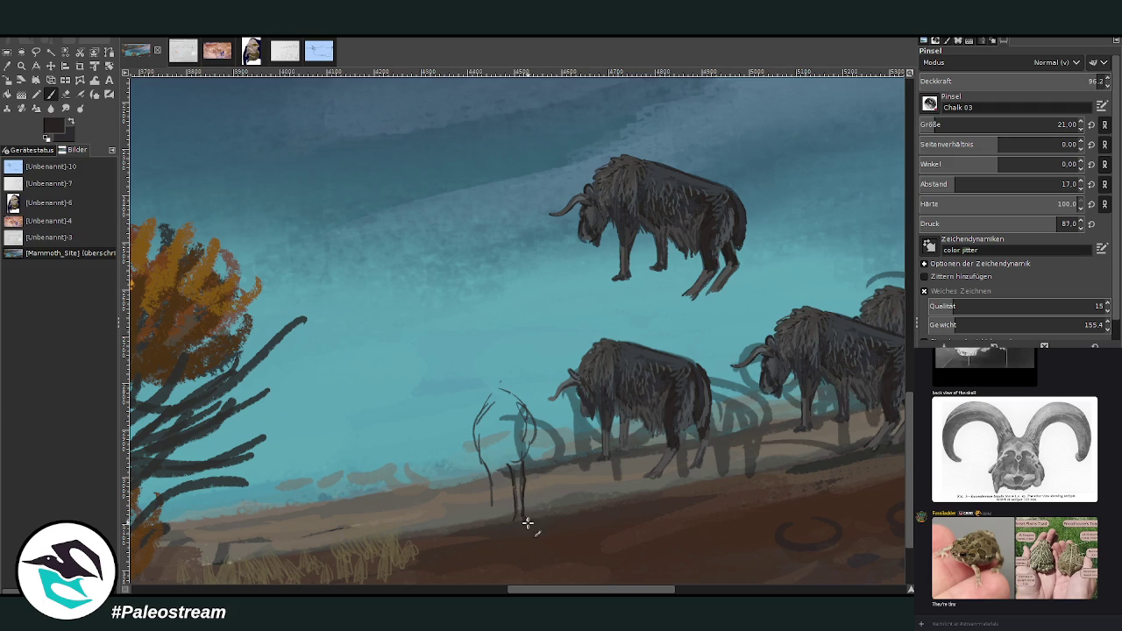
pyautogui.moveTo(489, 468)
pyautogui.mouseDown()
pyautogui.moveTo(494, 508)
pyautogui.moveTo(493, 457)
pyautogui.moveTo(479, 442)
pyautogui.moveTo(500, 426)
pyautogui.moveTo(539, 461)
pyautogui.moveTo(512, 484)
pyautogui.moveTo(493, 418)
pyautogui.moveTo(508, 438)
pyautogui.moveTo(505, 475)
pyautogui.moveTo(513, 431)
pyautogui.moveTo(533, 456)
pyautogui.mouseUp()
pyautogui.moveTo(482, 398); pyautogui.dragTo(470, 493)
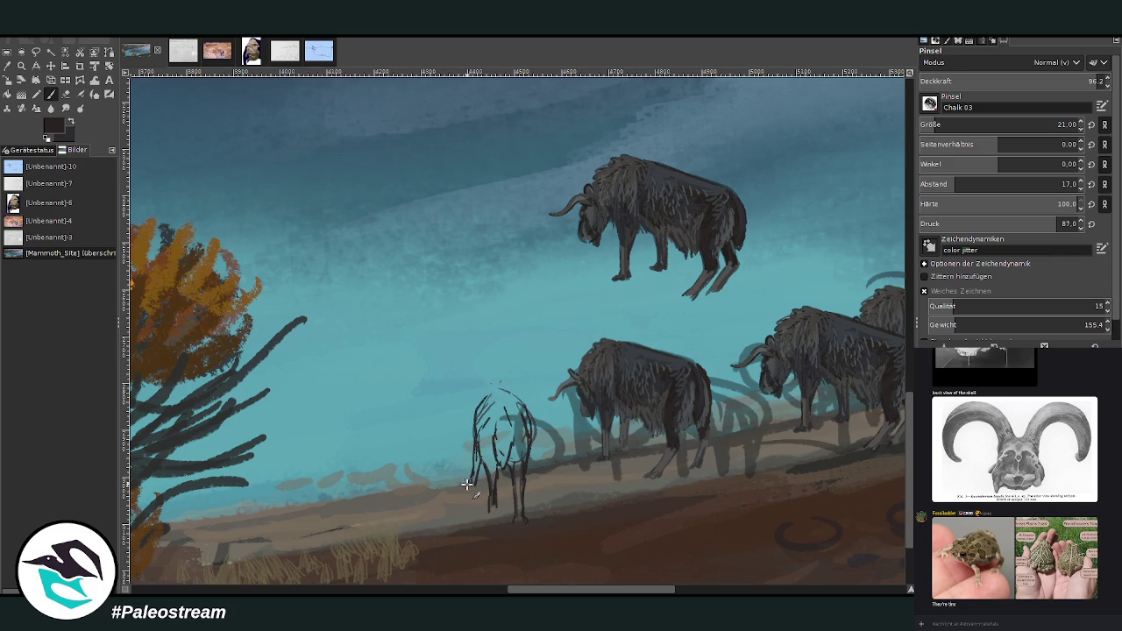
pyautogui.moveTo(531, 454); pyautogui.dragTo(530, 484)
pyautogui.moveTo(459, 468)
pyautogui.mouseDown()
pyautogui.moveTo(473, 500)
pyautogui.moveTo(471, 462)
pyautogui.mouseUp()
# Step: Outline the animal's head, erase the rough lines, and redraw the head and neck
pyautogui.moveTo(507, 380); pyautogui.dragTo(486, 398)
pyautogui.moveTo(498, 347); pyautogui.dragTo(483, 389)
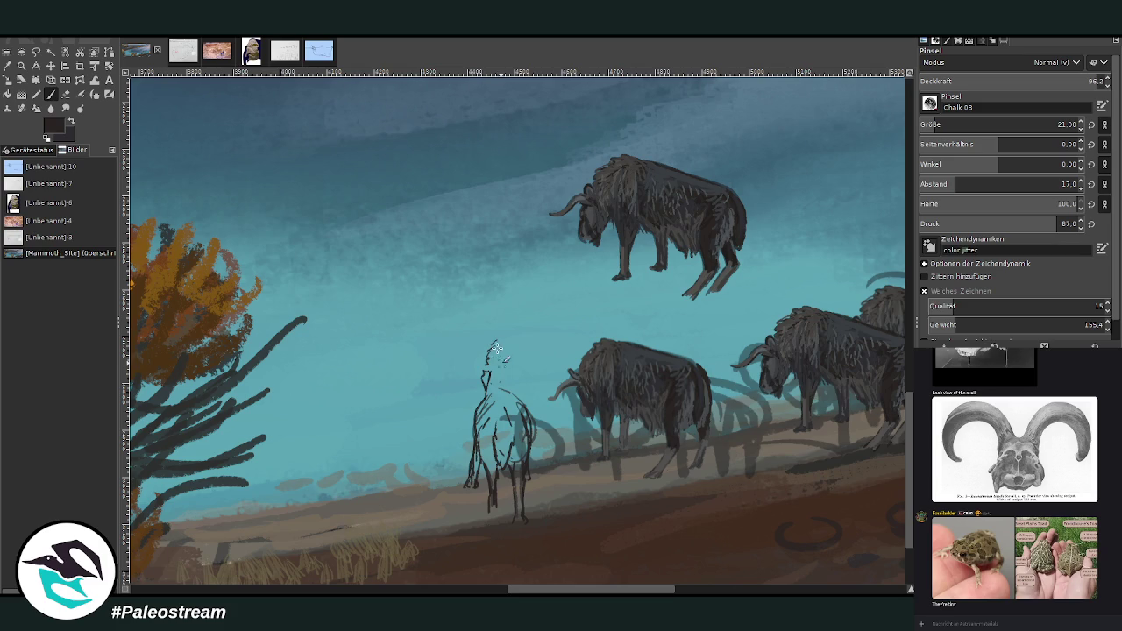
pyautogui.moveTo(497, 344); pyautogui.dragTo(512, 392)
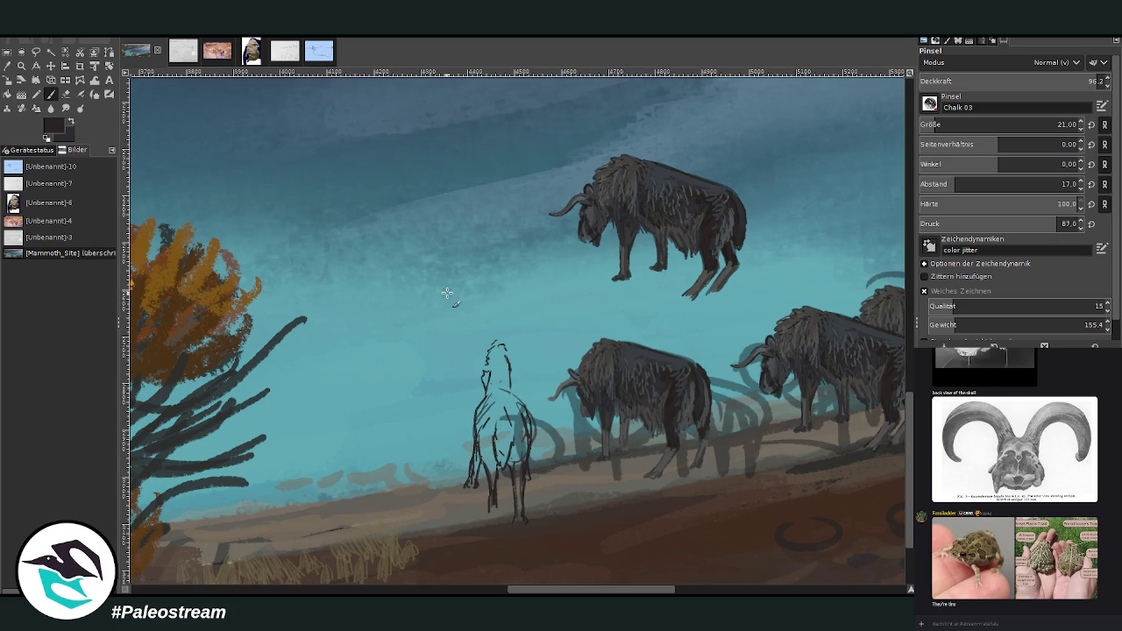
pyautogui.click(66, 94)
pyautogui.moveTo(487, 349)
pyautogui.mouseDown()
pyautogui.moveTo(504, 349)
pyautogui.moveTo(486, 358)
pyautogui.moveTo(493, 363)
pyautogui.mouseUp()
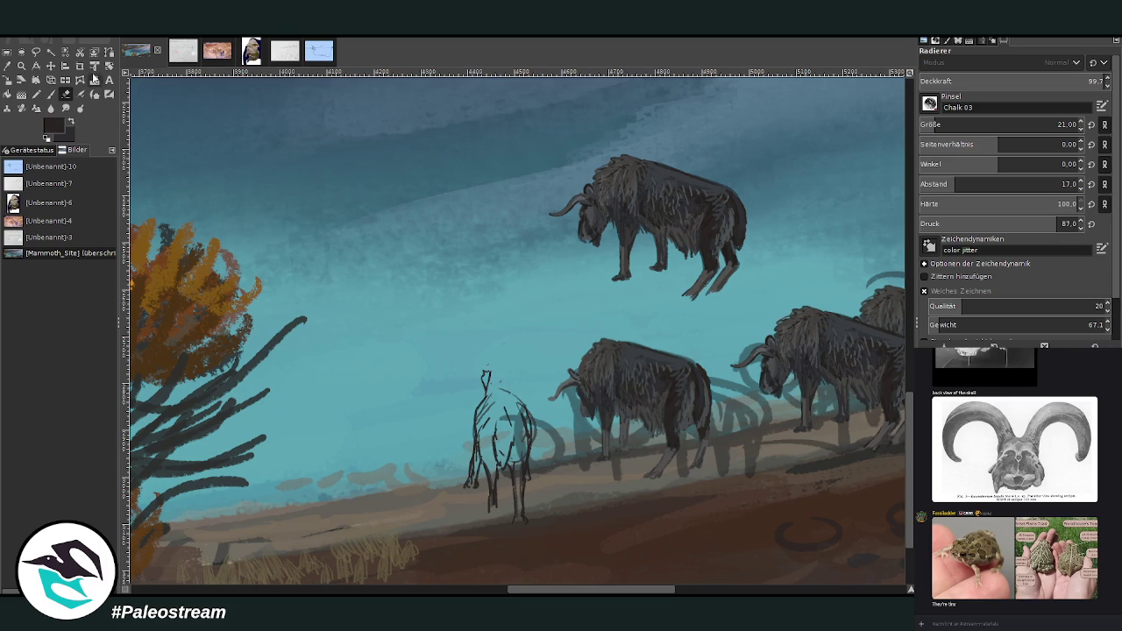
pyautogui.click(51, 94)
pyautogui.moveTo(491, 360)
pyautogui.mouseDown()
pyautogui.moveTo(498, 349)
pyautogui.moveTo(510, 359)
pyautogui.moveTo(517, 396)
pyautogui.mouseUp()
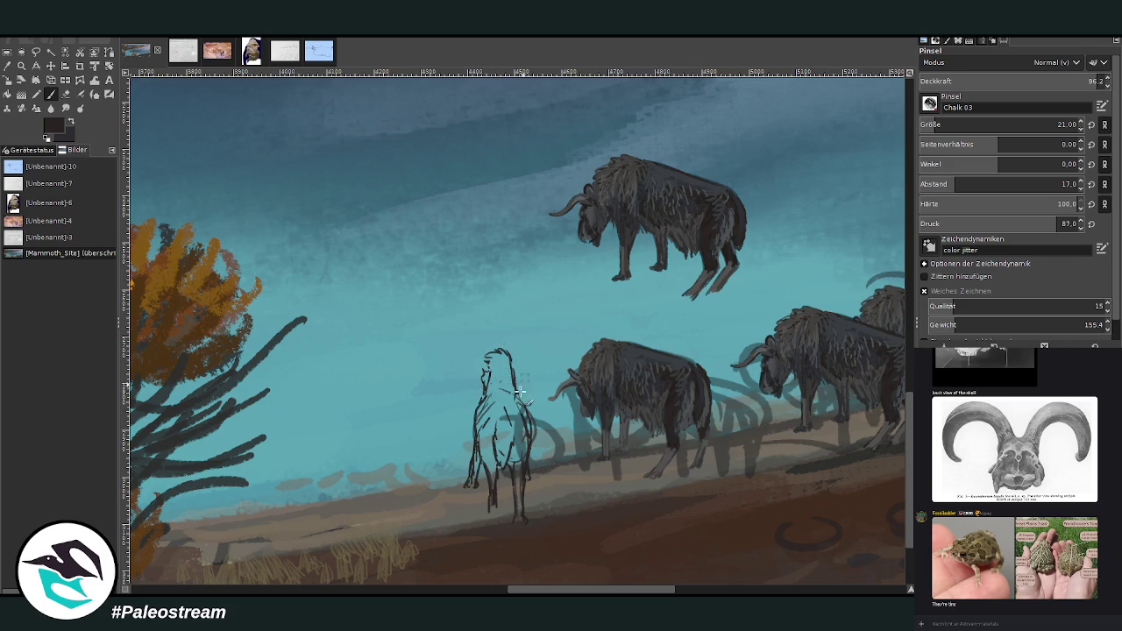
pyautogui.moveTo(523, 359); pyautogui.dragTo(518, 355)
# Step: Move the reference photos toward the middle of the view
pyautogui.moveTo(568, 592); pyautogui.dragTo(596, 592)
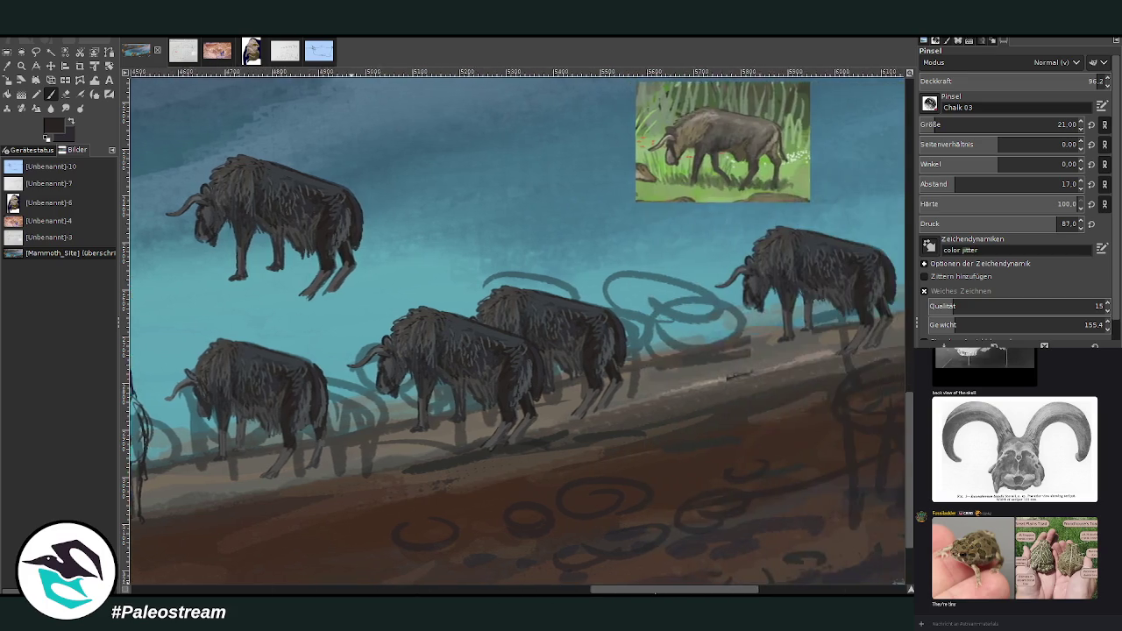
pyautogui.moveTo(596, 592); pyautogui.dragTo(578, 592)
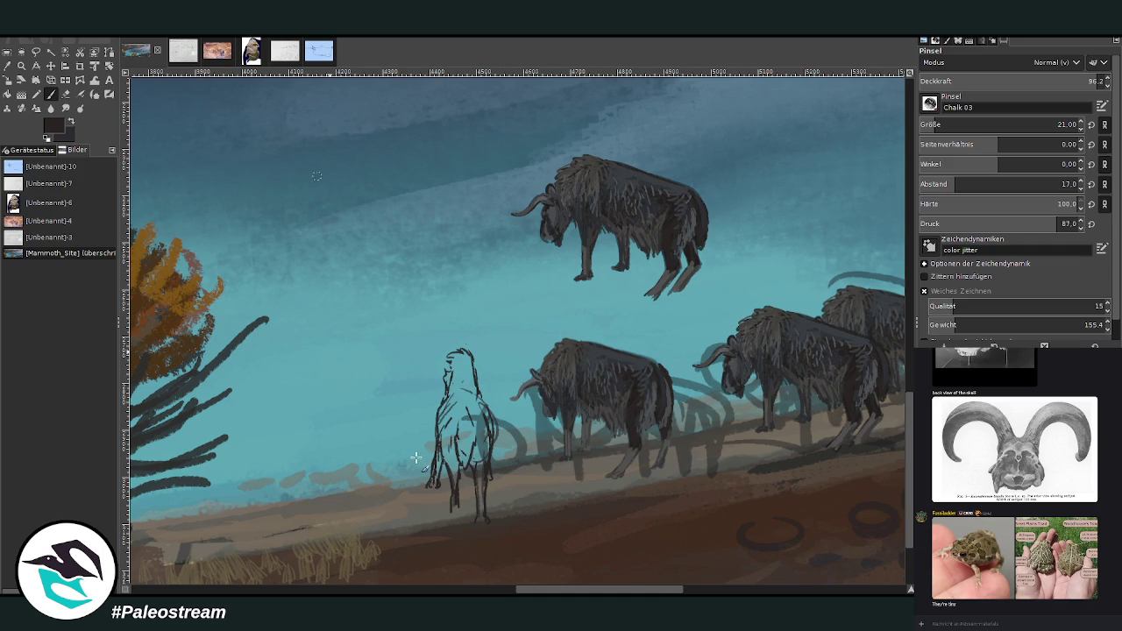
pyautogui.hscroll(3, 598, 520)
pyautogui.press('m')
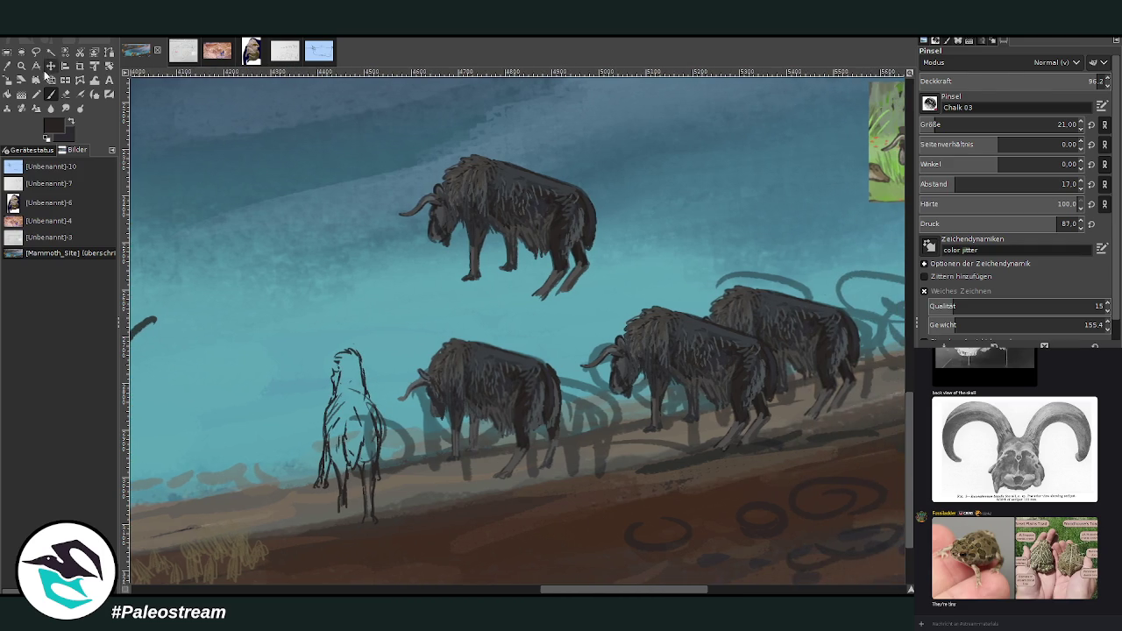
pyautogui.scroll(3, 862, 277)
pyautogui.moveTo(882, 229)
pyautogui.mouseDown()
pyautogui.moveTo(751, 238)
pyautogui.moveTo(633, 263)
pyautogui.mouseUp()
# Step: Place the green animal photo beside the skeleton photo in the sky
pyautogui.moveTo(877, 132); pyautogui.dragTo(380, 219)
pyautogui.moveTo(702, 289); pyautogui.dragTo(613, 205)
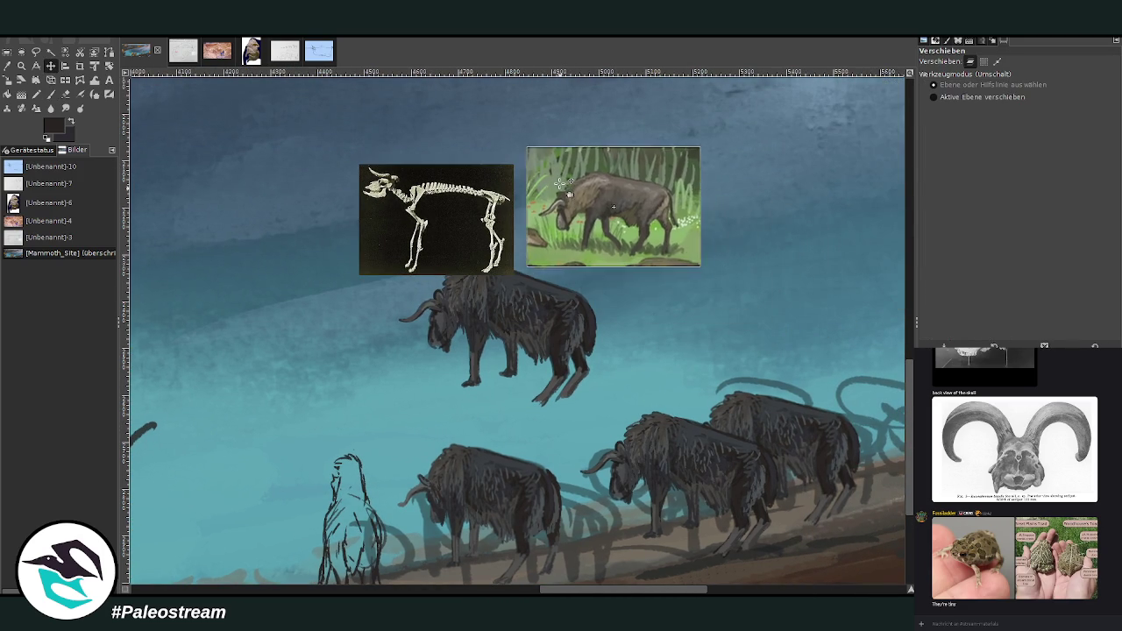
pyautogui.hscroll(-4, 822, 428)
pyautogui.scroll(-1, 820, 425)
pyautogui.scroll(-1, 908, 440)
# Step: Extend the horn curve to the right and add small details around the sketched head
pyautogui.press('p')
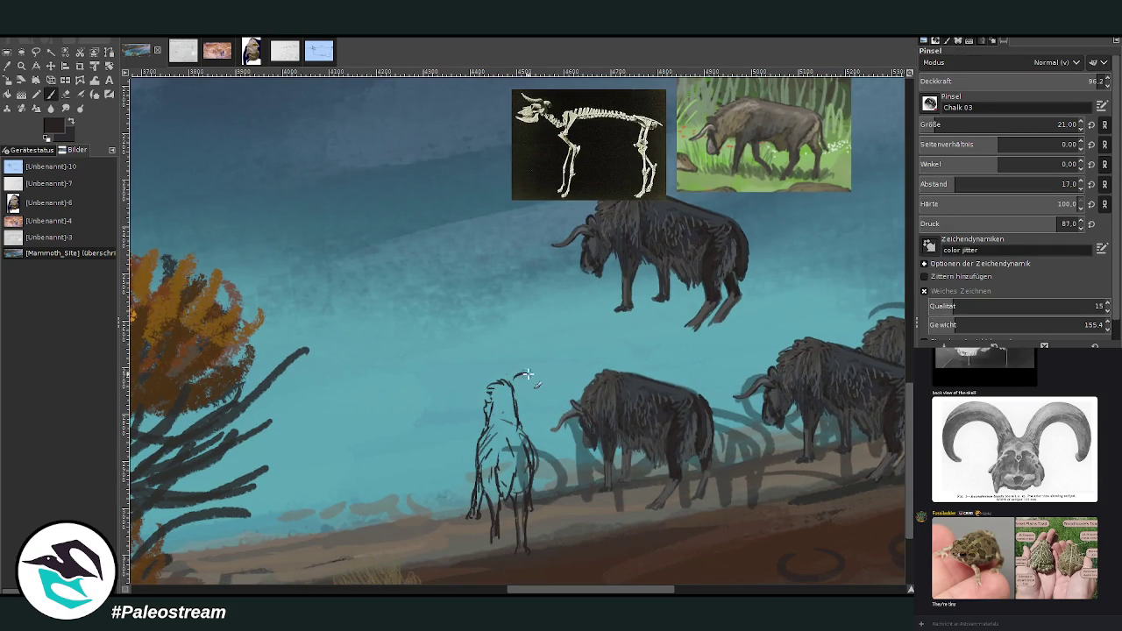
pyautogui.moveTo(533, 374); pyautogui.dragTo(550, 372)
pyautogui.moveTo(488, 374); pyautogui.dragTo(491, 383)
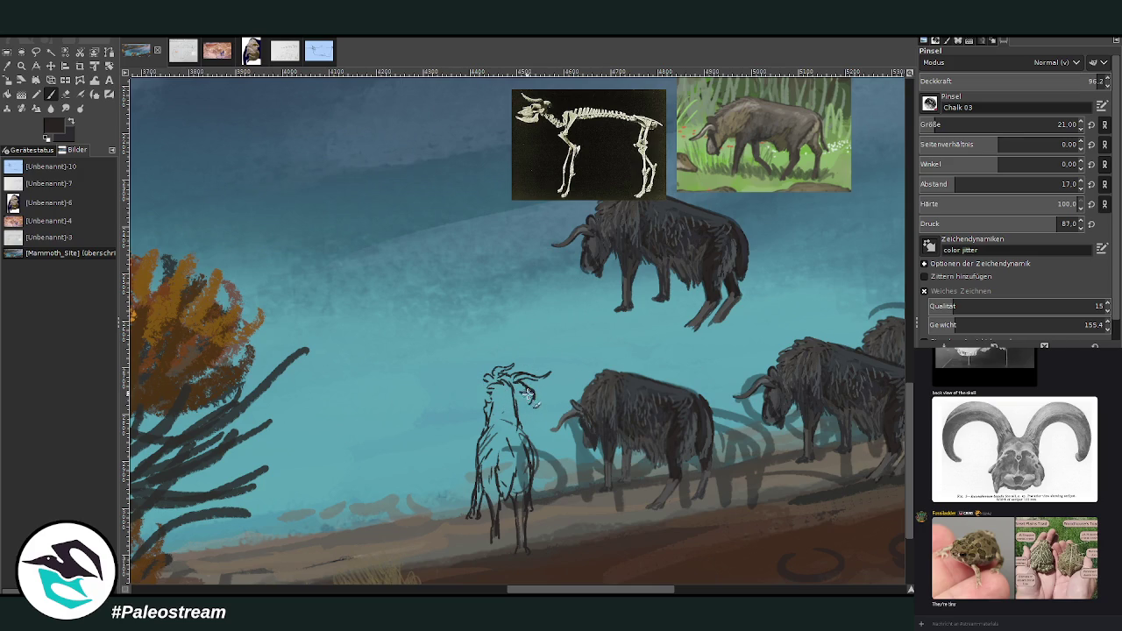
pyautogui.hotkey('shift', 'e')
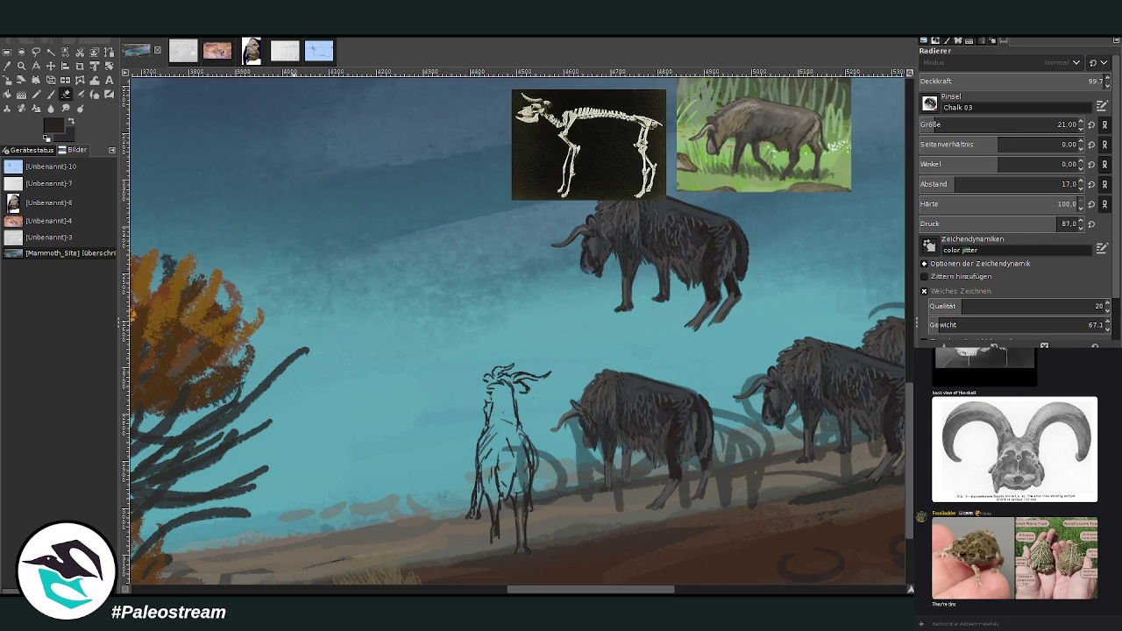
pyautogui.click(51, 94)
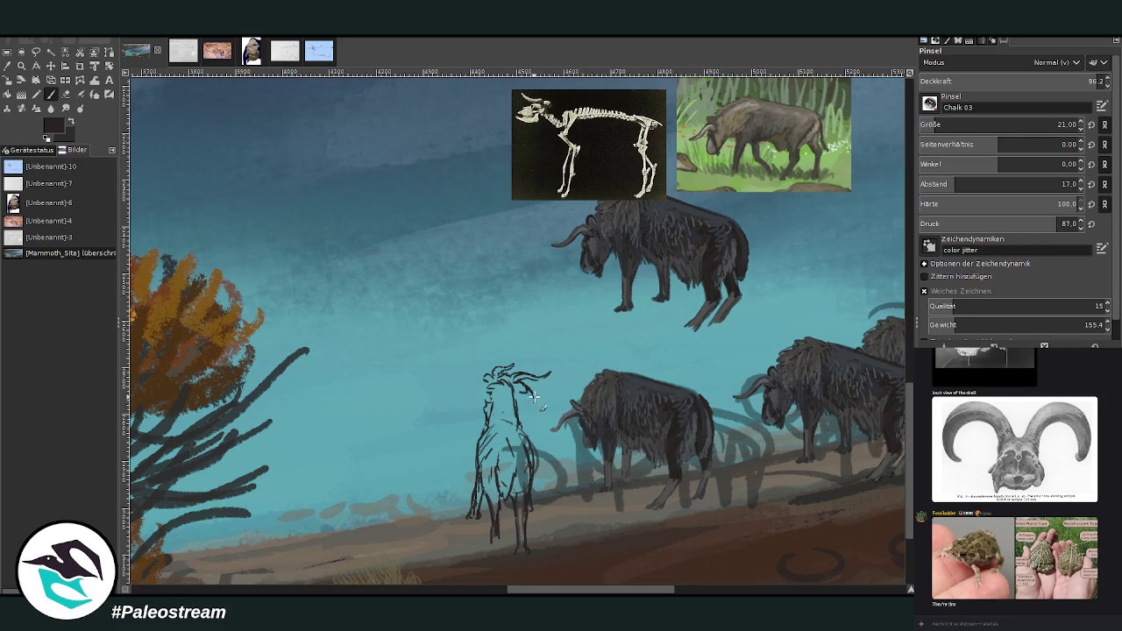
pyautogui.moveTo(531, 412); pyautogui.dragTo(544, 402)
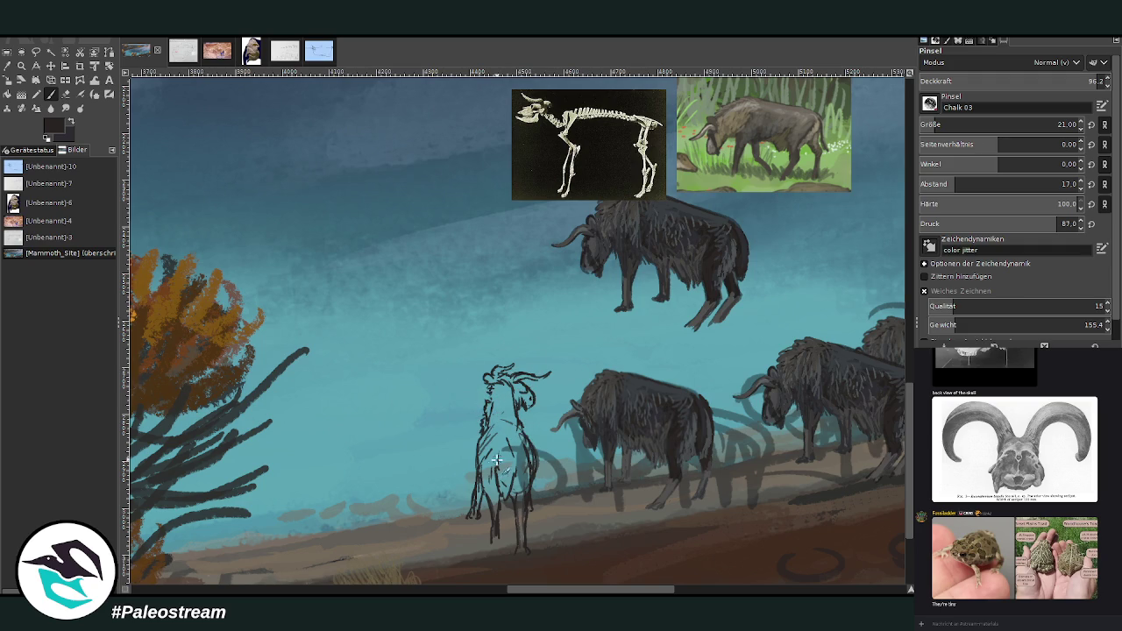
# Step: Shade the sketched animal's chest and body dark grey, sampling darker and lighter bison greys
pyautogui.moveTo(478, 469); pyautogui.dragTo(488, 429)
pyautogui.scroll(4, 930, 125)
pyautogui.moveTo(501, 438)
pyautogui.mouseDown()
pyautogui.moveTo(478, 442)
pyautogui.moveTo(504, 456)
pyautogui.moveTo(503, 443)
pyautogui.moveTo(522, 463)
pyautogui.moveTo(526, 443)
pyautogui.moveTo(531, 473)
pyautogui.moveTo(516, 447)
pyautogui.moveTo(526, 519)
pyautogui.moveTo(525, 465)
pyautogui.moveTo(496, 493)
pyautogui.moveTo(496, 517)
pyautogui.moveTo(484, 473)
pyautogui.moveTo(506, 454)
pyautogui.moveTo(508, 502)
pyautogui.moveTo(507, 465)
pyautogui.moveTo(512, 478)
pyautogui.moveTo(492, 493)
pyautogui.moveTo(517, 492)
pyautogui.moveTo(519, 473)
pyautogui.moveTo(506, 496)
pyautogui.moveTo(522, 489)
pyautogui.moveTo(517, 508)
pyautogui.mouseUp()
pyautogui.keyDown('ctrl'); pyautogui.click(674, 435); pyautogui.keyUp('ctrl')
pyautogui.keyDown('ctrl'); pyautogui.click(692, 443); pyautogui.keyUp('ctrl')
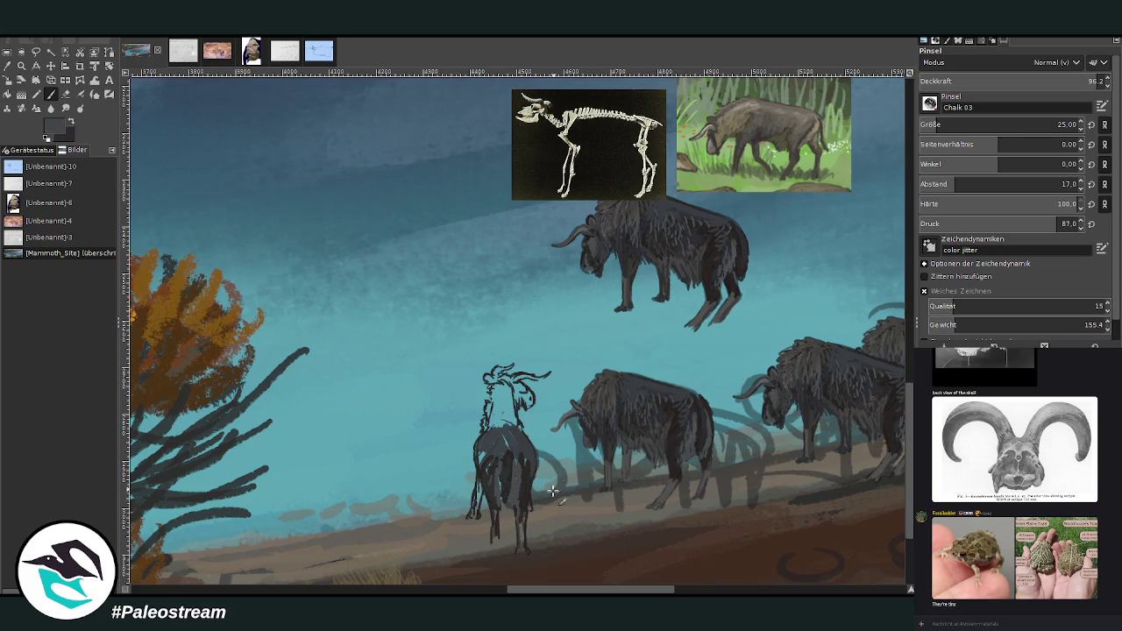
# Step: Paint grey over the legs and hooves, then dark strokes along the face and snout
pyautogui.moveTo(521, 546)
pyautogui.mouseDown()
pyautogui.moveTo(526, 500)
pyautogui.moveTo(493, 500)
pyautogui.moveTo(497, 536)
pyautogui.moveTo(473, 464)
pyautogui.moveTo(470, 513)
pyautogui.moveTo(486, 432)
pyautogui.moveTo(530, 456)
pyautogui.moveTo(531, 473)
pyautogui.moveTo(519, 484)
pyautogui.moveTo(492, 457)
pyautogui.moveTo(483, 476)
pyautogui.moveTo(494, 488)
pyautogui.moveTo(501, 465)
pyautogui.moveTo(529, 465)
pyautogui.moveTo(493, 421)
pyautogui.moveTo(496, 434)
pyautogui.moveTo(525, 430)
pyautogui.moveTo(514, 398)
pyautogui.moveTo(513, 430)
pyautogui.moveTo(508, 394)
pyautogui.moveTo(485, 409)
pyautogui.moveTo(505, 404)
pyautogui.moveTo(491, 390)
pyautogui.moveTo(505, 408)
pyautogui.moveTo(493, 405)
pyautogui.mouseUp()
pyautogui.keyDown('ctrl'); pyautogui.click(656, 407); pyautogui.keyUp('ctrl')
pyautogui.keyDown('ctrl'); pyautogui.click(583, 409); pyautogui.keyUp('ctrl')
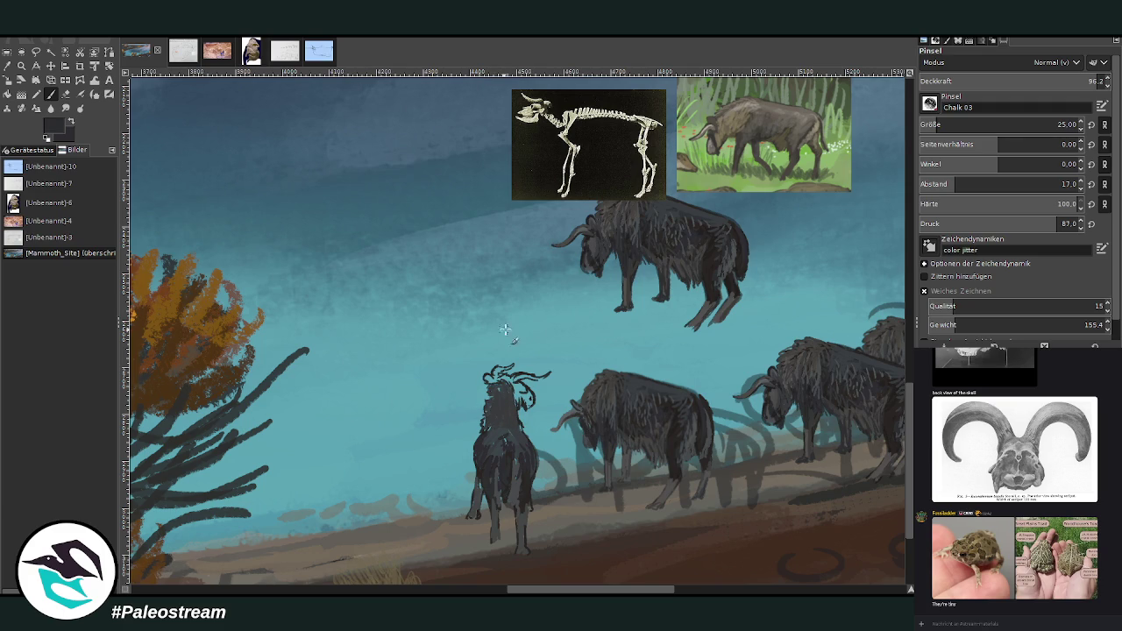
pyautogui.moveTo(524, 385)
pyautogui.mouseDown()
pyautogui.moveTo(533, 420)
pyautogui.moveTo(514, 387)
pyautogui.moveTo(490, 383)
pyautogui.moveTo(489, 451)
pyautogui.mouseUp()
# Step: Darken the chest and neck with upper-bison fur tones and add lighter grey strokes on the head
pyautogui.keyDown('ctrl'); pyautogui.click(593, 438); pyautogui.keyUp('ctrl')
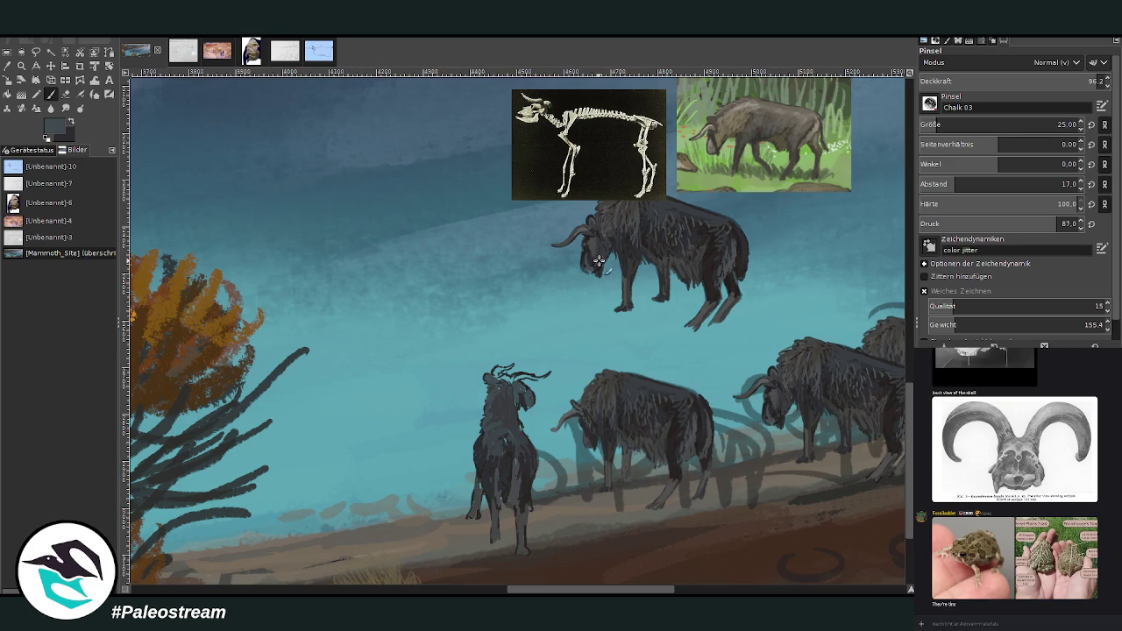
pyautogui.keyDown('ctrl'); pyautogui.click(673, 213); pyautogui.keyUp('ctrl')
pyautogui.keyDown('ctrl'); pyautogui.click(732, 260); pyautogui.keyUp('ctrl')
pyautogui.moveTo(505, 460)
pyautogui.mouseDown()
pyautogui.moveTo(491, 450)
pyautogui.moveTo(521, 431)
pyautogui.moveTo(511, 452)
pyautogui.moveTo(524, 449)
pyautogui.moveTo(499, 430)
pyautogui.moveTo(511, 483)
pyautogui.moveTo(495, 485)
pyautogui.mouseUp()
pyautogui.keyDown('ctrl'); pyautogui.click(622, 248); pyautogui.keyUp('ctrl')
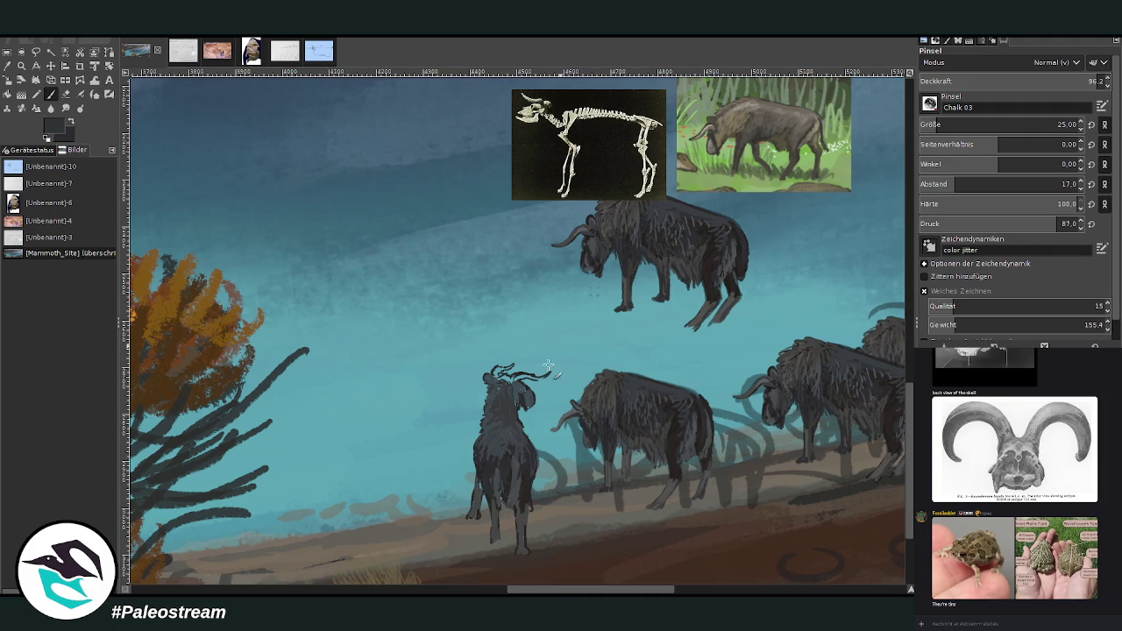
pyautogui.moveTo(507, 422)
pyautogui.mouseDown()
pyautogui.moveTo(518, 379)
pyautogui.moveTo(538, 377)
pyautogui.moveTo(507, 368)
pyautogui.mouseUp()
pyautogui.keyDown('ctrl'); pyautogui.click(574, 412); pyautogui.keyUp('ctrl')
pyautogui.moveTo(526, 379)
pyautogui.mouseDown()
pyautogui.moveTo(495, 372)
pyautogui.moveTo(493, 388)
pyautogui.mouseUp()
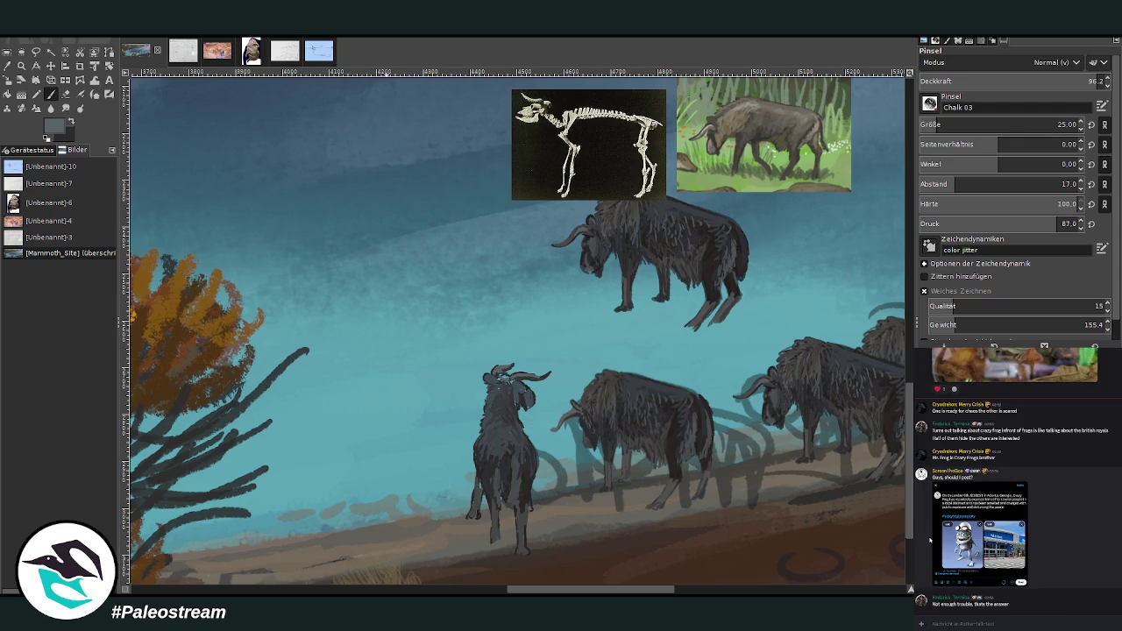
pyautogui.click(946, 543)
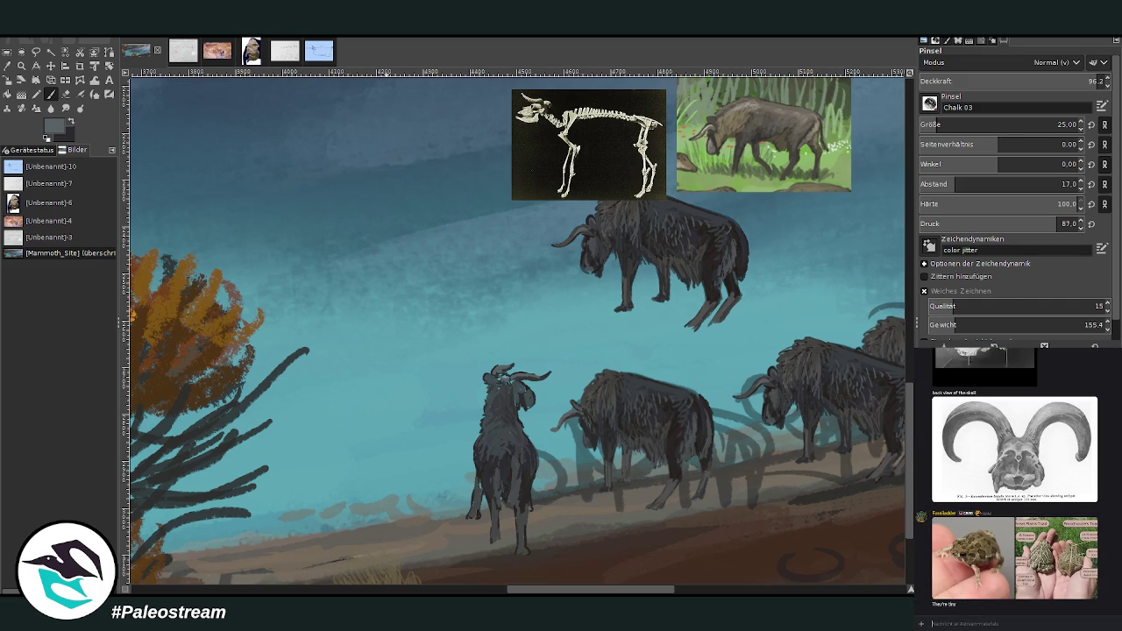
# Step: Cover light marks on the neck, head and muzzle with dark fur and repaint the hind leg
pyautogui.keyDown('ctrl'); pyautogui.click(651, 449); pyautogui.keyUp('ctrl')
pyautogui.keyDown('ctrl'); pyautogui.click(572, 410); pyautogui.keyUp('ctrl')
pyautogui.keyDown('ctrl'); pyautogui.click(609, 386); pyautogui.keyUp('ctrl')
pyautogui.moveTo(494, 386); pyautogui.dragTo(493, 414)
pyautogui.keyDown('ctrl'); pyautogui.click(671, 416); pyautogui.keyUp('ctrl')
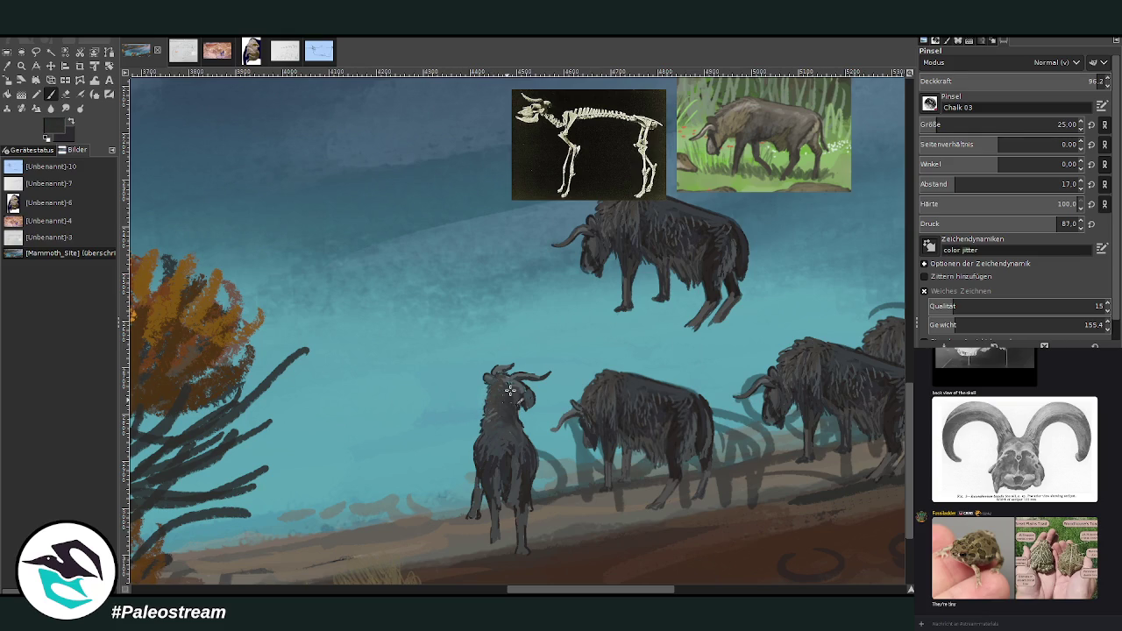
pyautogui.keyDown('ctrl'); pyautogui.click(780, 384); pyautogui.keyUp('ctrl')
pyautogui.moveTo(493, 369); pyautogui.dragTo(497, 376)
pyautogui.keyDown('ctrl'); pyautogui.click(596, 258); pyautogui.keyUp('ctrl')
pyautogui.moveTo(521, 400); pyautogui.dragTo(526, 407)
pyautogui.moveTo(532, 496); pyautogui.dragTo(522, 534)
# Step: Highlight the middle animal's back and rump in bluish grey, then zoom out to the whole painting
pyautogui.keyDown('ctrl'); pyautogui.click(500, 487); pyautogui.keyUp('ctrl')
pyautogui.keyDown('ctrl'); pyautogui.click(505, 470); pyautogui.keyUp('ctrl')
pyautogui.keyDown('ctrl'); pyautogui.click(886, 365); pyautogui.keyUp('ctrl')
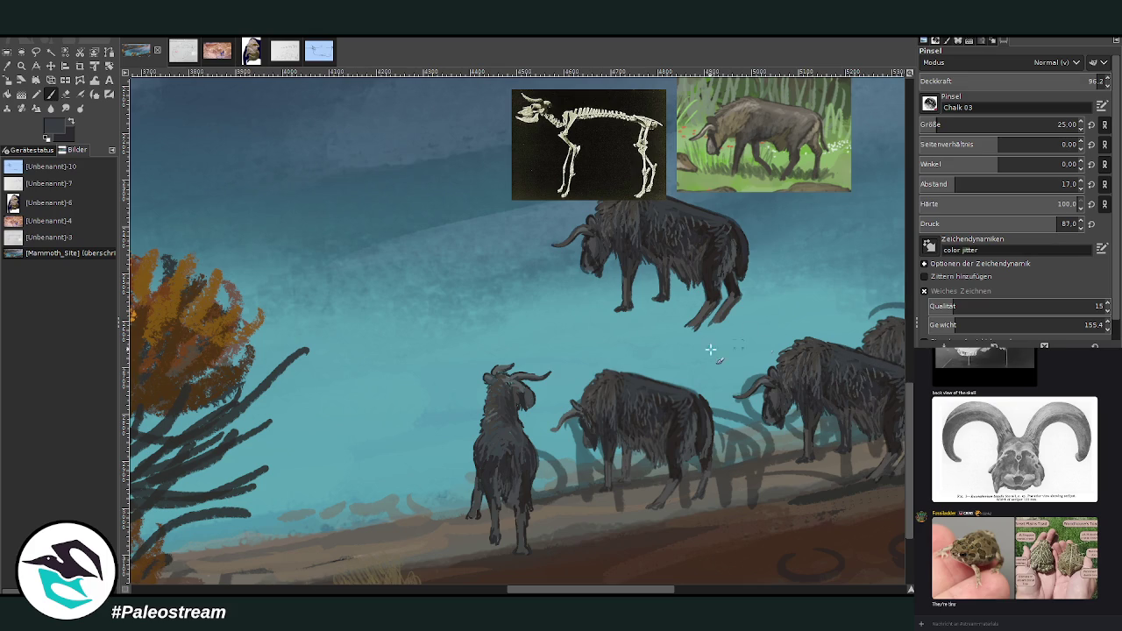
pyautogui.moveTo(684, 391); pyautogui.dragTo(708, 416)
pyautogui.scroll(-4, 626, 442)
pyautogui.scroll(-2, 627, 443)
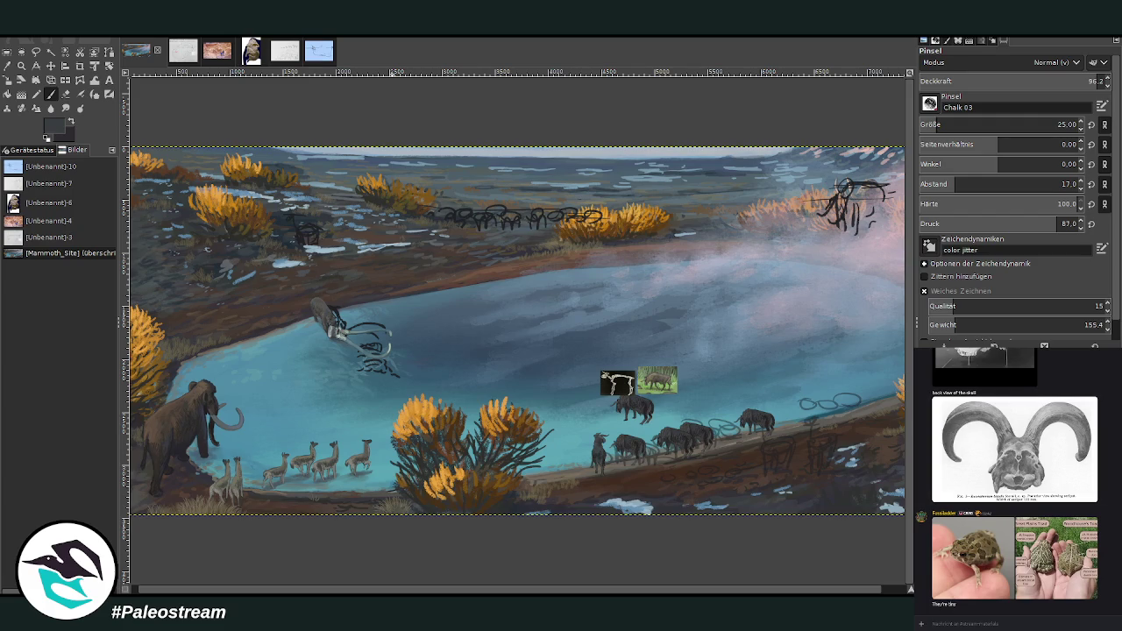
# Step: Zoom in on the herd and move both reference pictures to the upper-right sky
pyautogui.hotkey('alt', 'Down')
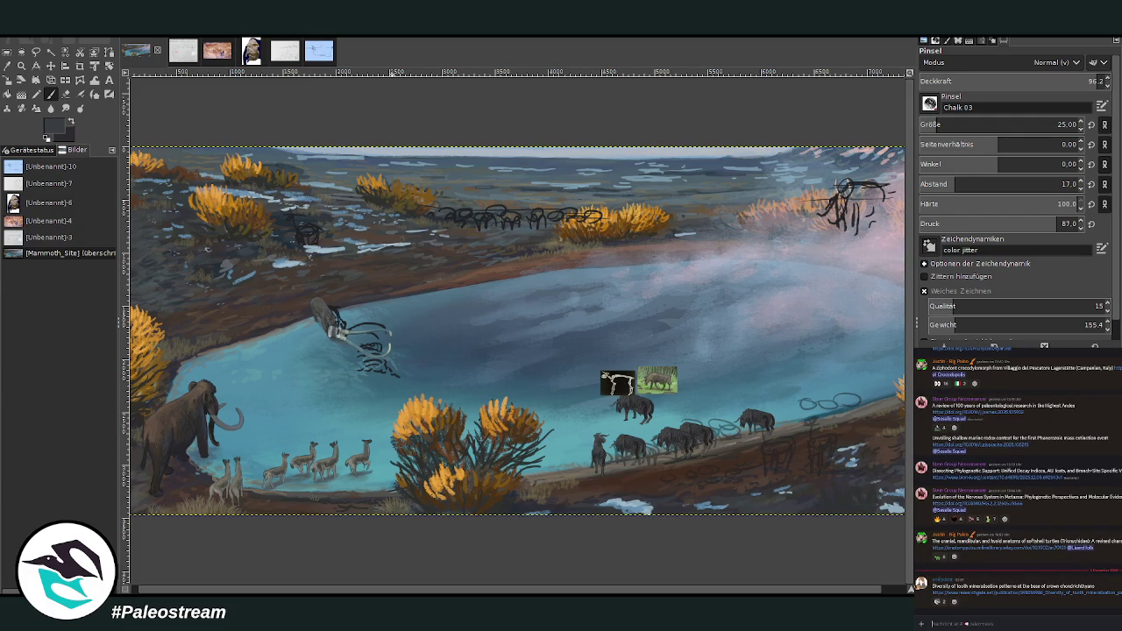
pyautogui.hotkey('alt', 'Up')
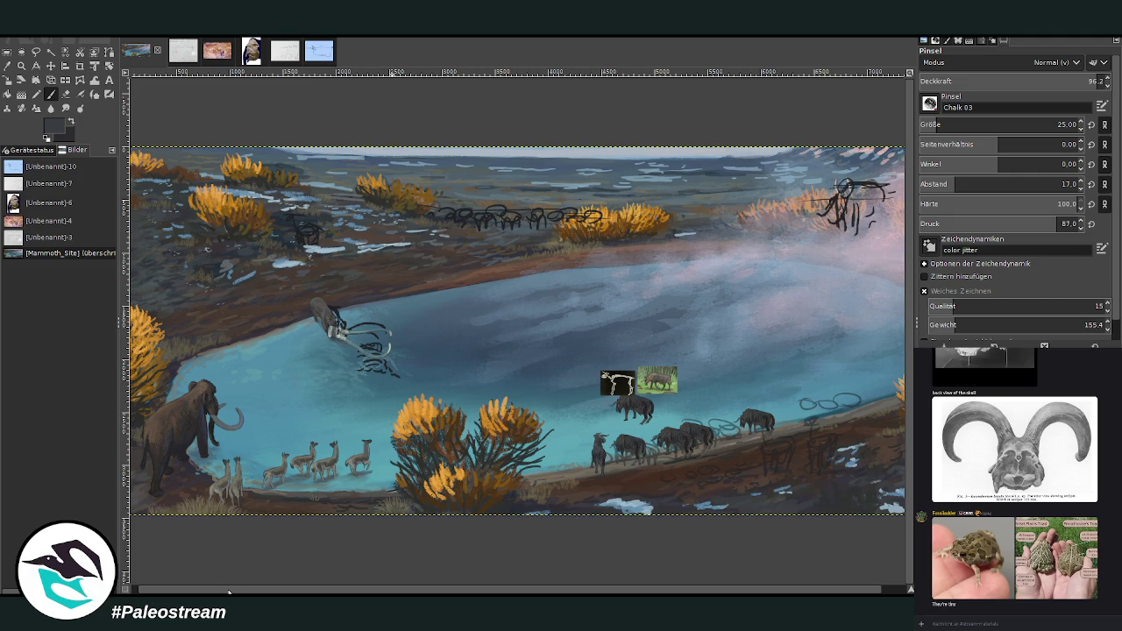
pyautogui.click(22, 65)
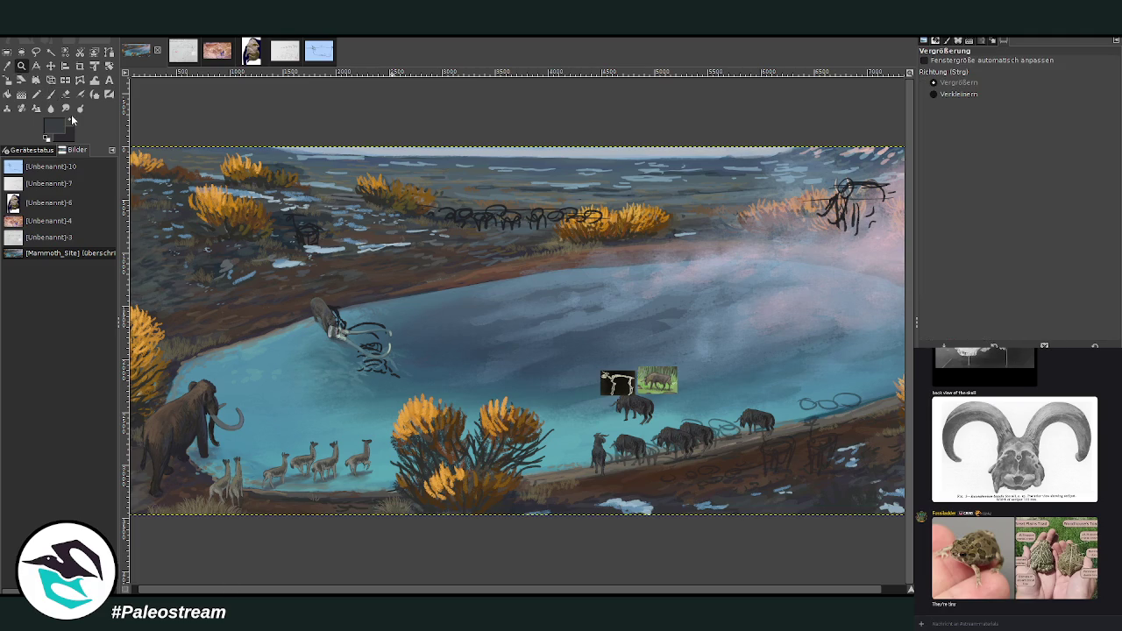
pyautogui.moveTo(552, 338); pyautogui.dragTo(786, 497)
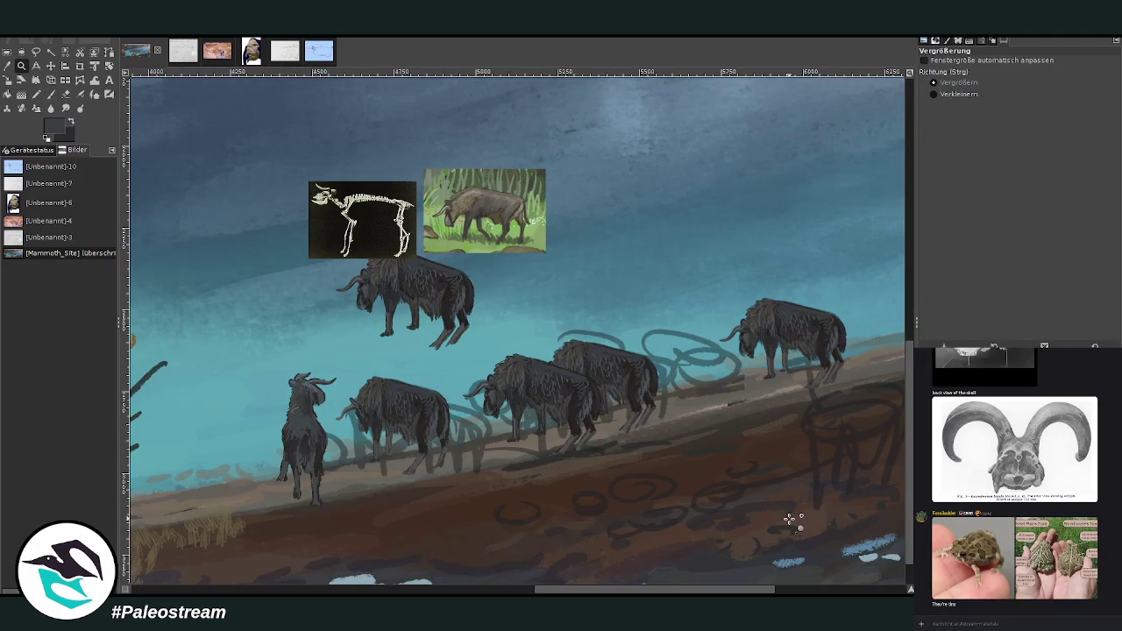
pyautogui.click(50, 65)
pyautogui.moveTo(467, 174); pyautogui.dragTo(728, 160)
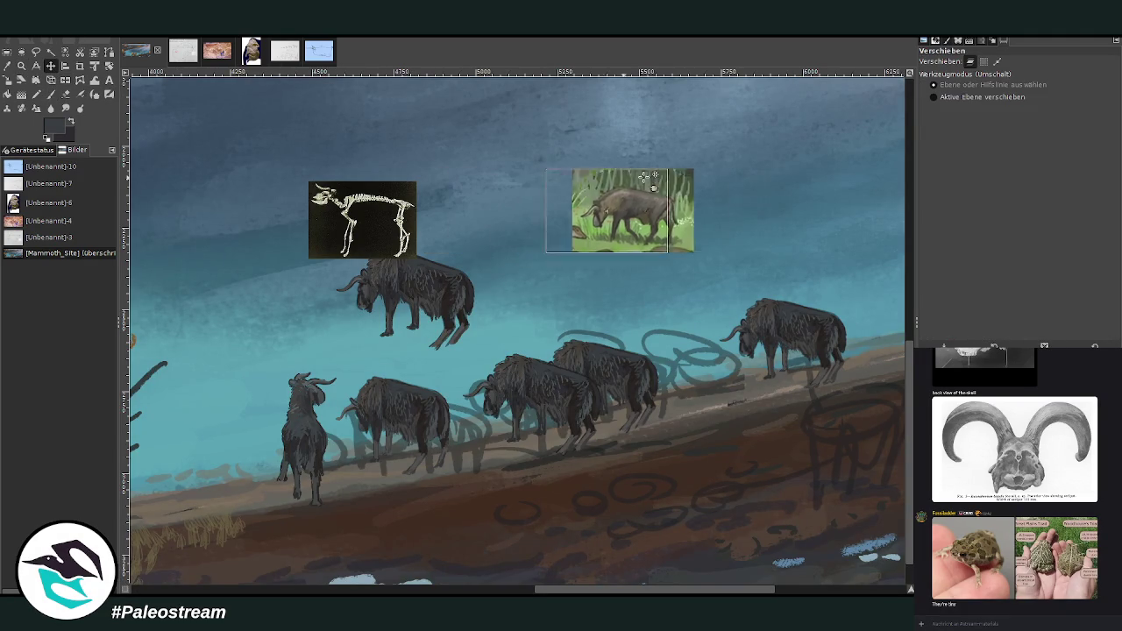
pyautogui.moveTo(402, 190)
pyautogui.mouseDown()
pyautogui.moveTo(559, 167)
pyautogui.moveTo(723, 117)
pyautogui.mouseUp()
pyautogui.moveTo(688, 181); pyautogui.dragTo(769, 115)
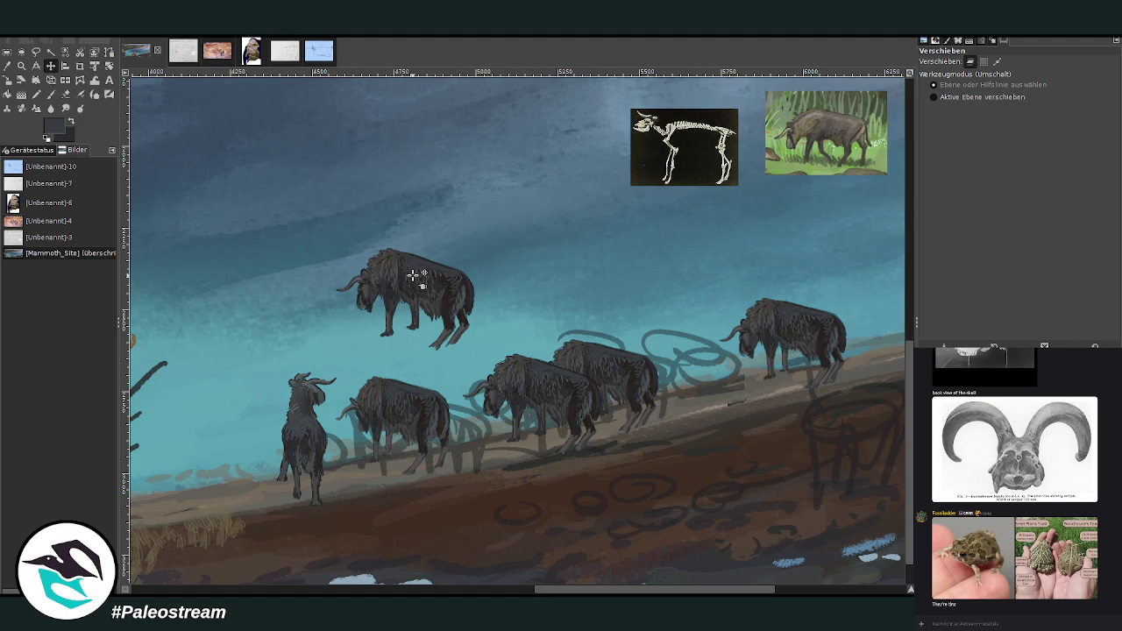
# Step: Shift the floating bison right, tilt it about 6°, and zoom in on it
pyautogui.moveTo(414, 277); pyautogui.dragTo(446, 269)
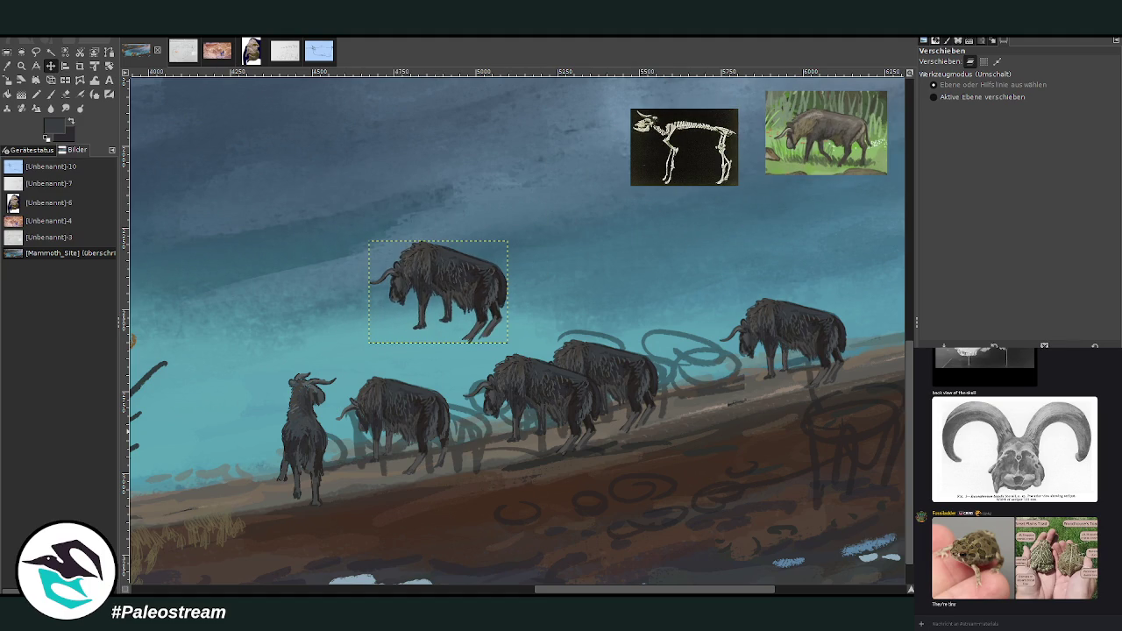
pyautogui.click(109, 66)
pyautogui.moveTo(409, 255); pyautogui.dragTo(404, 261)
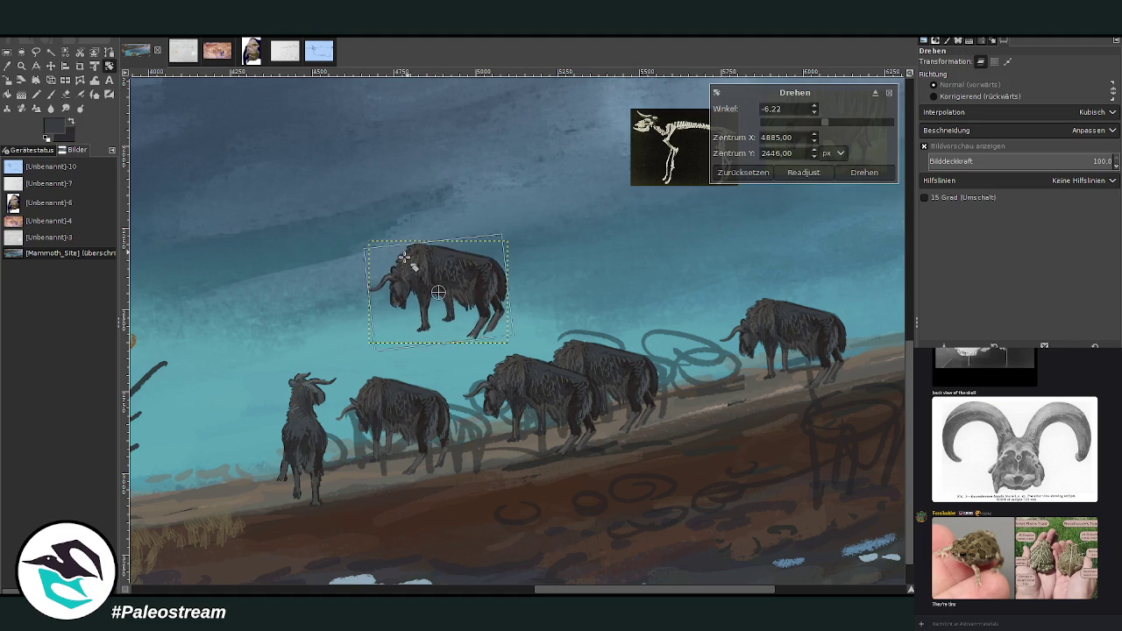
pyautogui.click(864, 171)
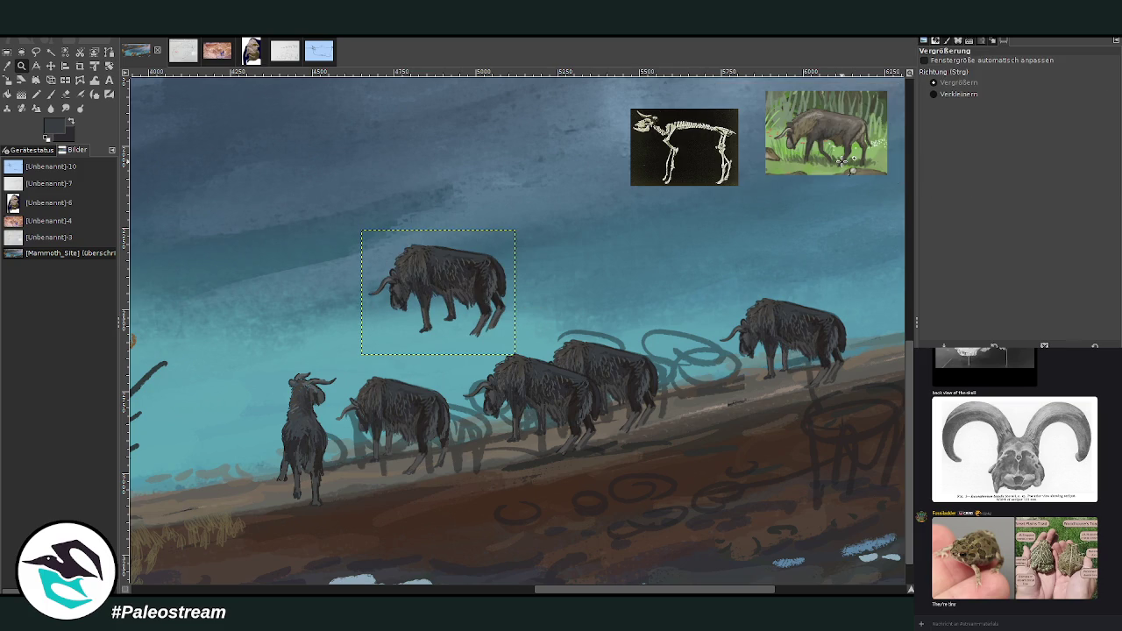
pyautogui.click(21, 66)
pyautogui.moveTo(302, 187); pyautogui.dragTo(609, 494)
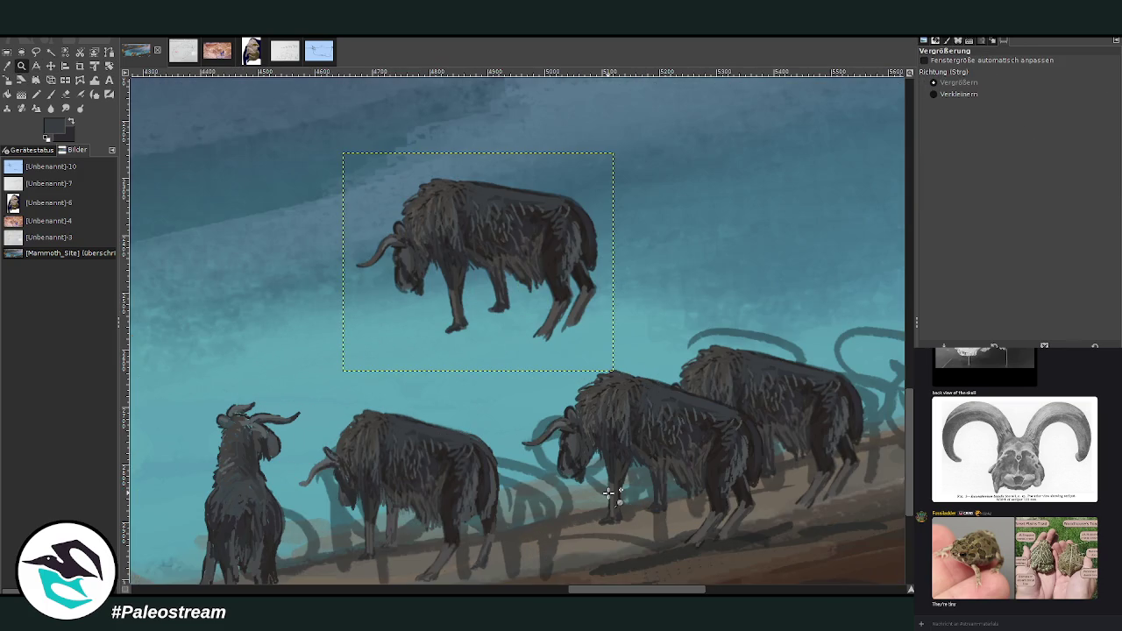
# Step: With a light grey at brush size 13 and opacity 61.2, stroke hair on face, flank, belly, hind leg
pyautogui.click(65, 94)
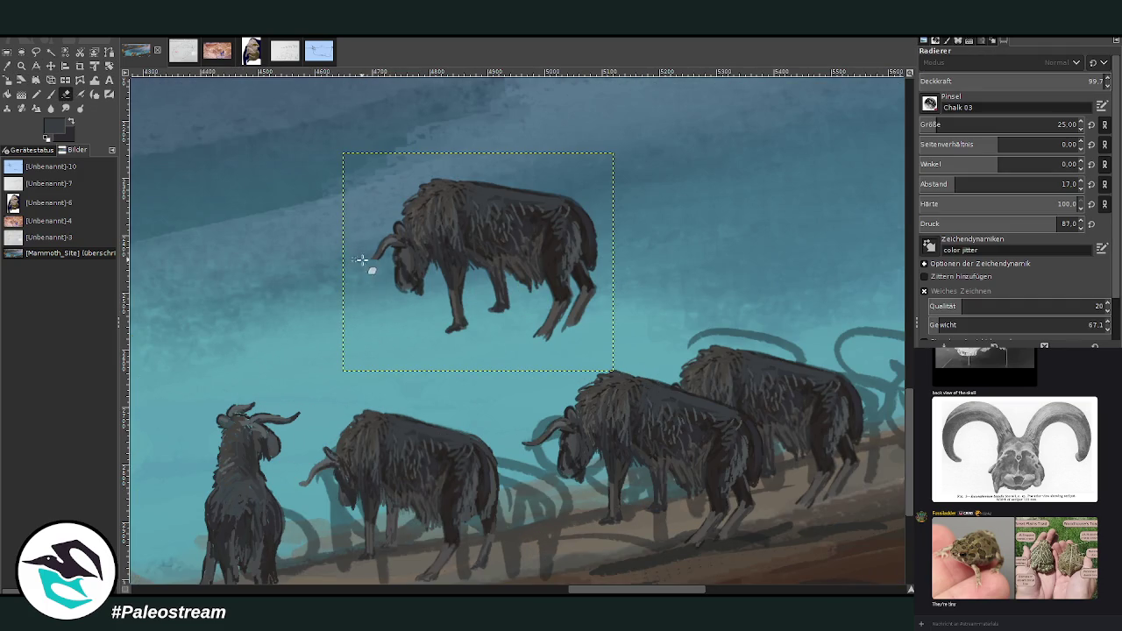
pyautogui.press('o')
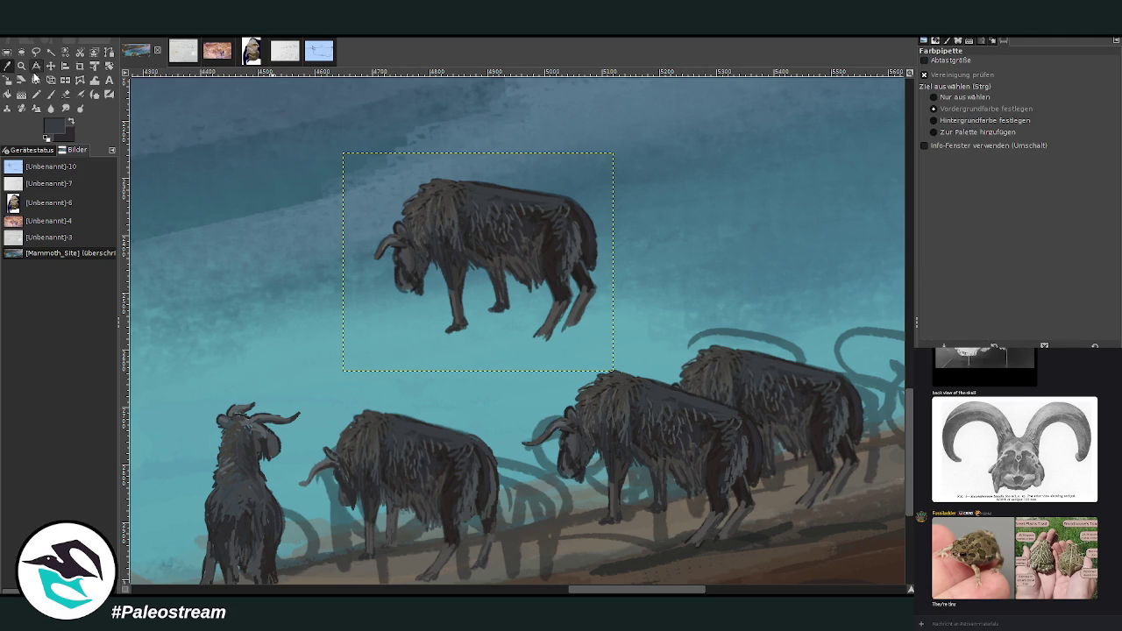
pyautogui.press('p')
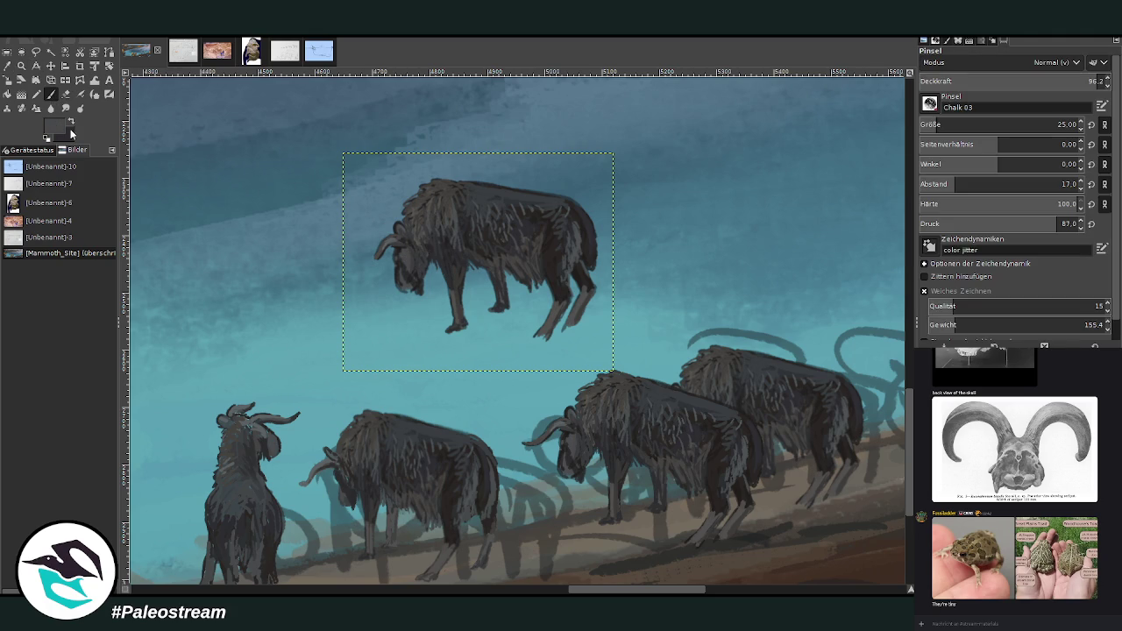
pyautogui.keyDown('ctrl'); pyautogui.click(864, 288); pyautogui.keyUp('ctrl')
pyautogui.click(991, 124)
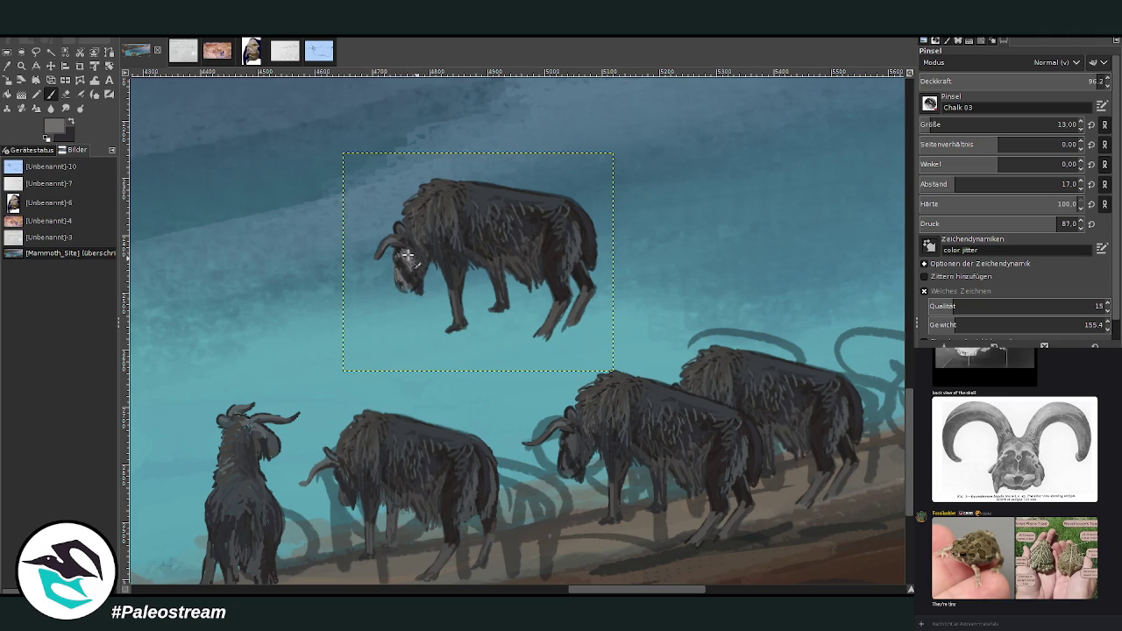
pyautogui.moveTo(409, 251); pyautogui.dragTo(412, 272)
pyautogui.moveTo(565, 253); pyautogui.dragTo(568, 250)
pyautogui.click(1025, 77)
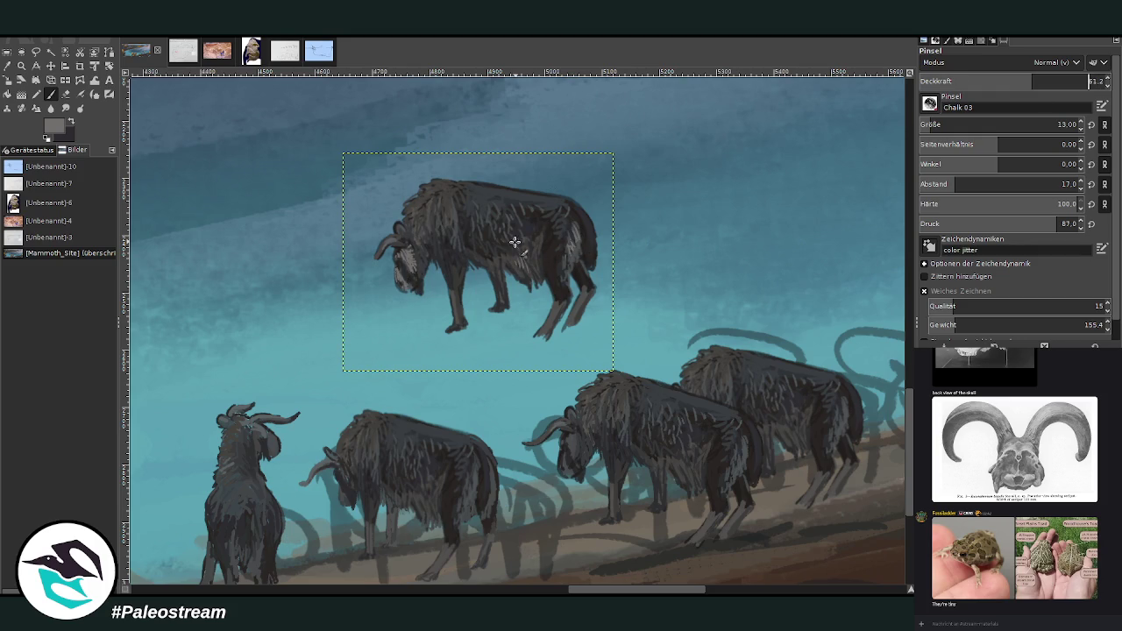
pyautogui.moveTo(524, 284)
pyautogui.mouseDown()
pyautogui.moveTo(561, 303)
pyautogui.moveTo(562, 325)
pyautogui.moveTo(545, 325)
pyautogui.mouseUp()
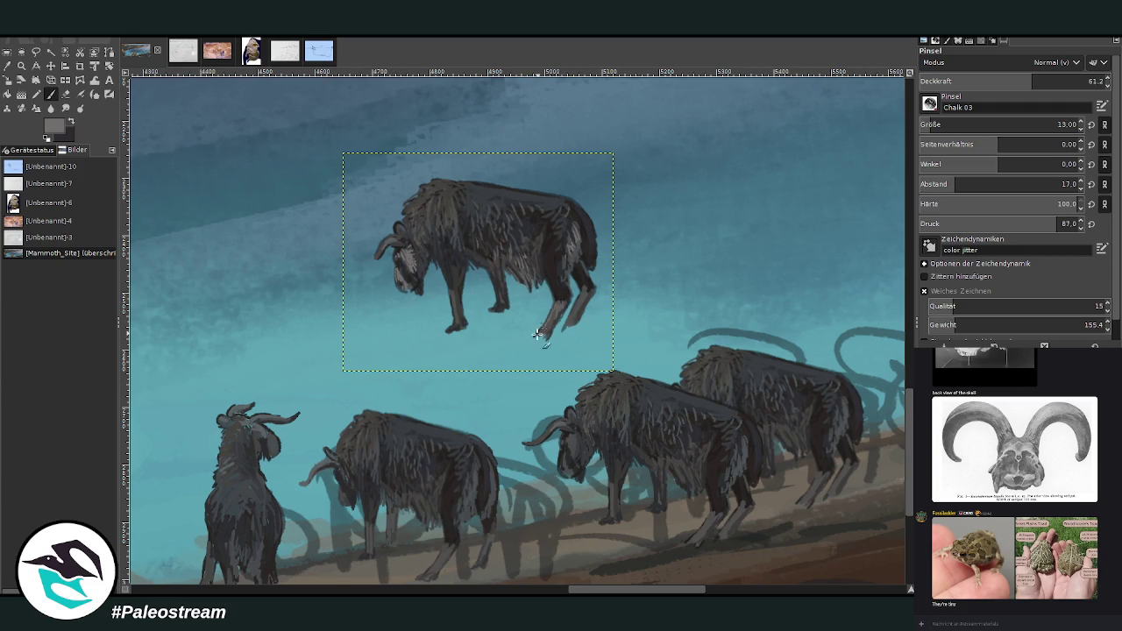